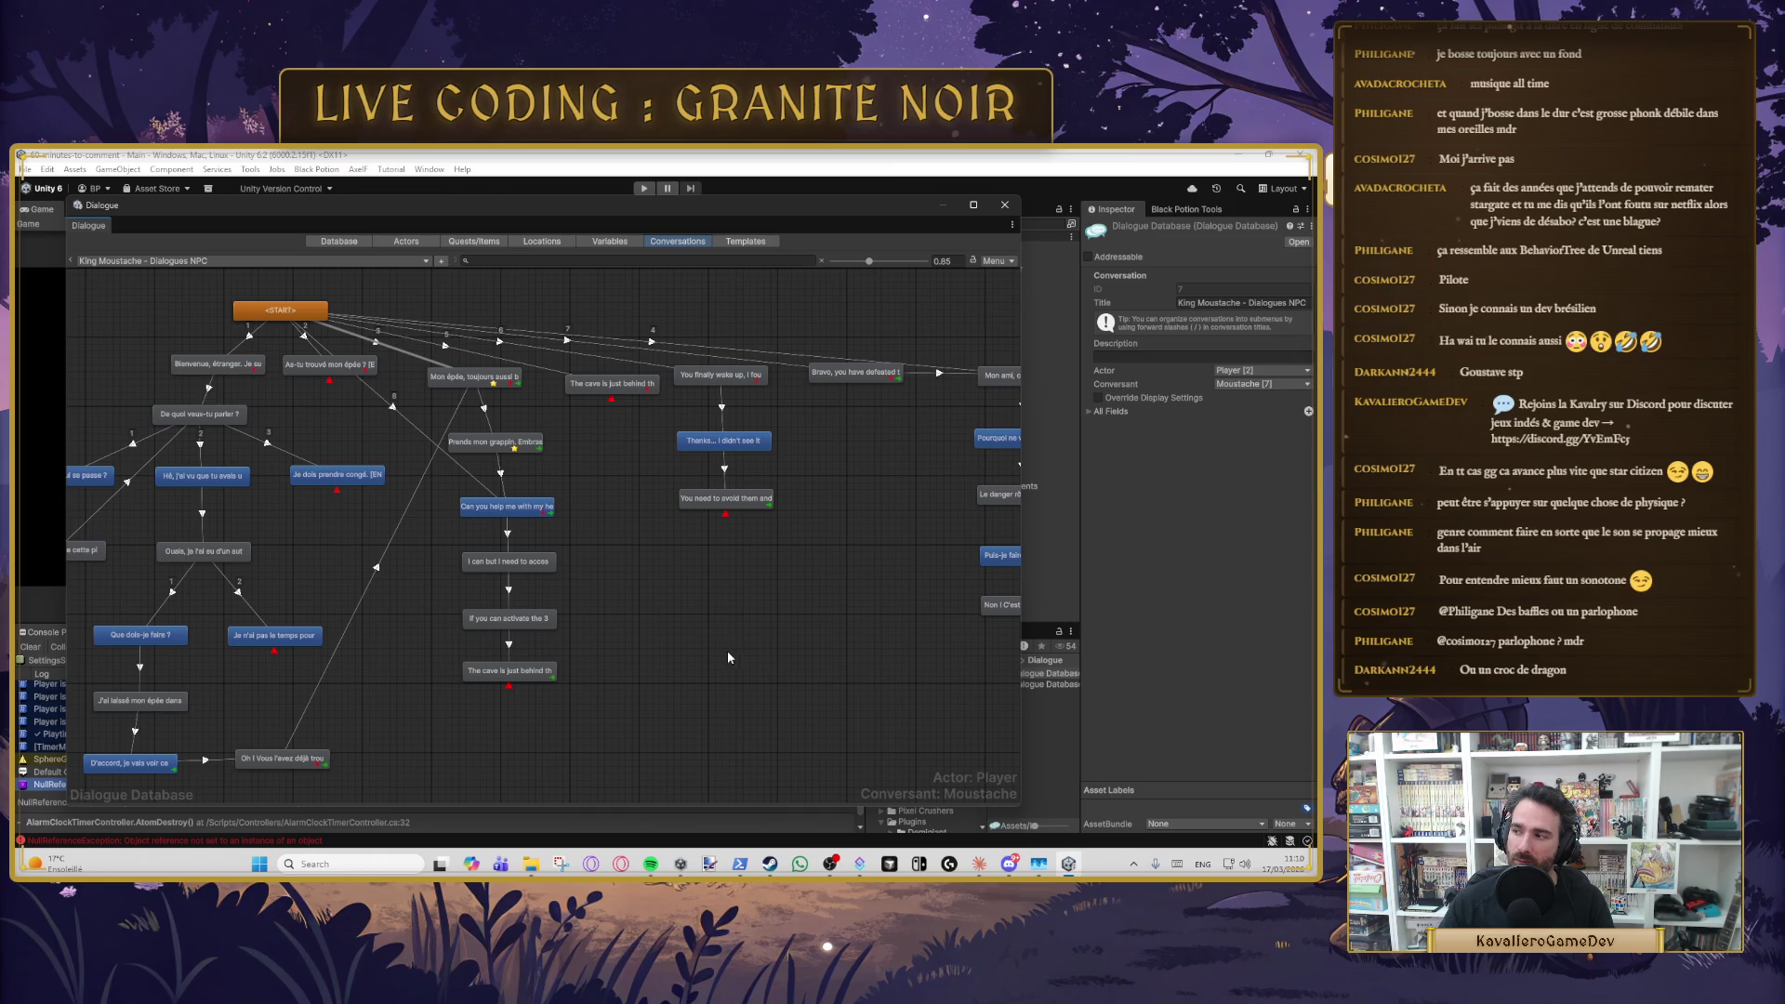
# - Read the wake-up, 'Thanks... I didn't see it', 'avoid them' and three-levers dialogue lines
pyautogui.click(720, 376)
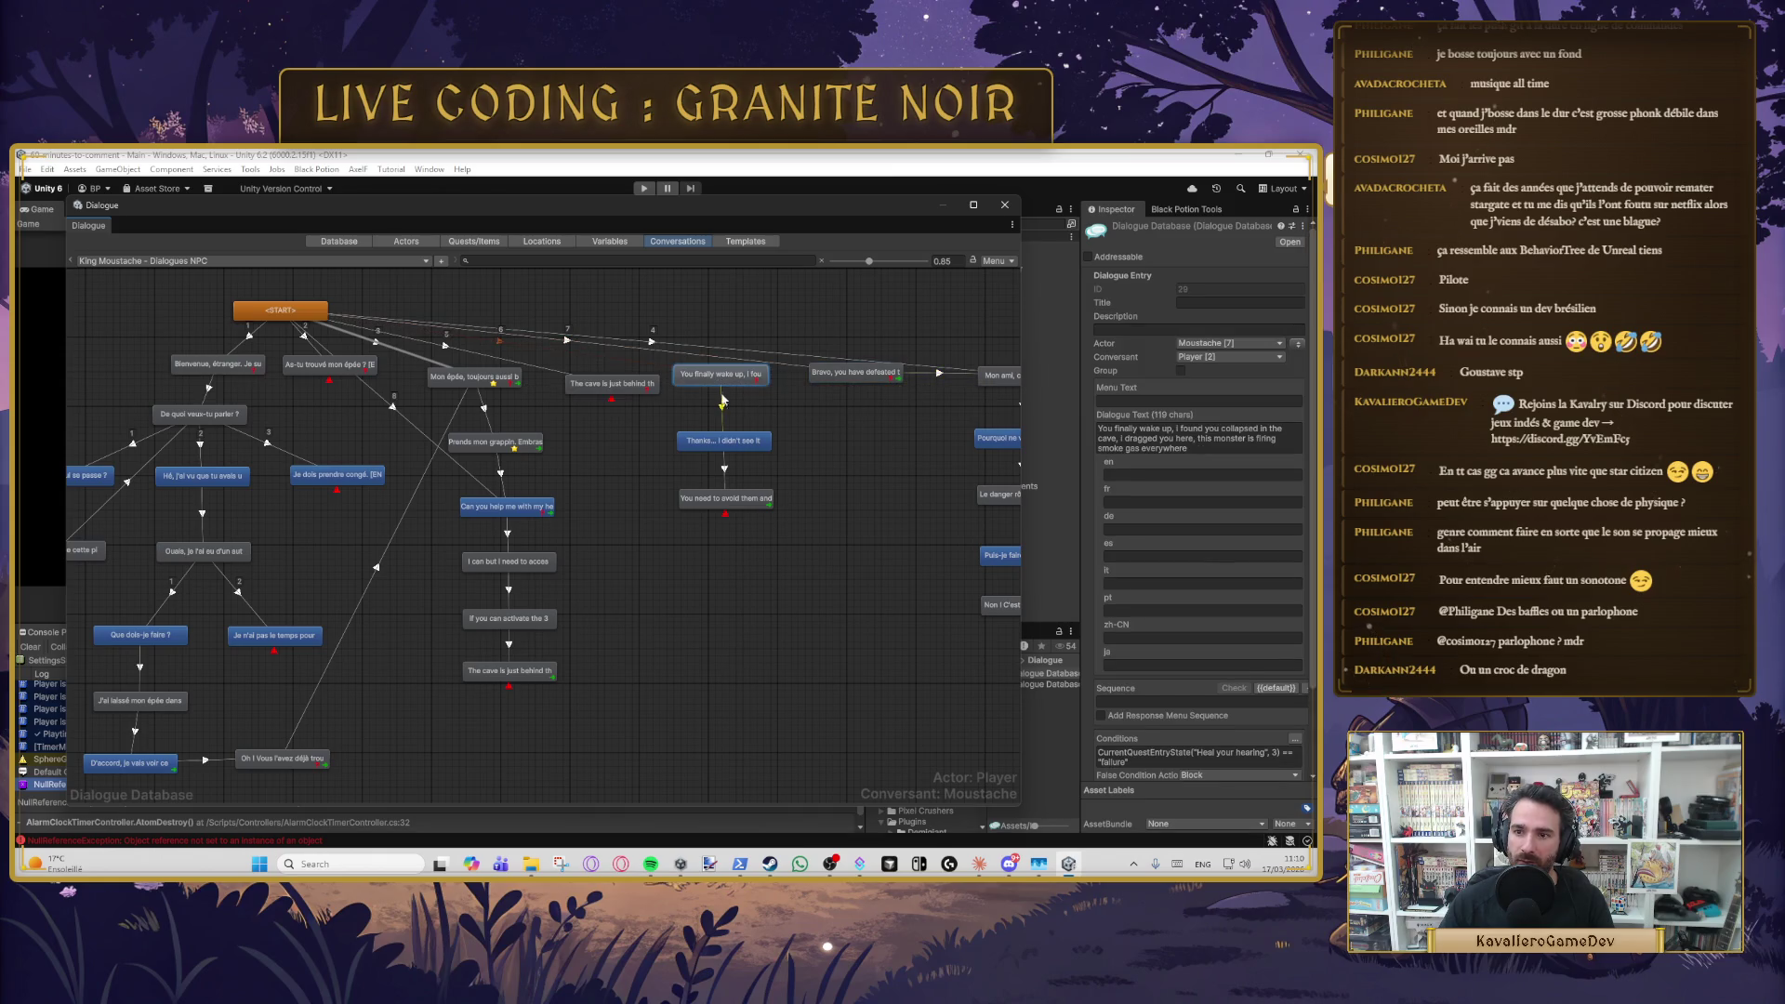
pyautogui.click(724, 440)
pyautogui.click(725, 498)
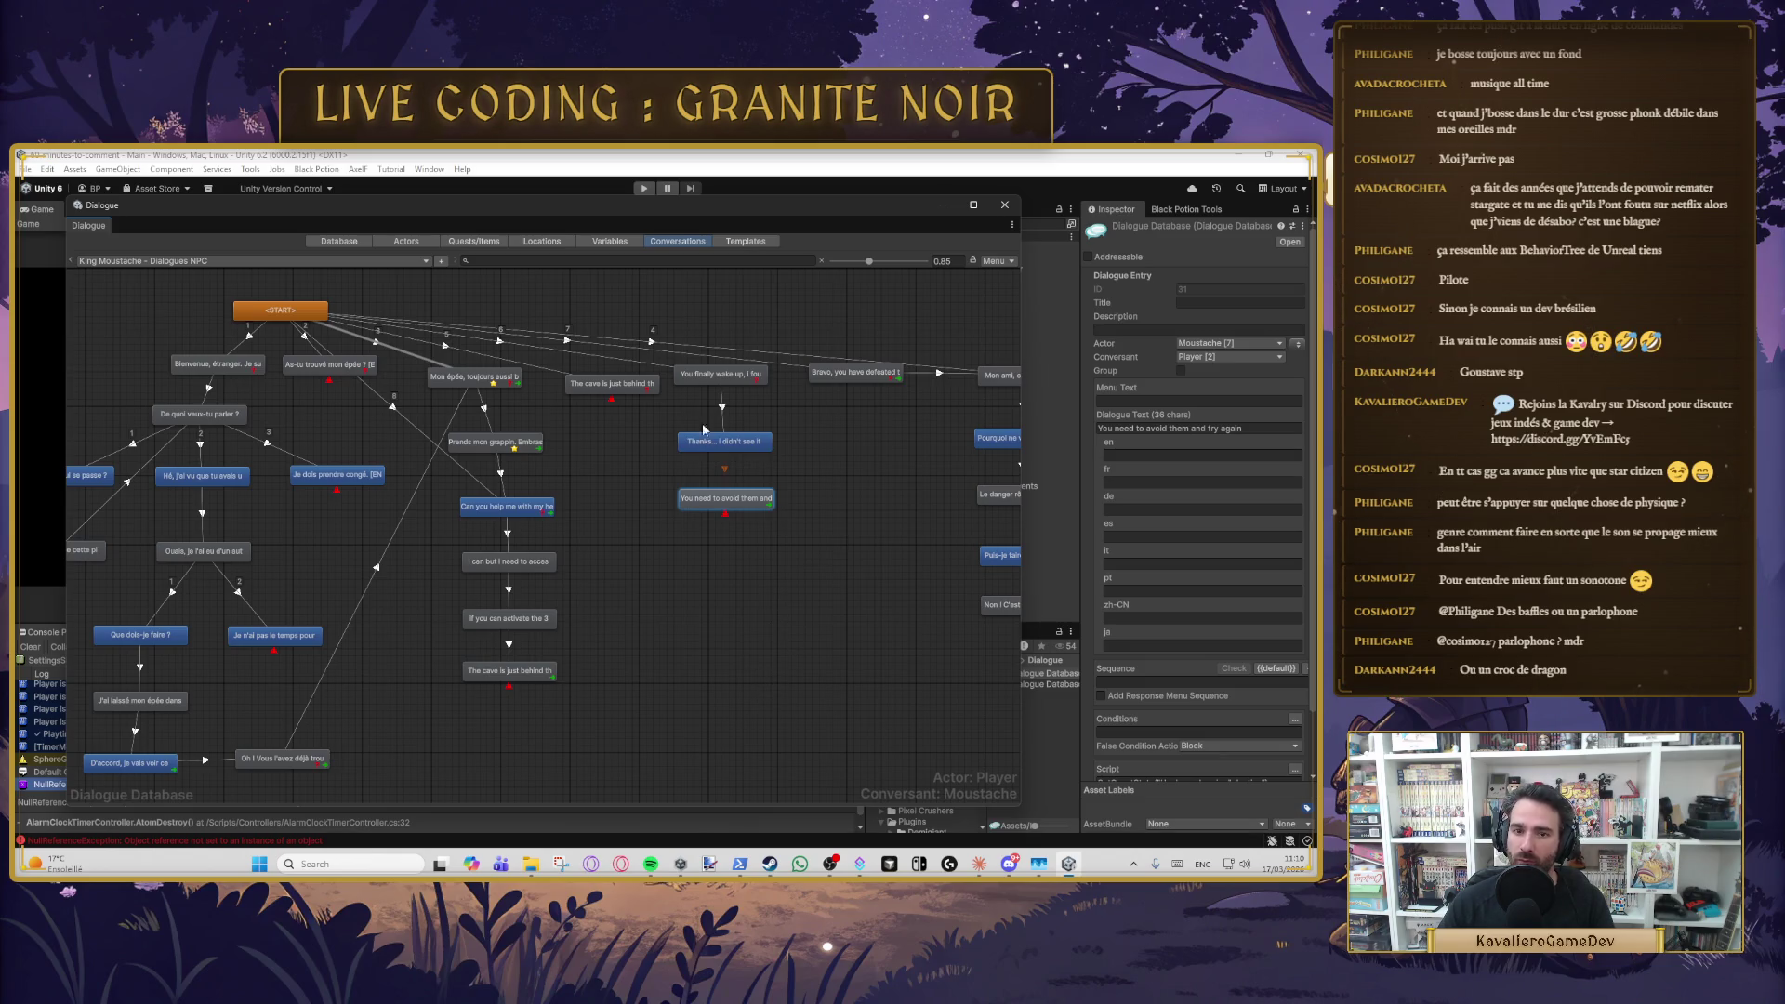
pyautogui.click(508, 506)
pyautogui.click(508, 561)
pyautogui.click(526, 619)
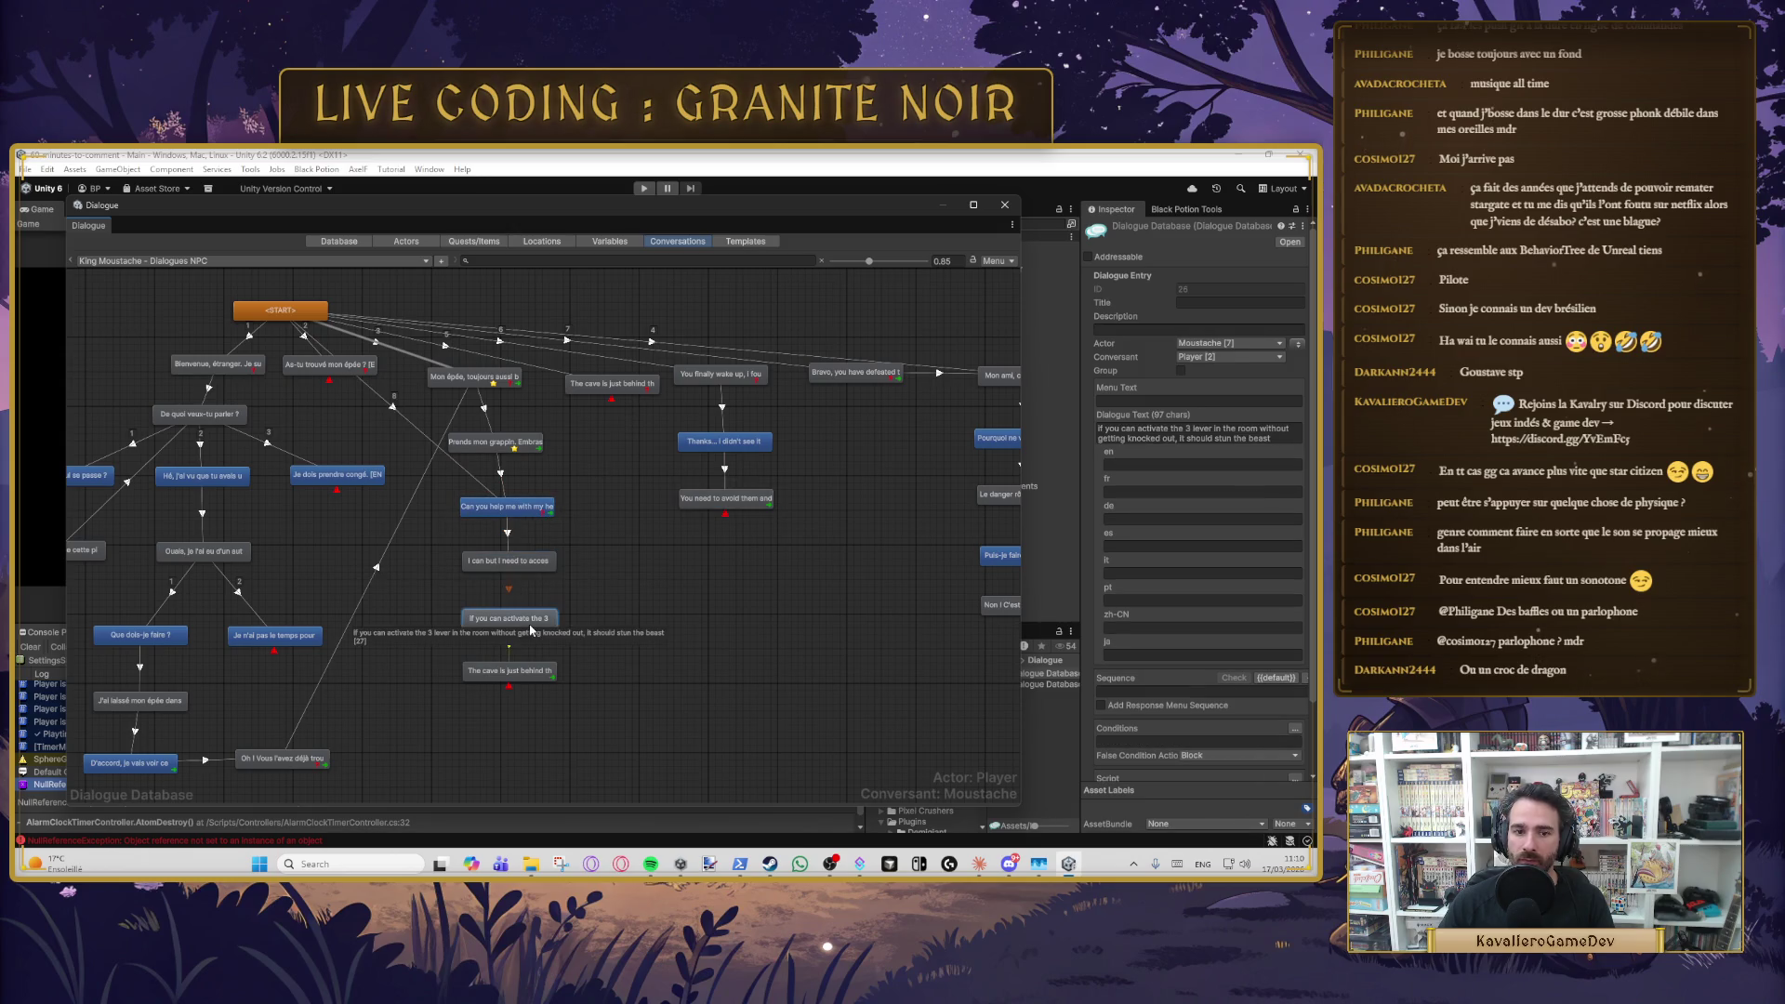
pyautogui.click(548, 651)
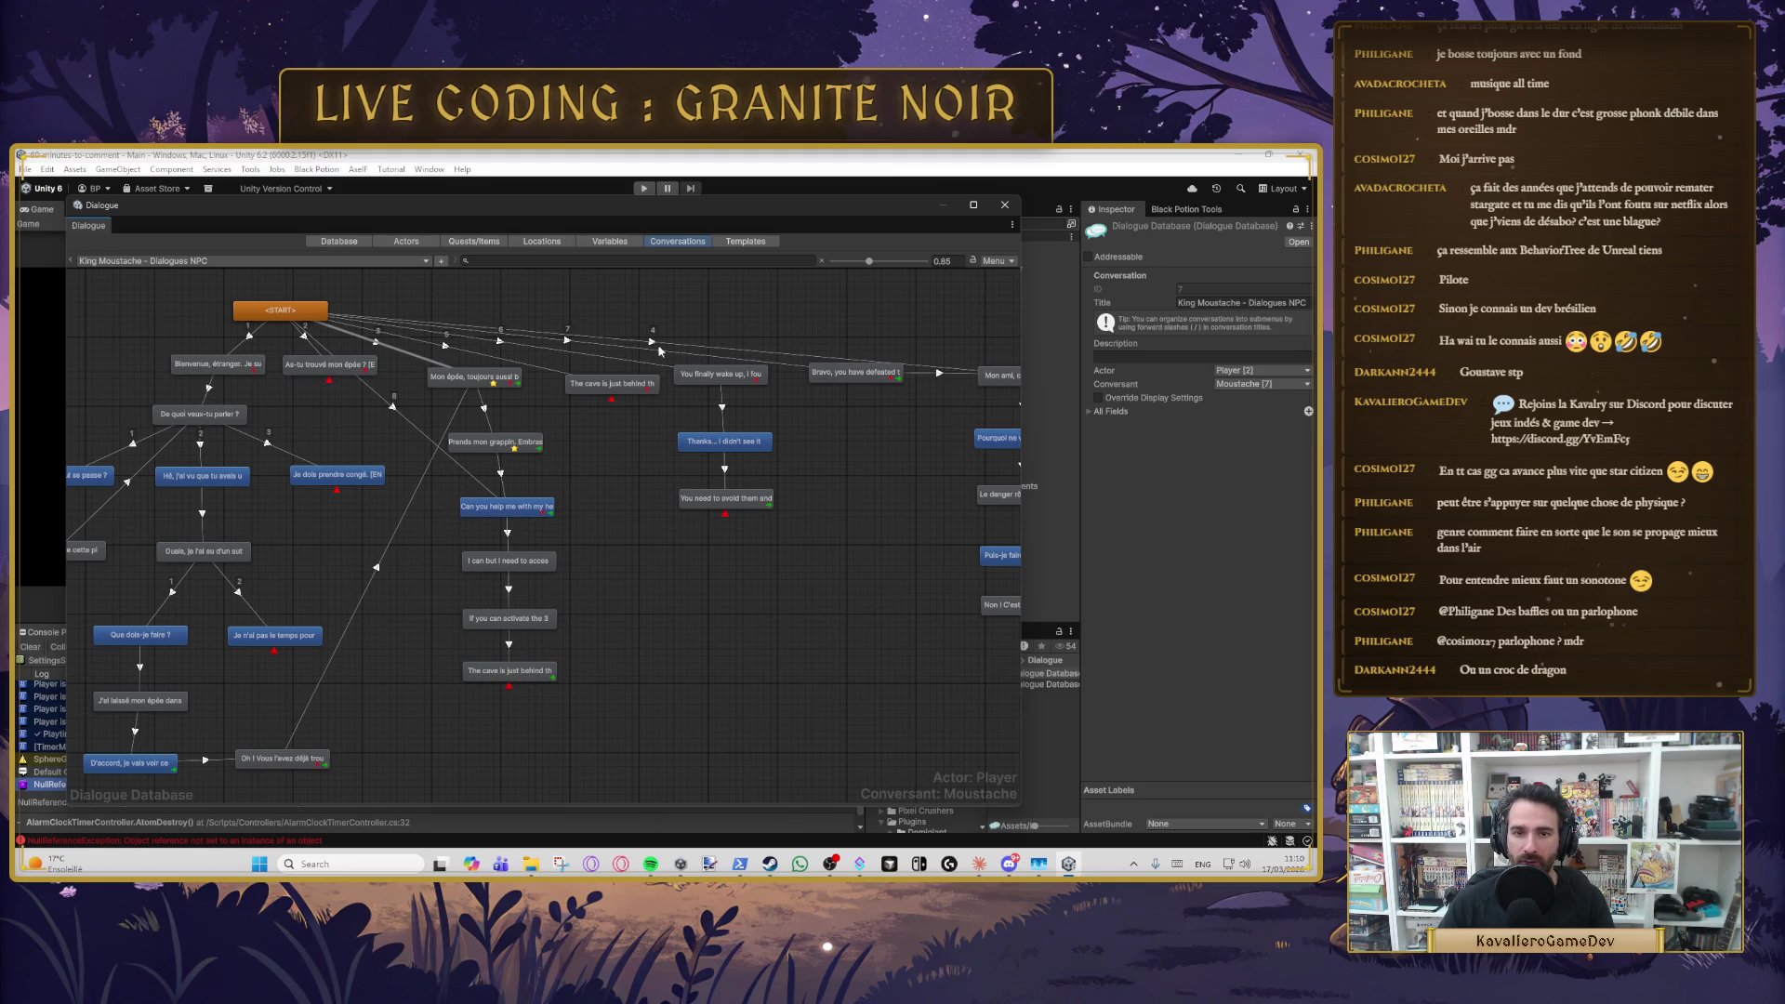
# - Read the 'cave is just behind' and hearing-help lines, then close the Dialogue editor
pyautogui.click(622, 385)
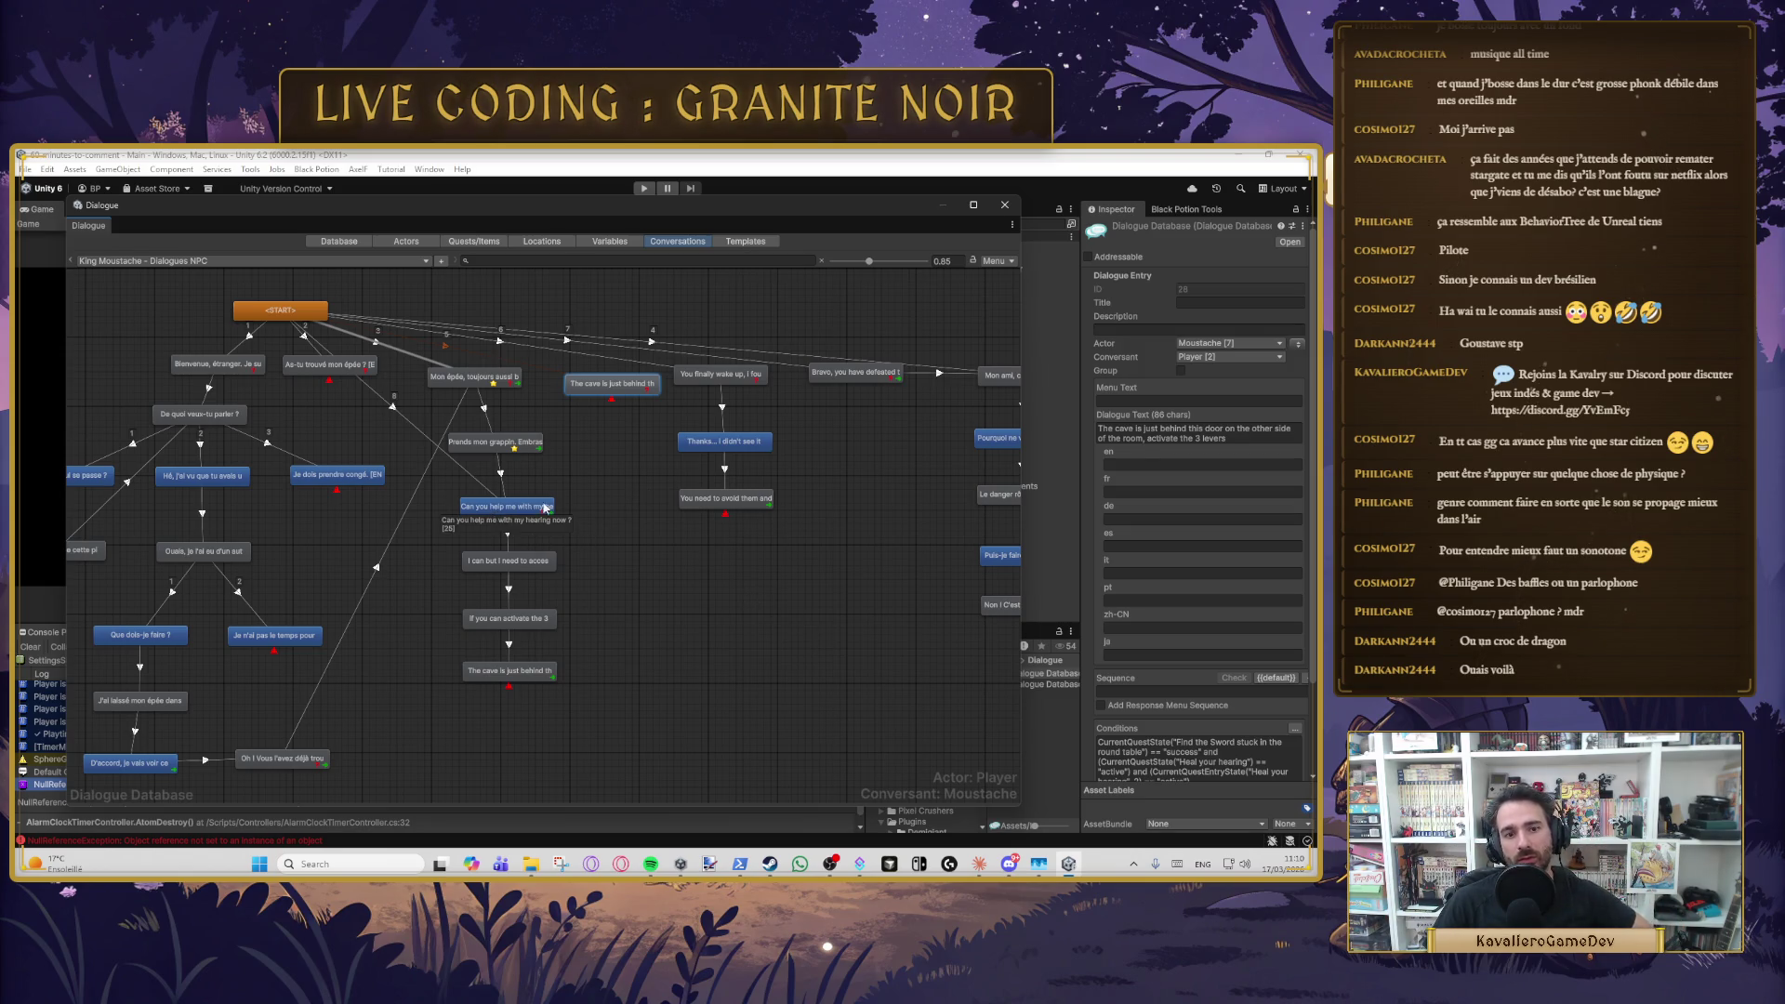
pyautogui.click(509, 521)
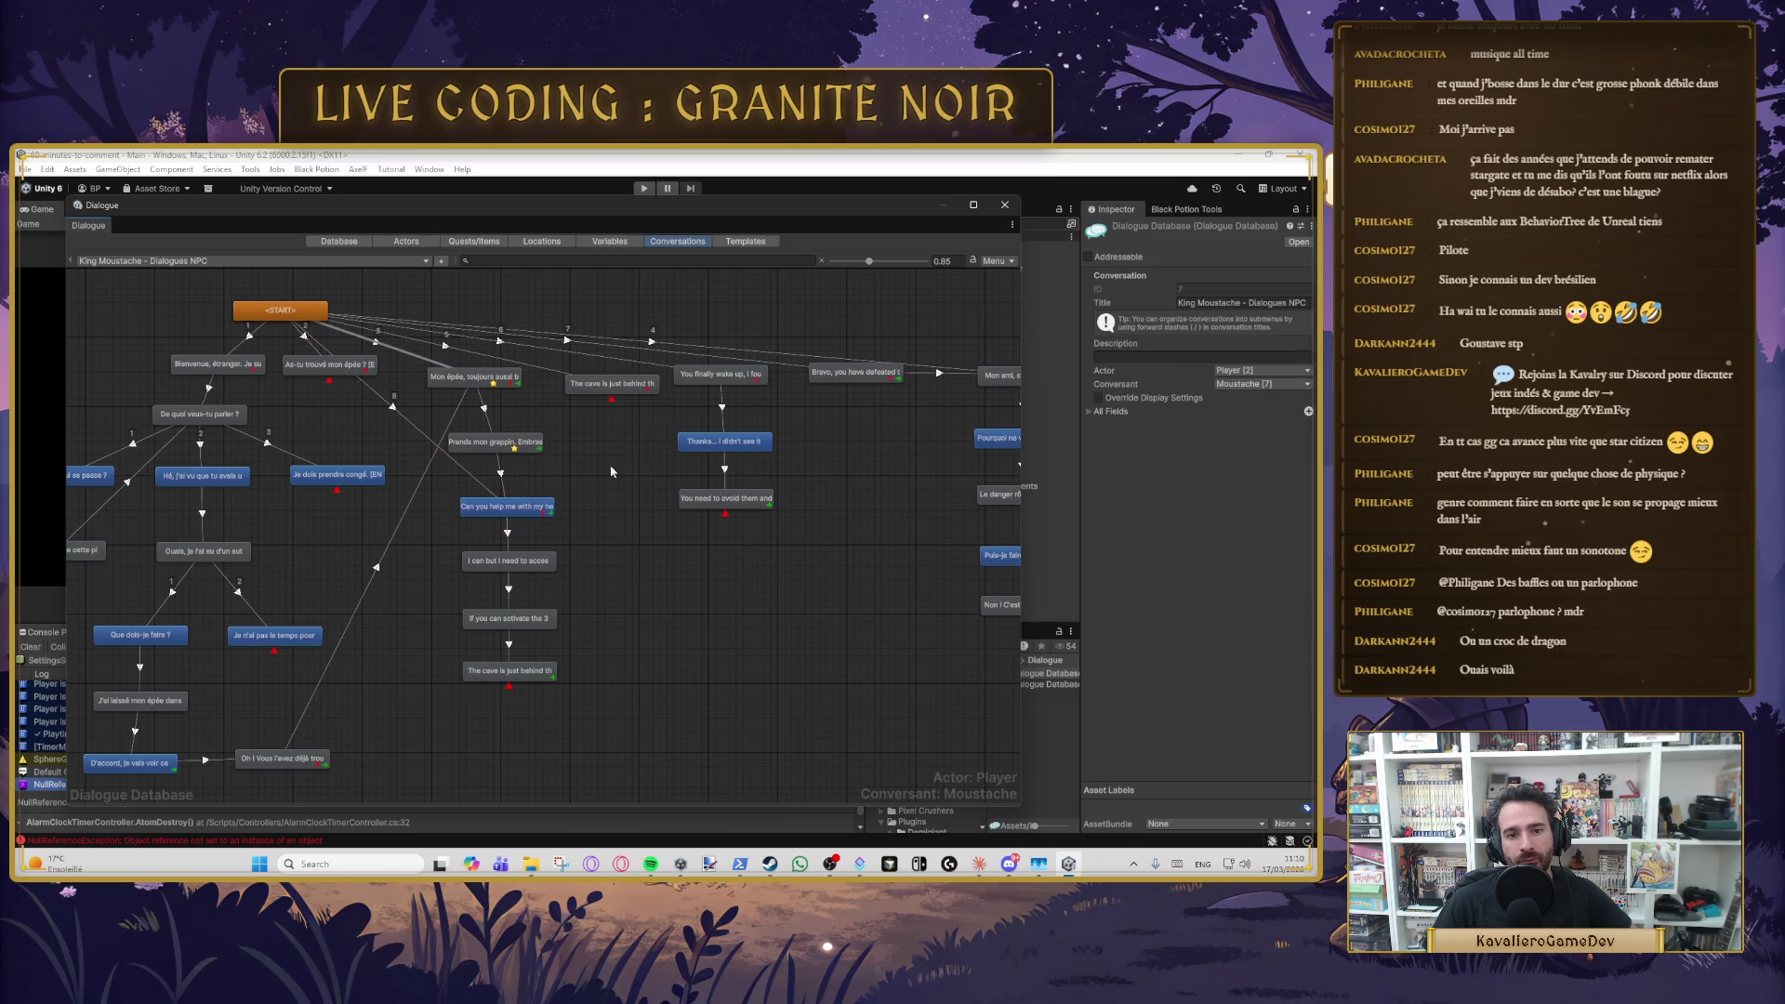
pyautogui.click(507, 510)
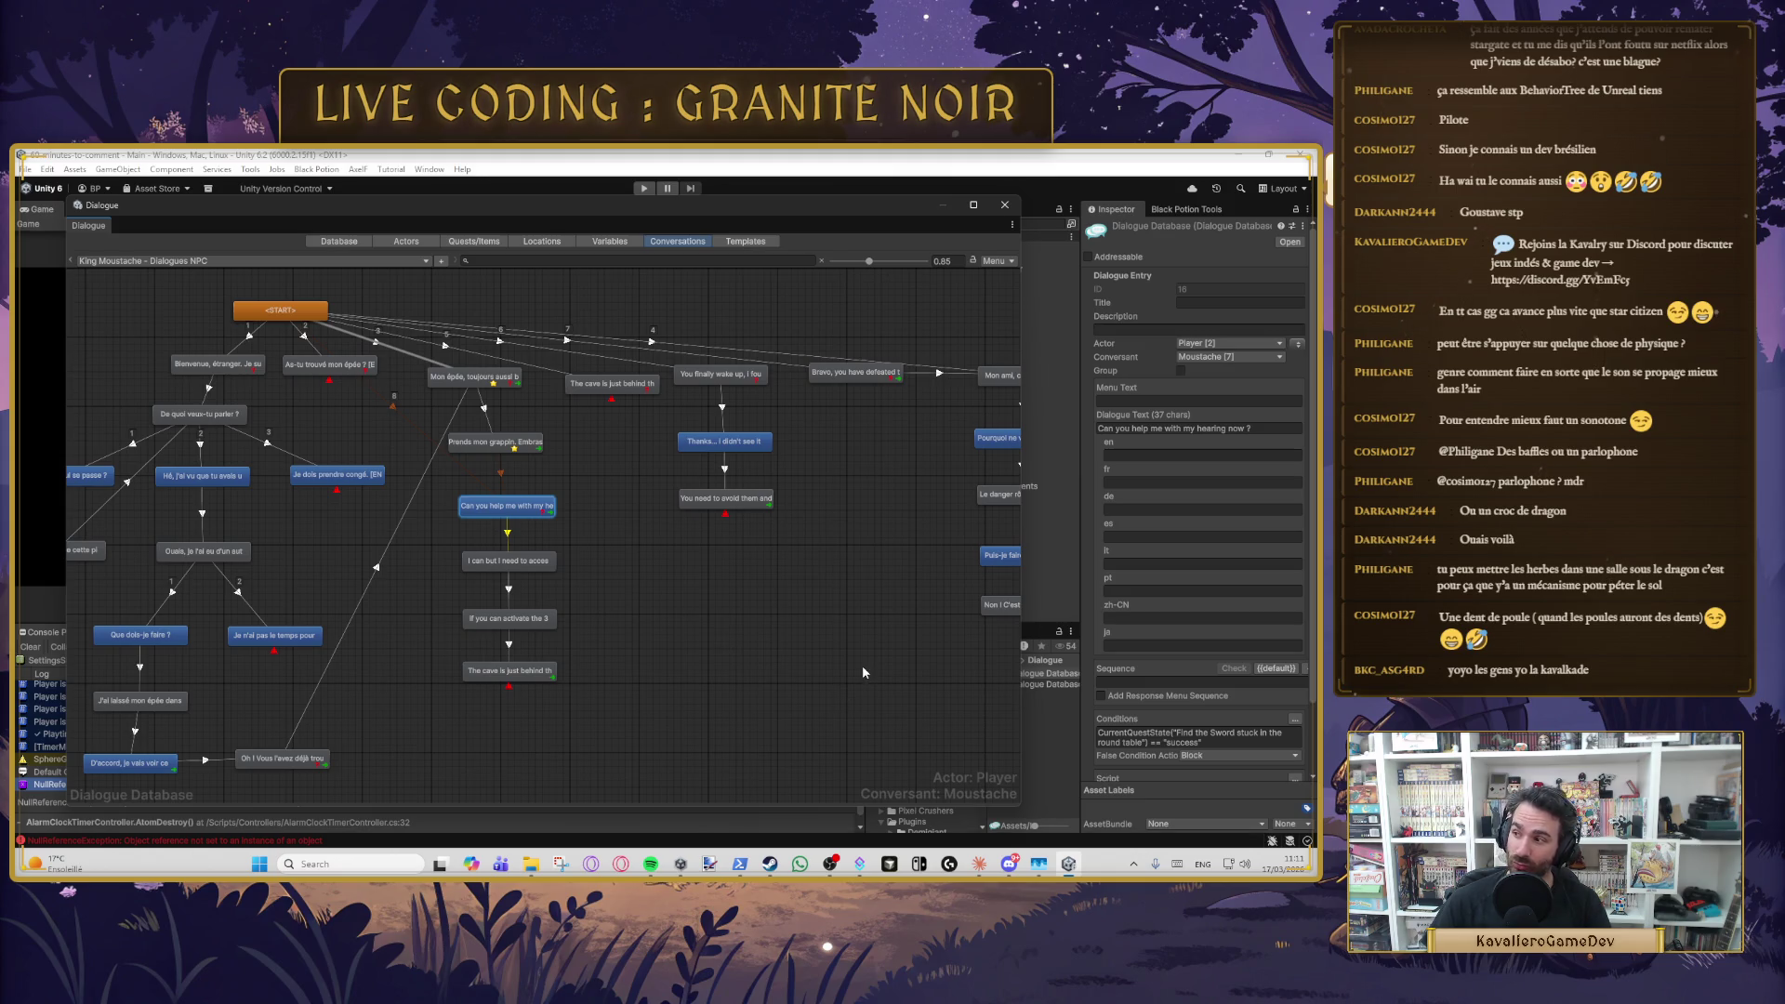
pyautogui.click(772, 669)
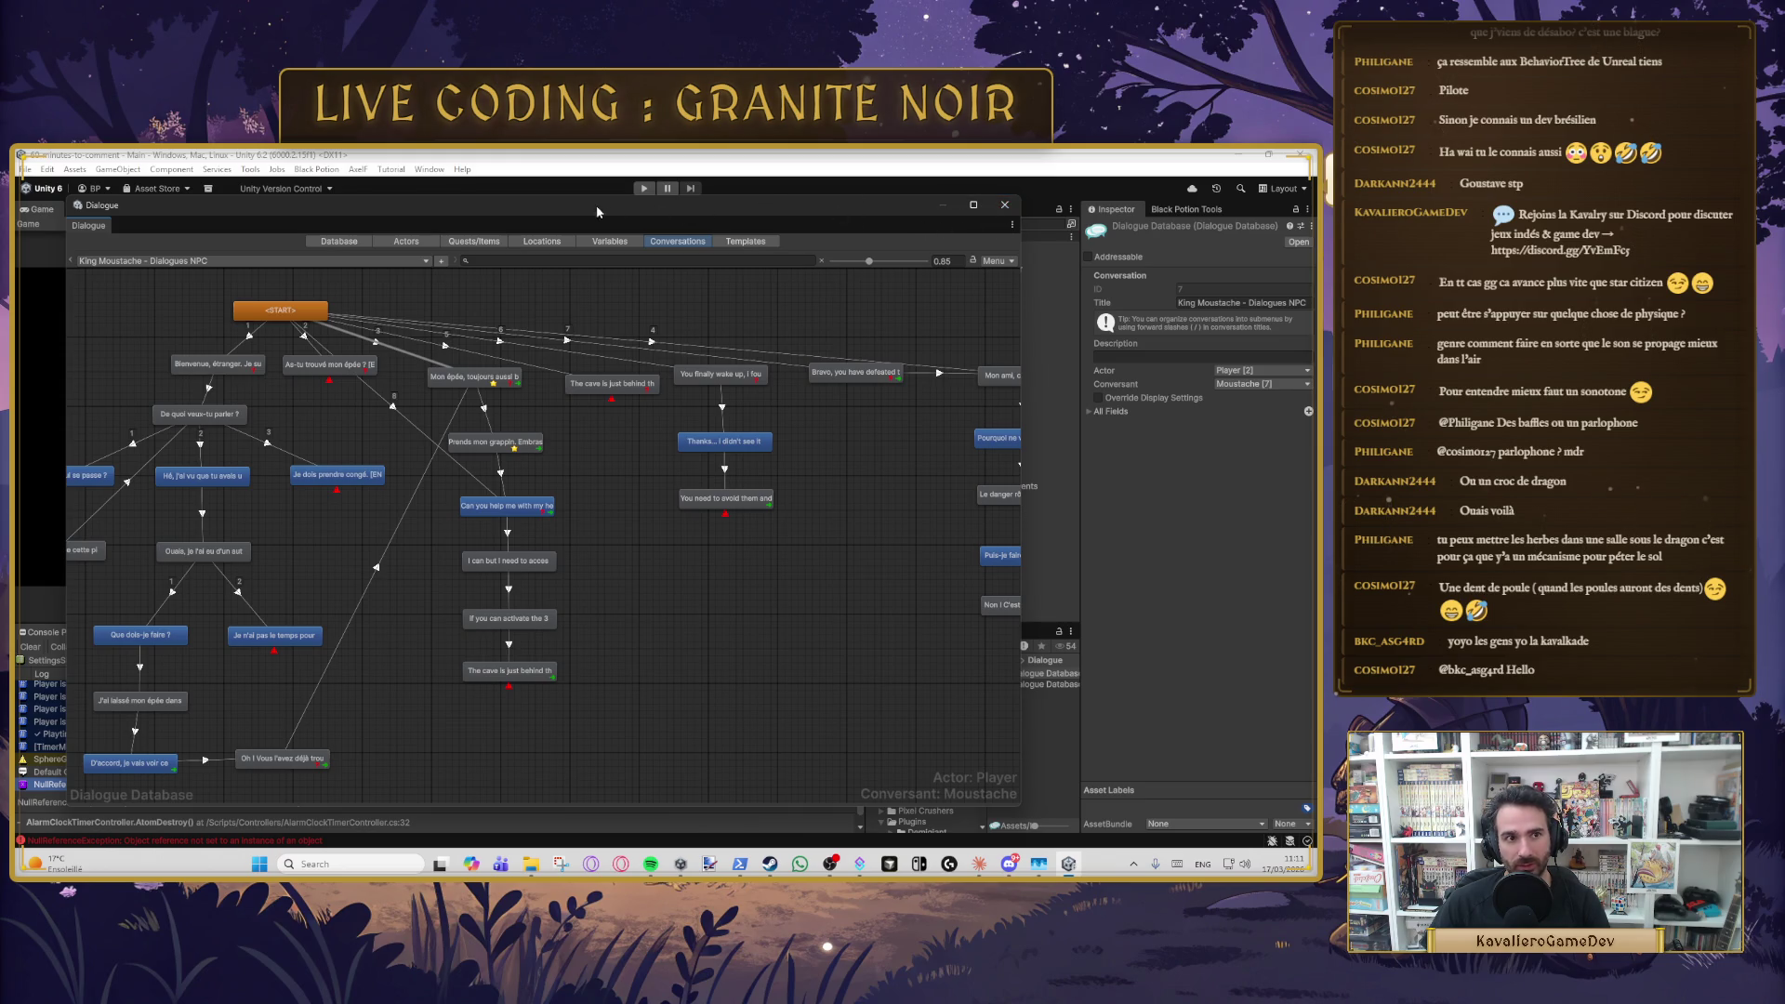
pyautogui.click(1004, 204)
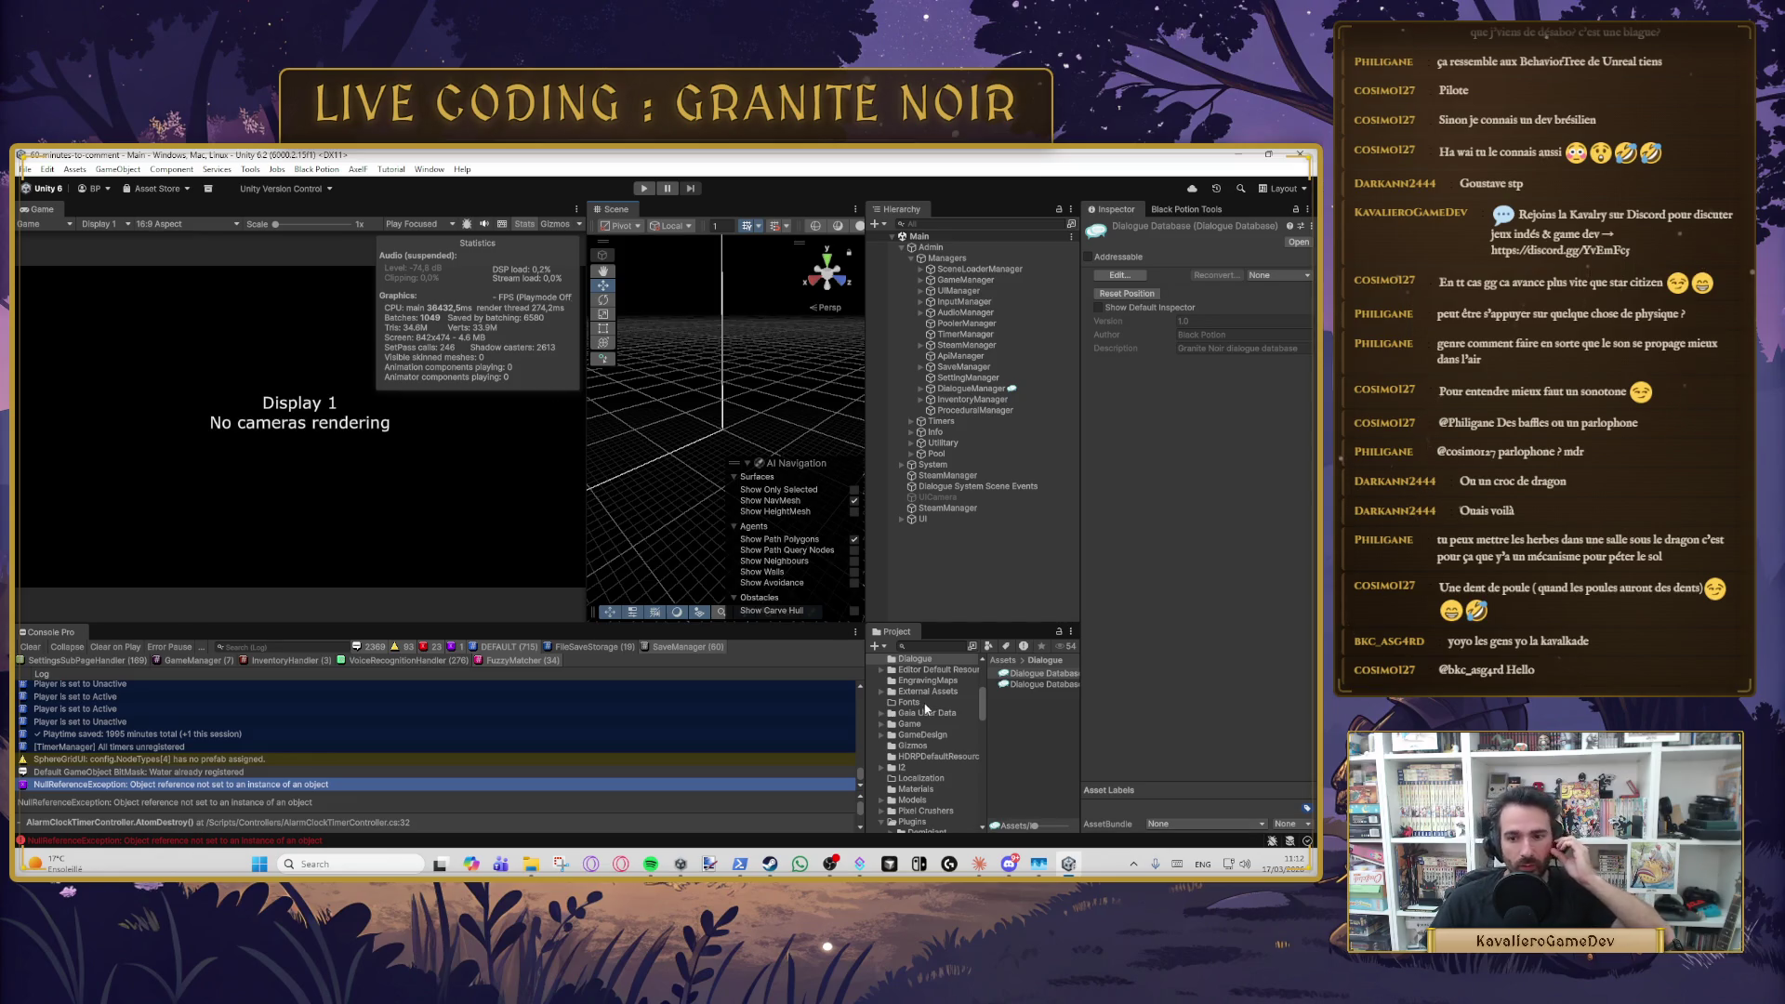
# - Browse the Scenes folder's scene files (BossCave, Intro, Loading, Main) in the Project panel
pyautogui.scroll(-8, 958, 729)
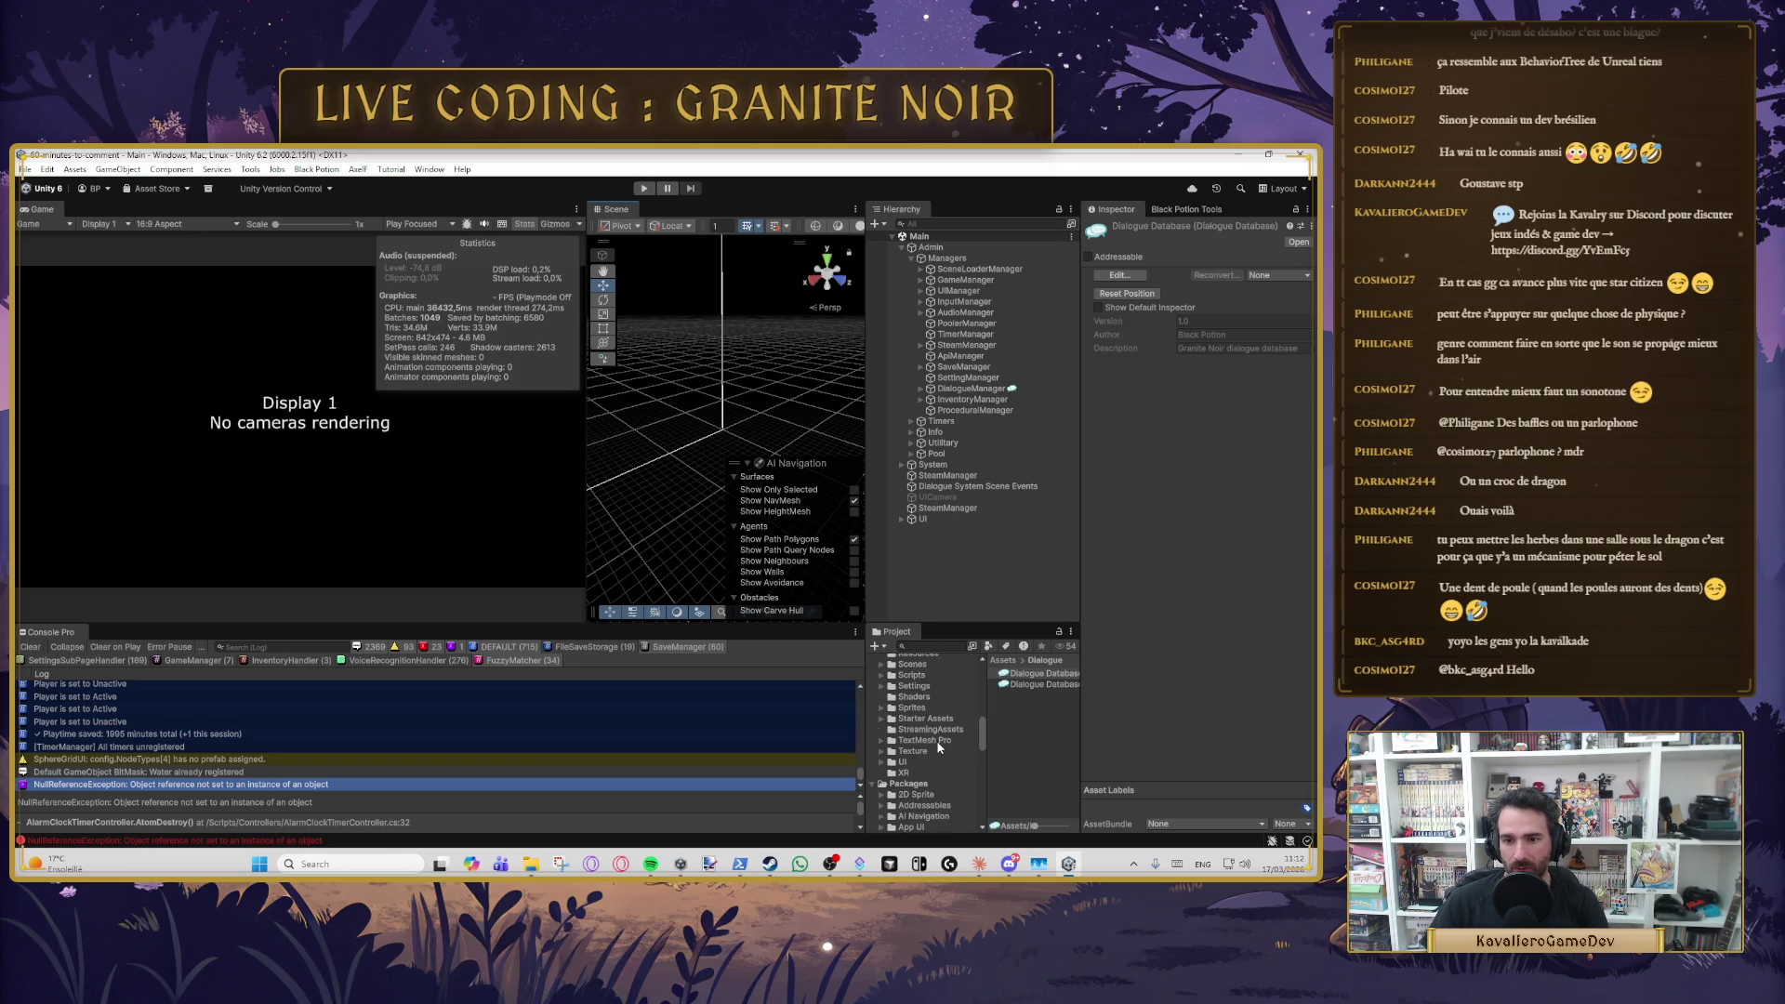
pyautogui.scroll(2, 937, 740)
pyautogui.click(912, 704)
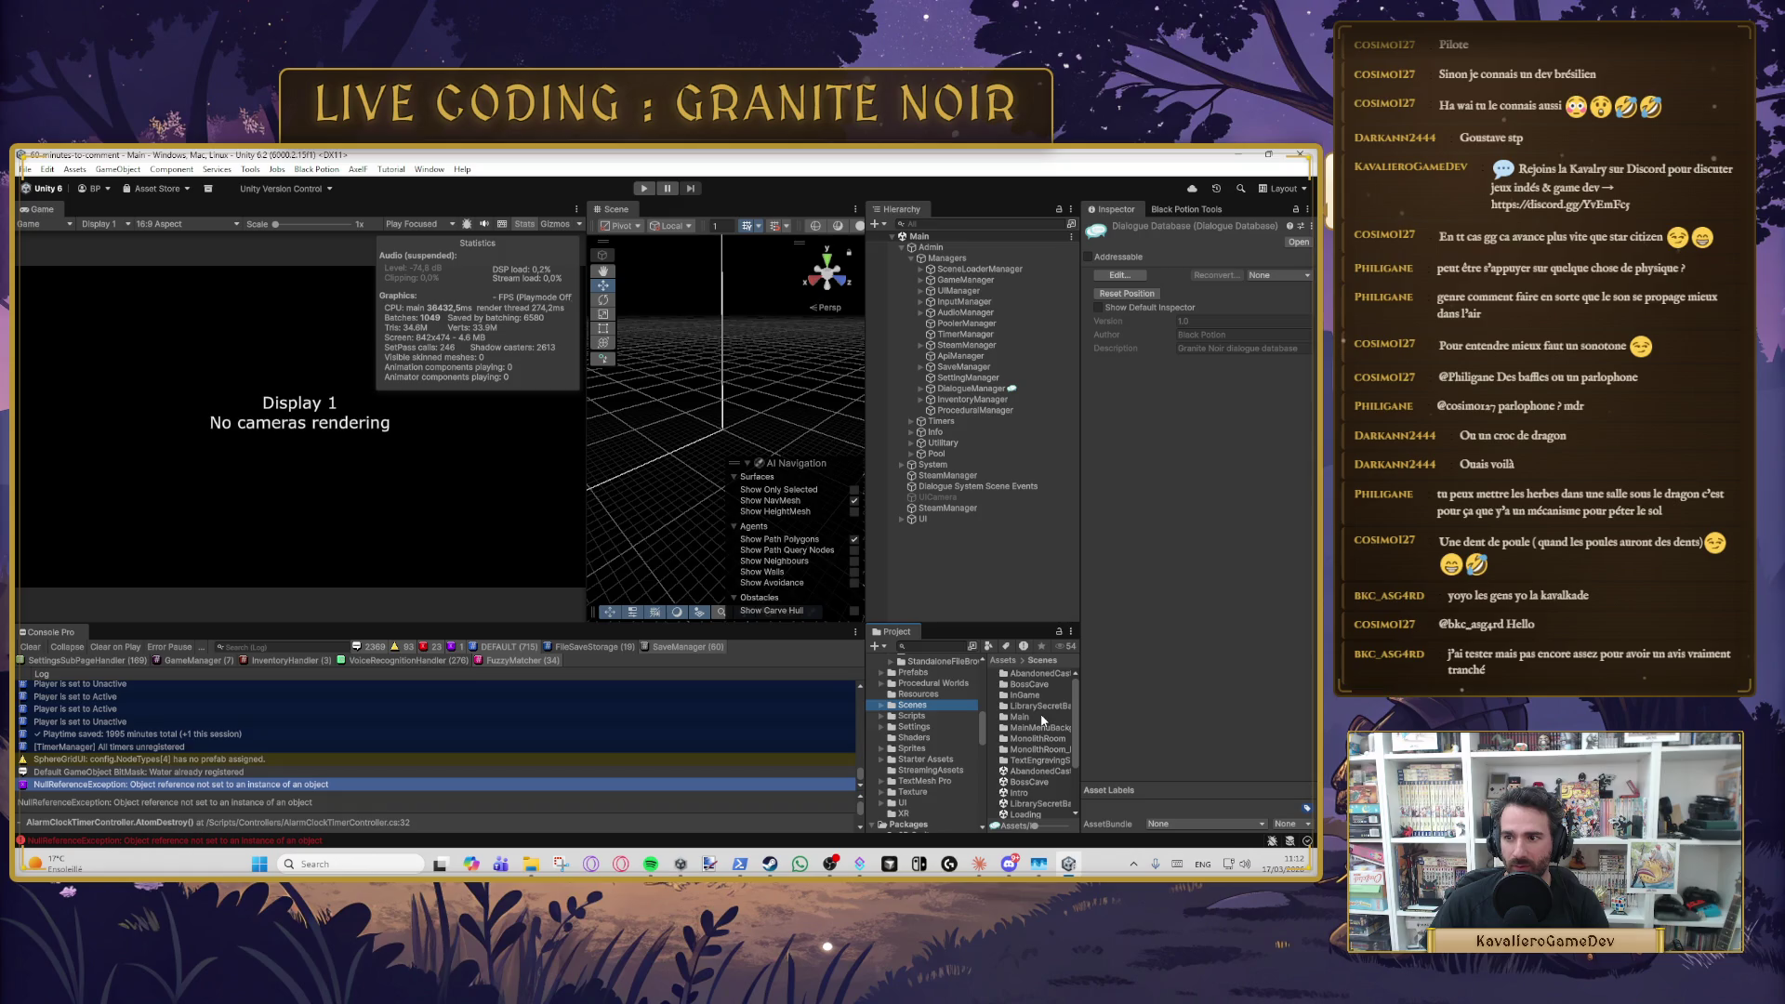
pyautogui.scroll(-3, 1047, 712)
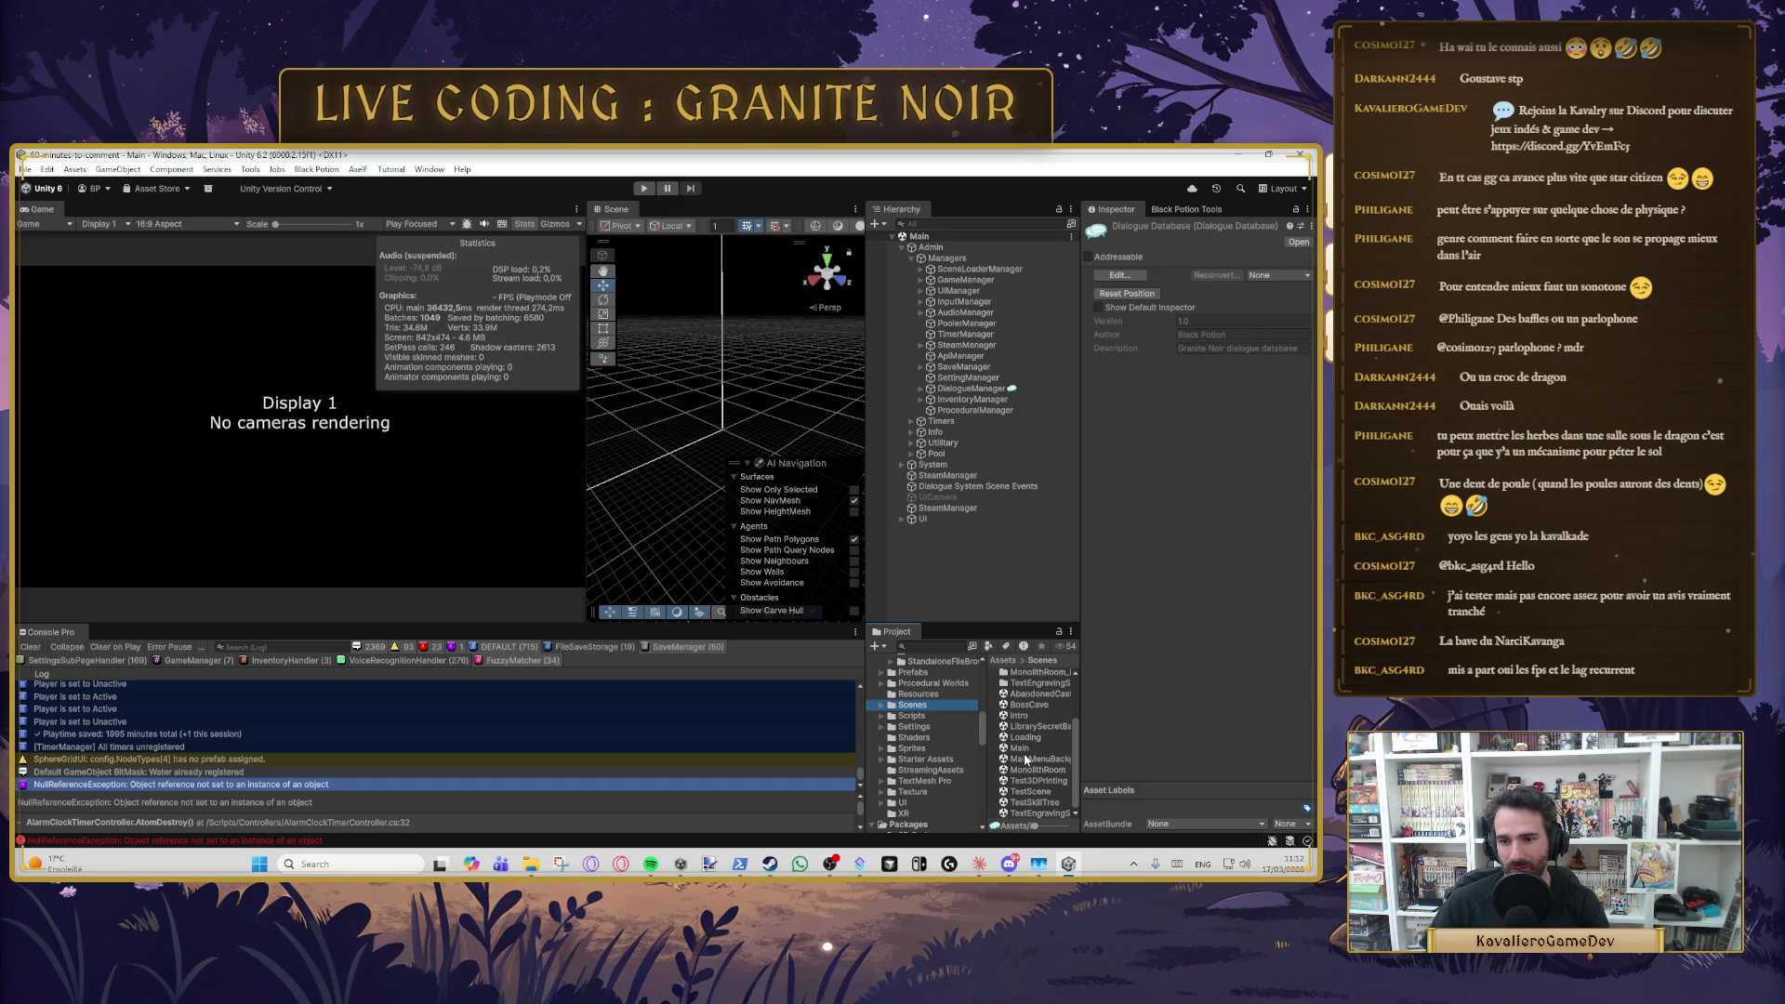
pyautogui.scroll(2, 1039, 766)
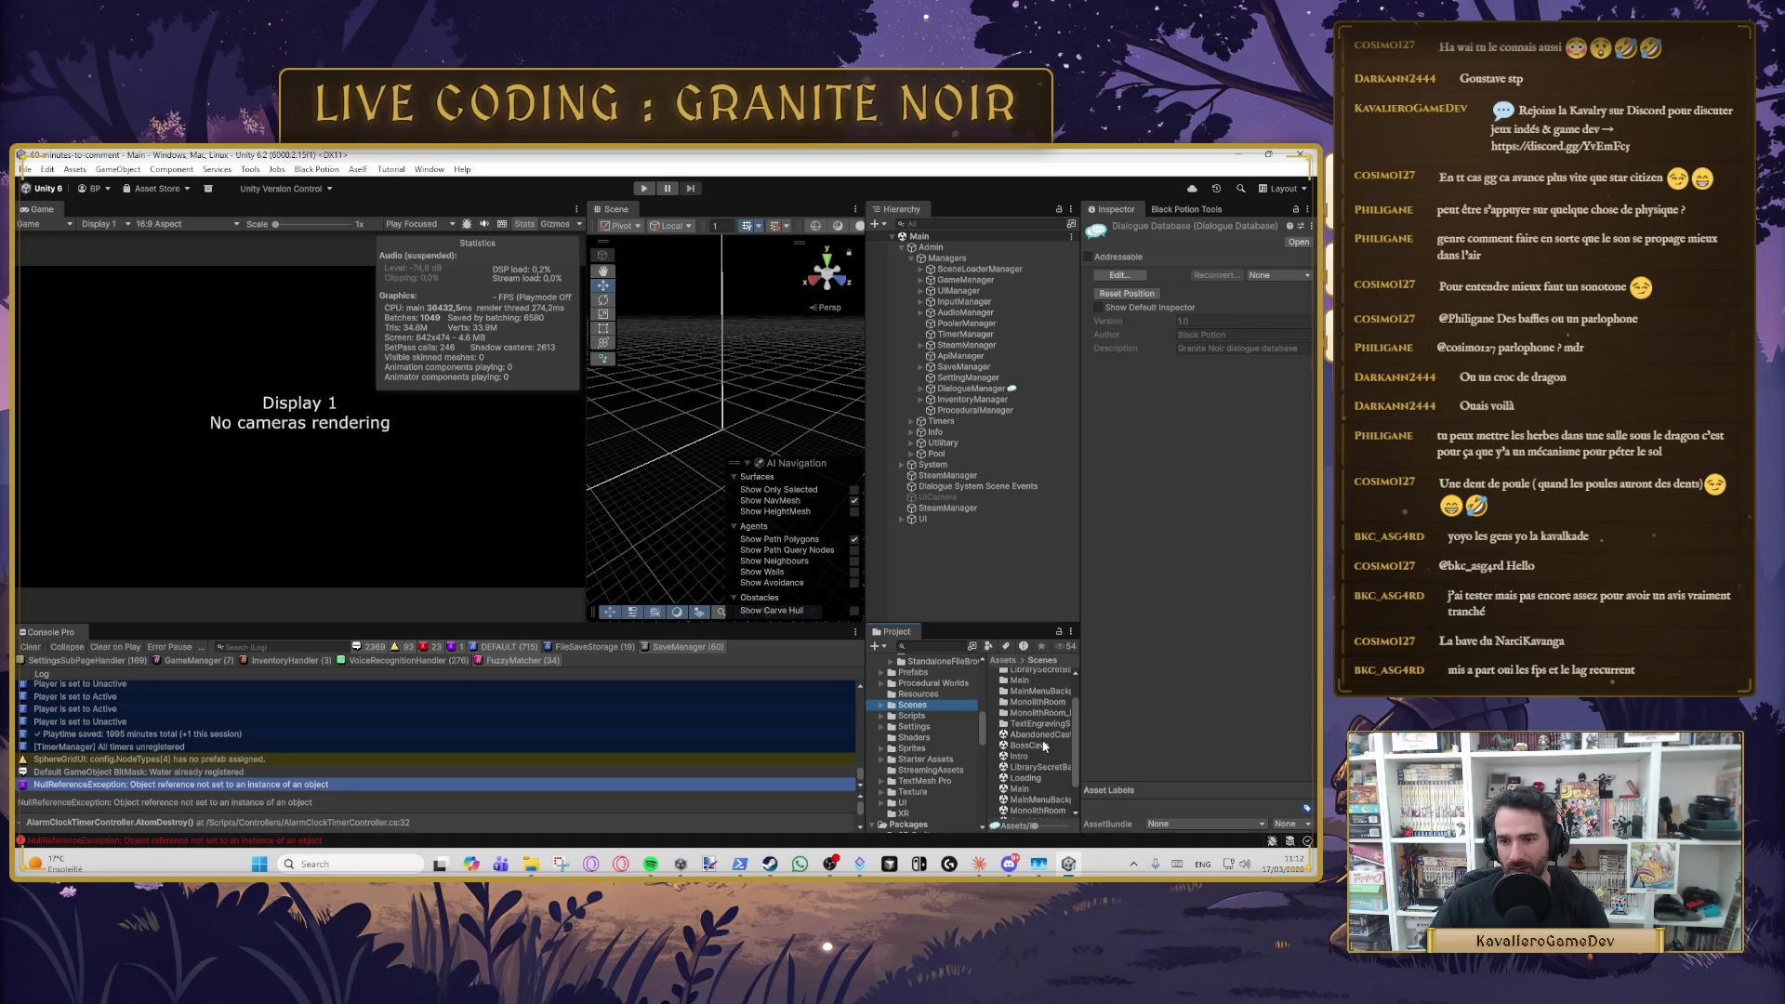
pyautogui.scroll(-2, 1038, 746)
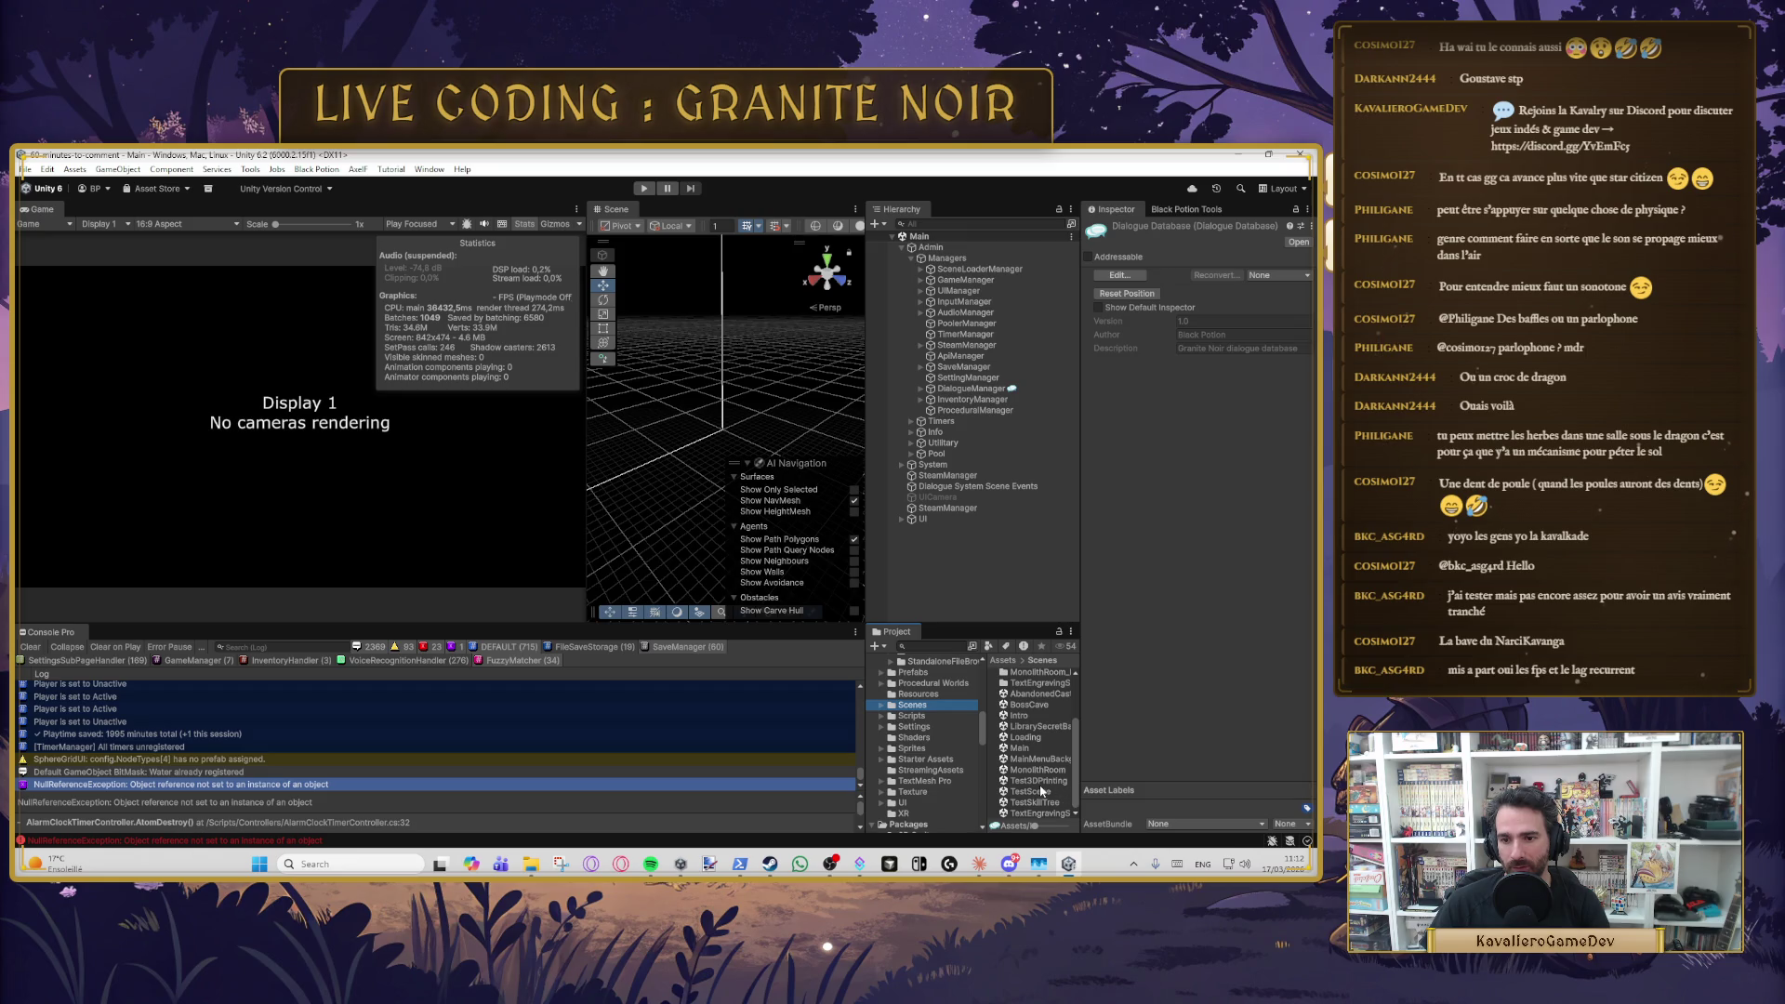
# - Open the Test3DPrinting scene and run a short play-mode test, which logs NullReferenceExceptions
pyautogui.doubleClick(1038, 780)
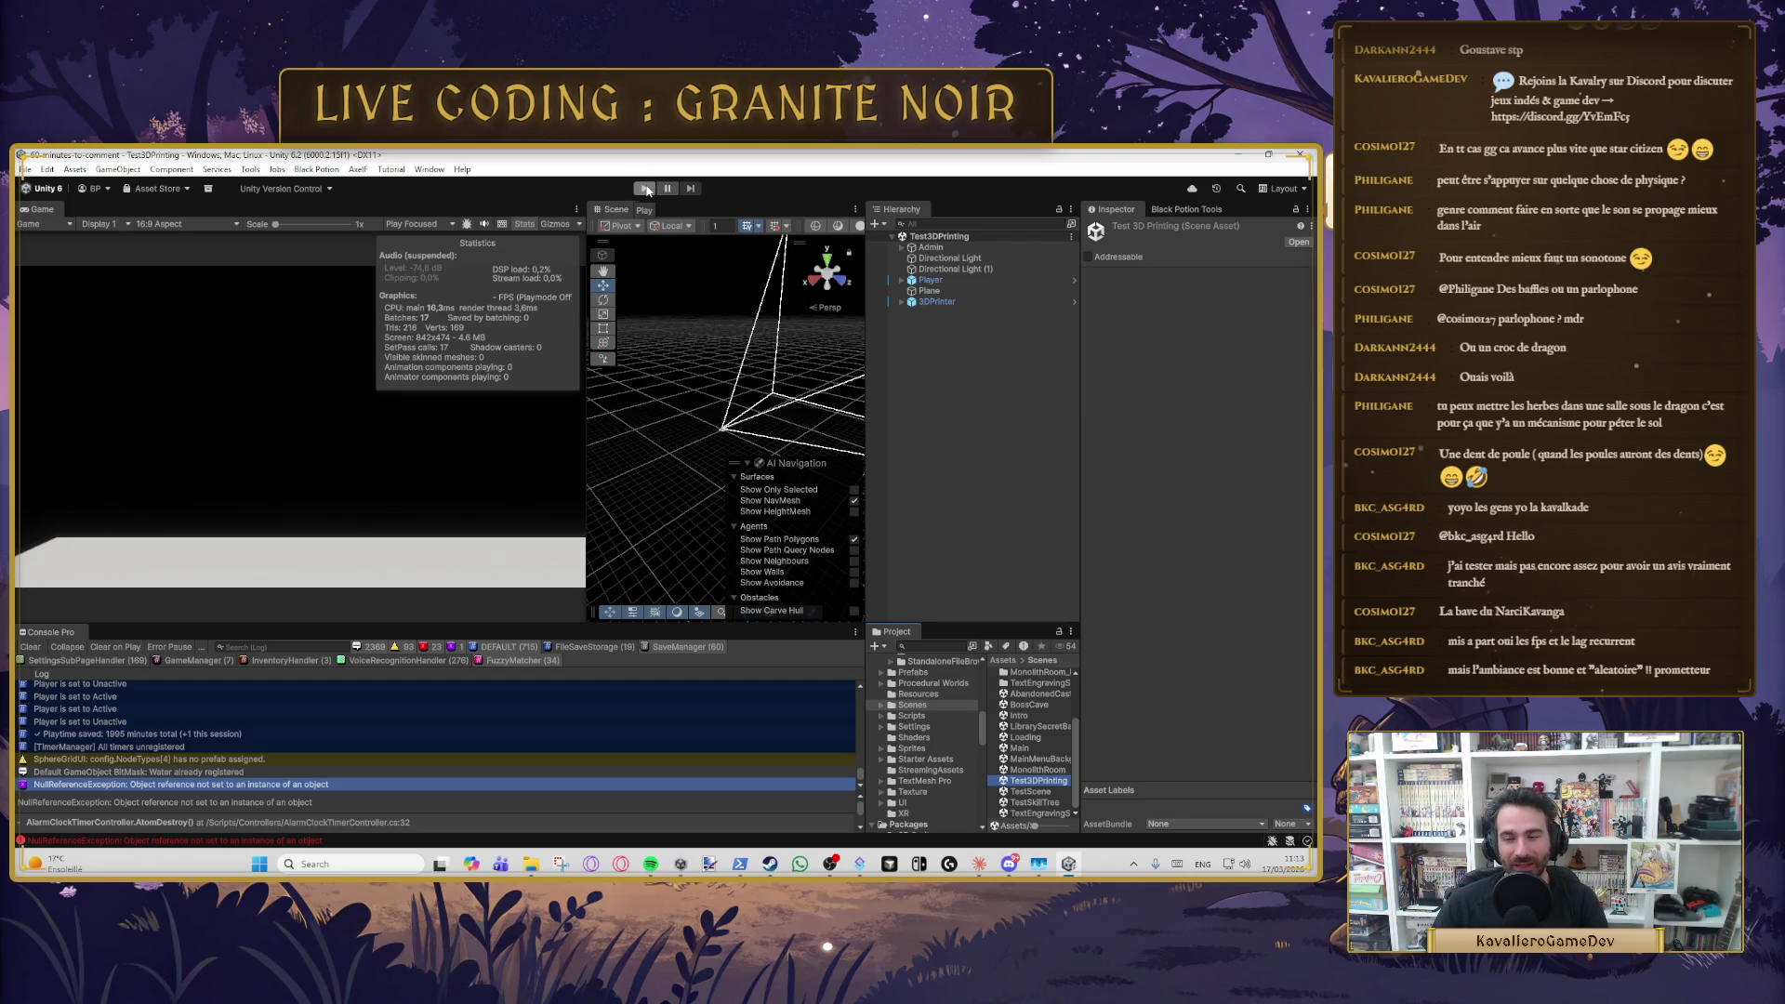
pyautogui.click(645, 189)
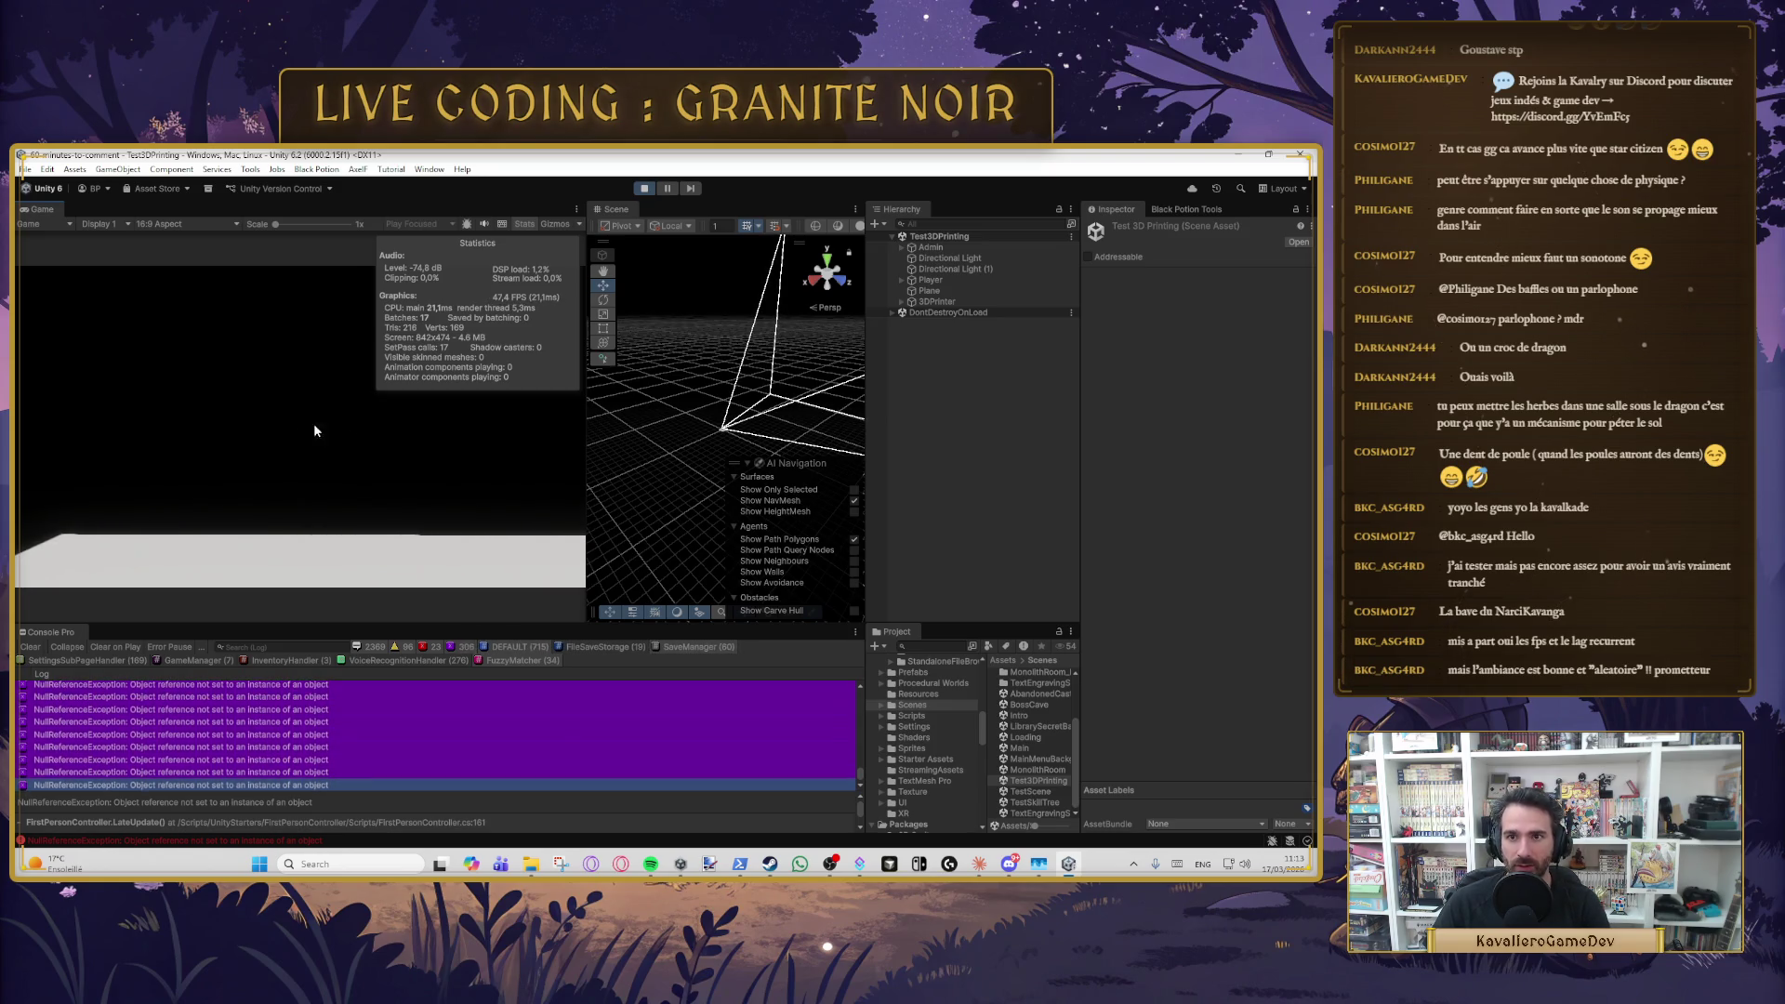
pyautogui.click(641, 190)
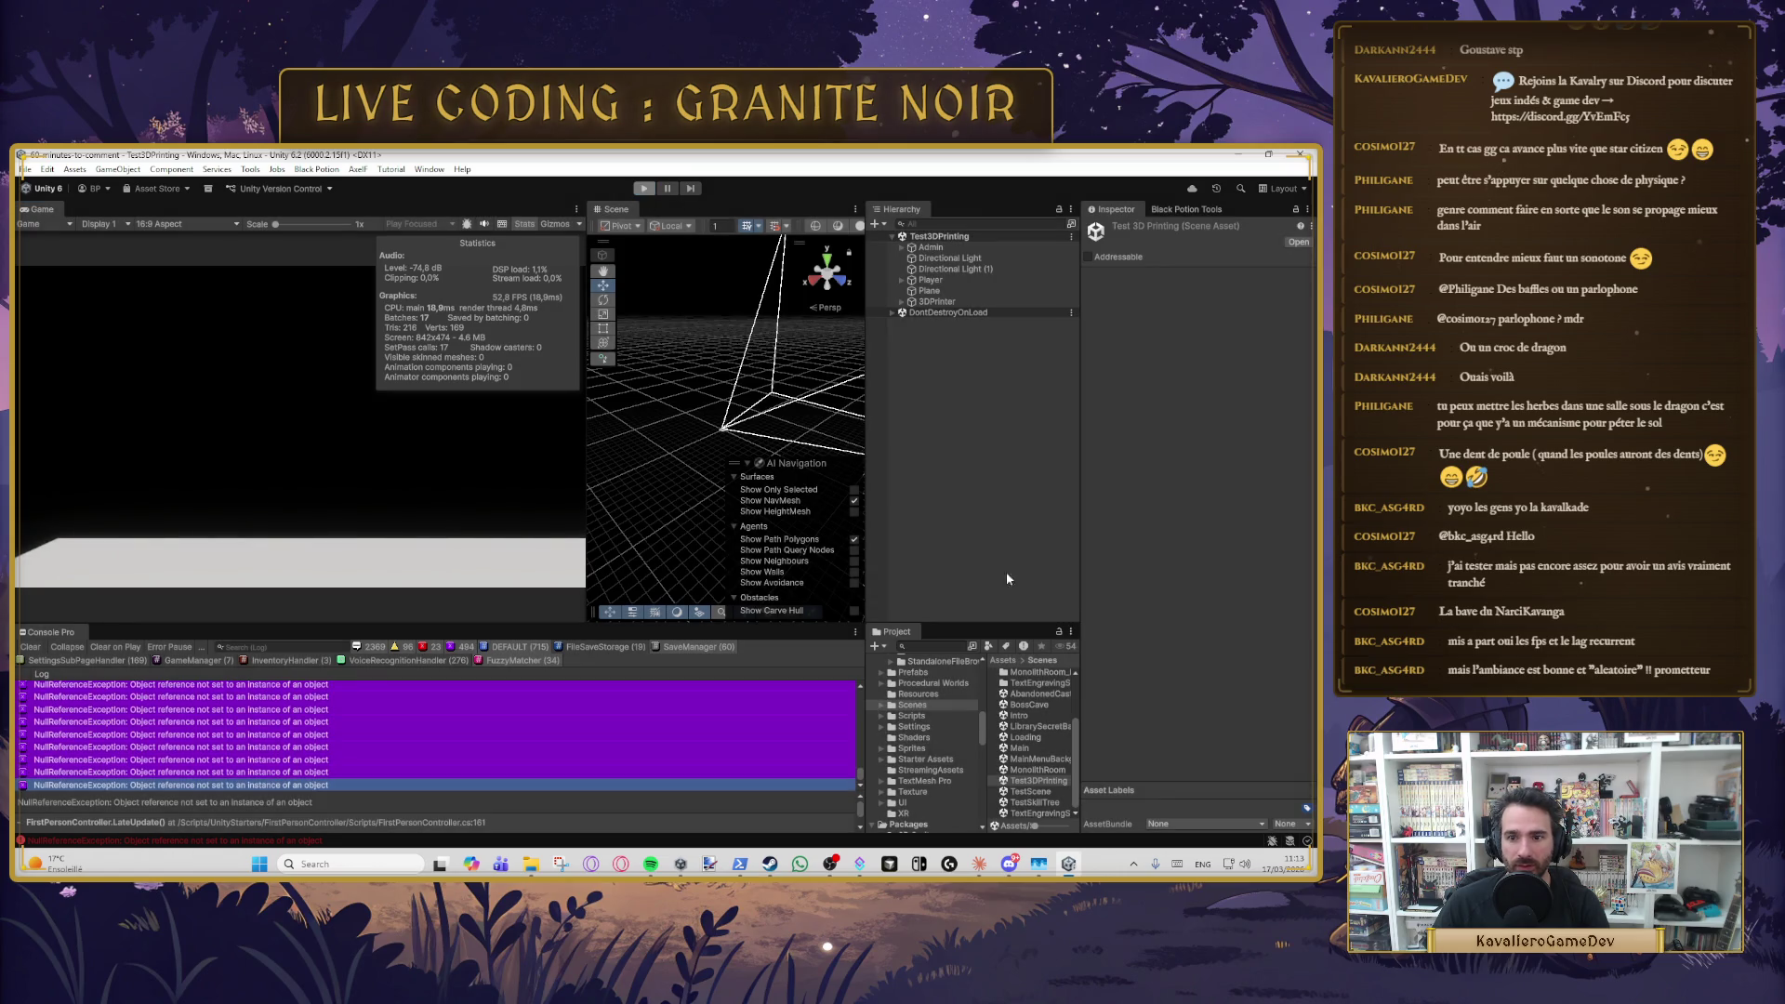
# - Load the Main scene and enable Dev Mode on Admin > Managers > GameManager
pyautogui.click(1014, 747)
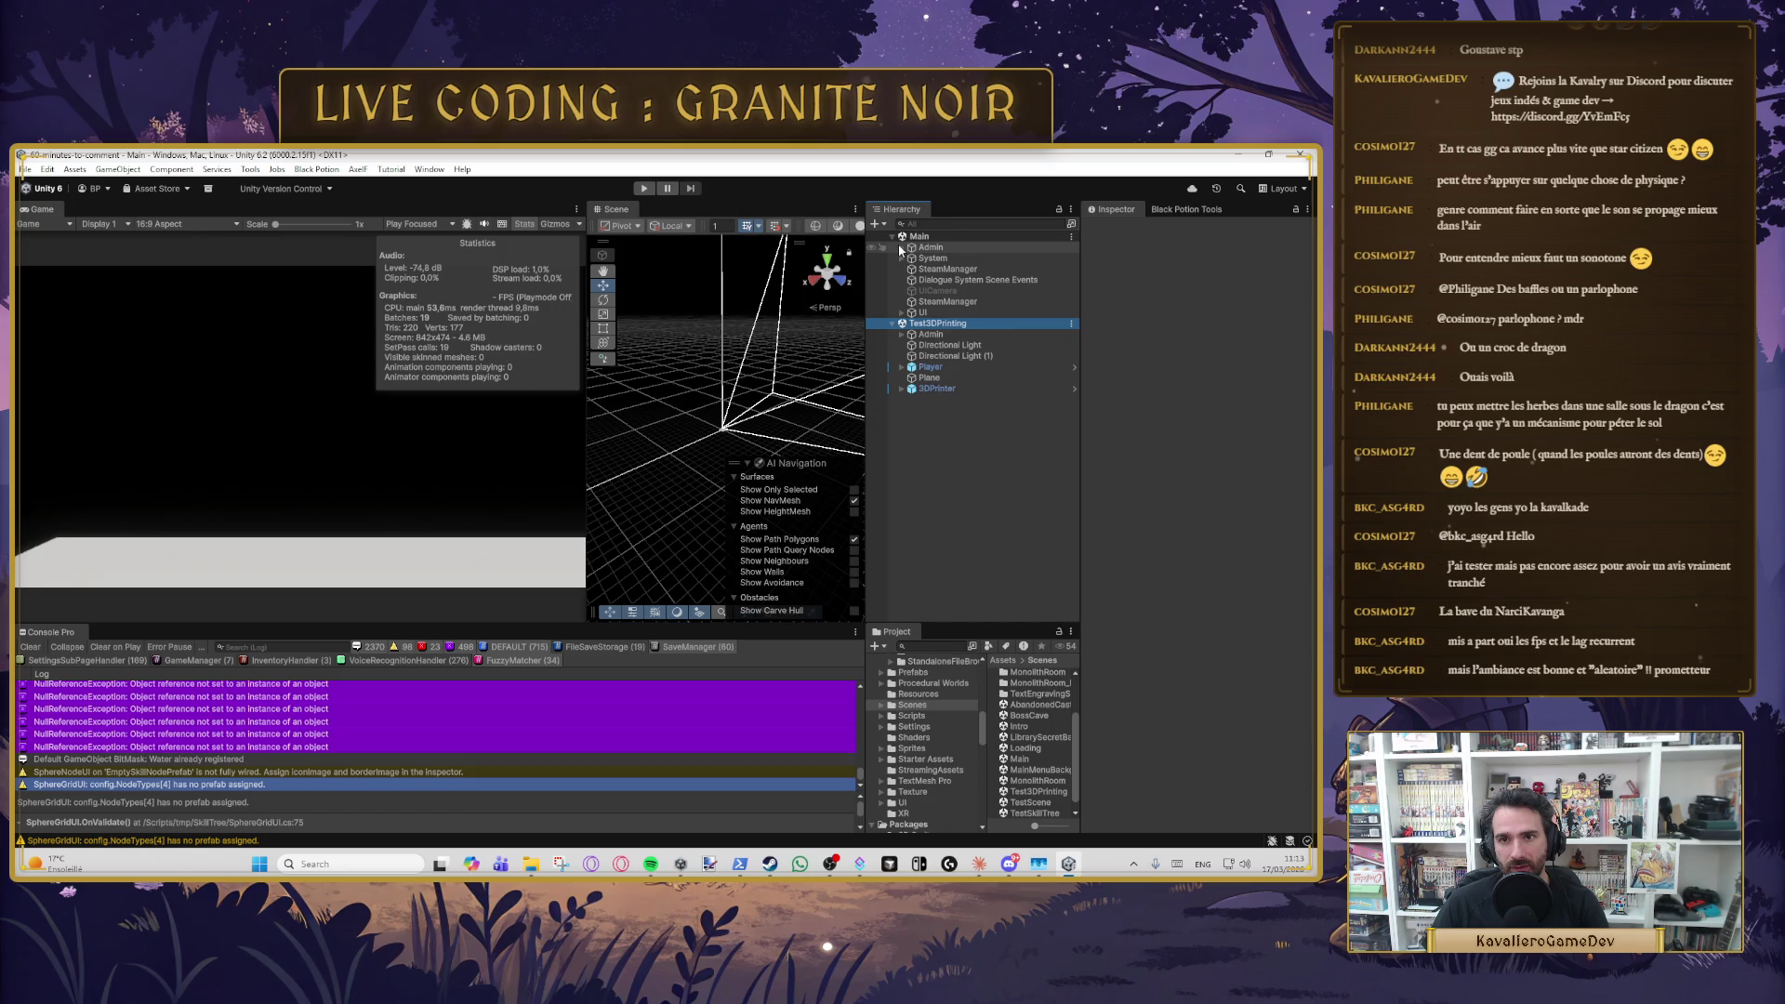
pyautogui.click(901, 247)
pyautogui.click(946, 259)
pyautogui.click(912, 258)
pyautogui.click(953, 281)
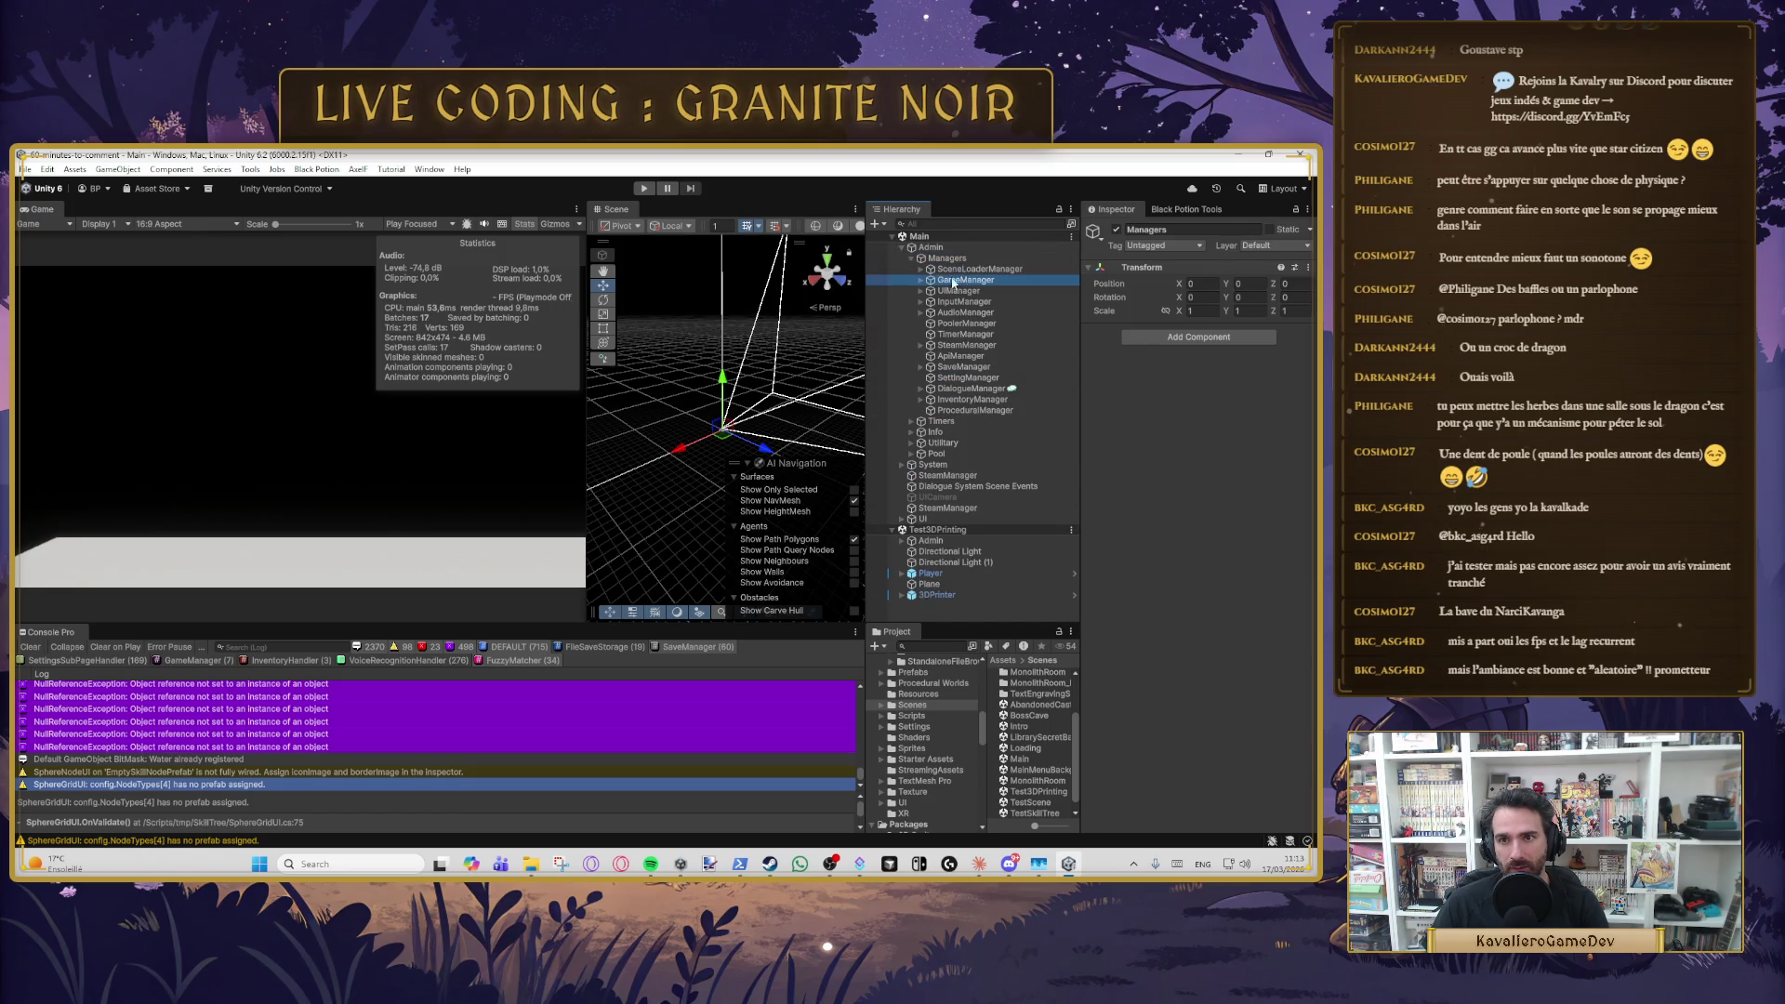
pyautogui.click(921, 281)
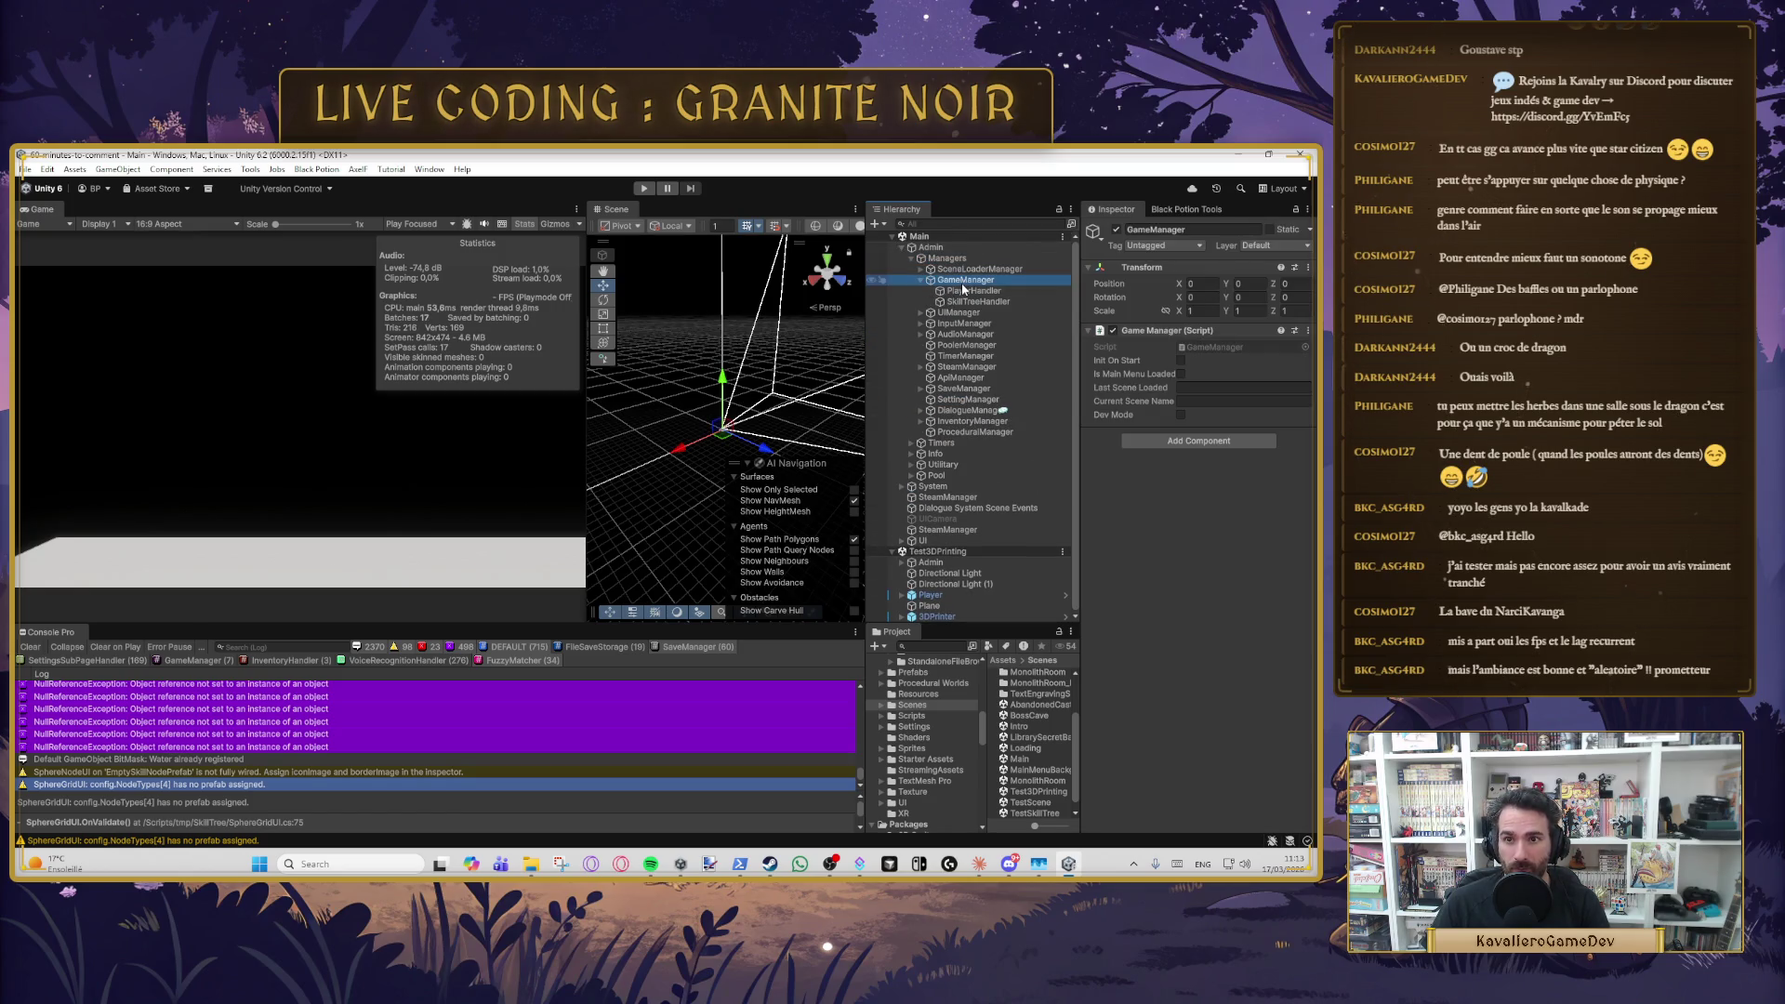
pyautogui.click(1181, 416)
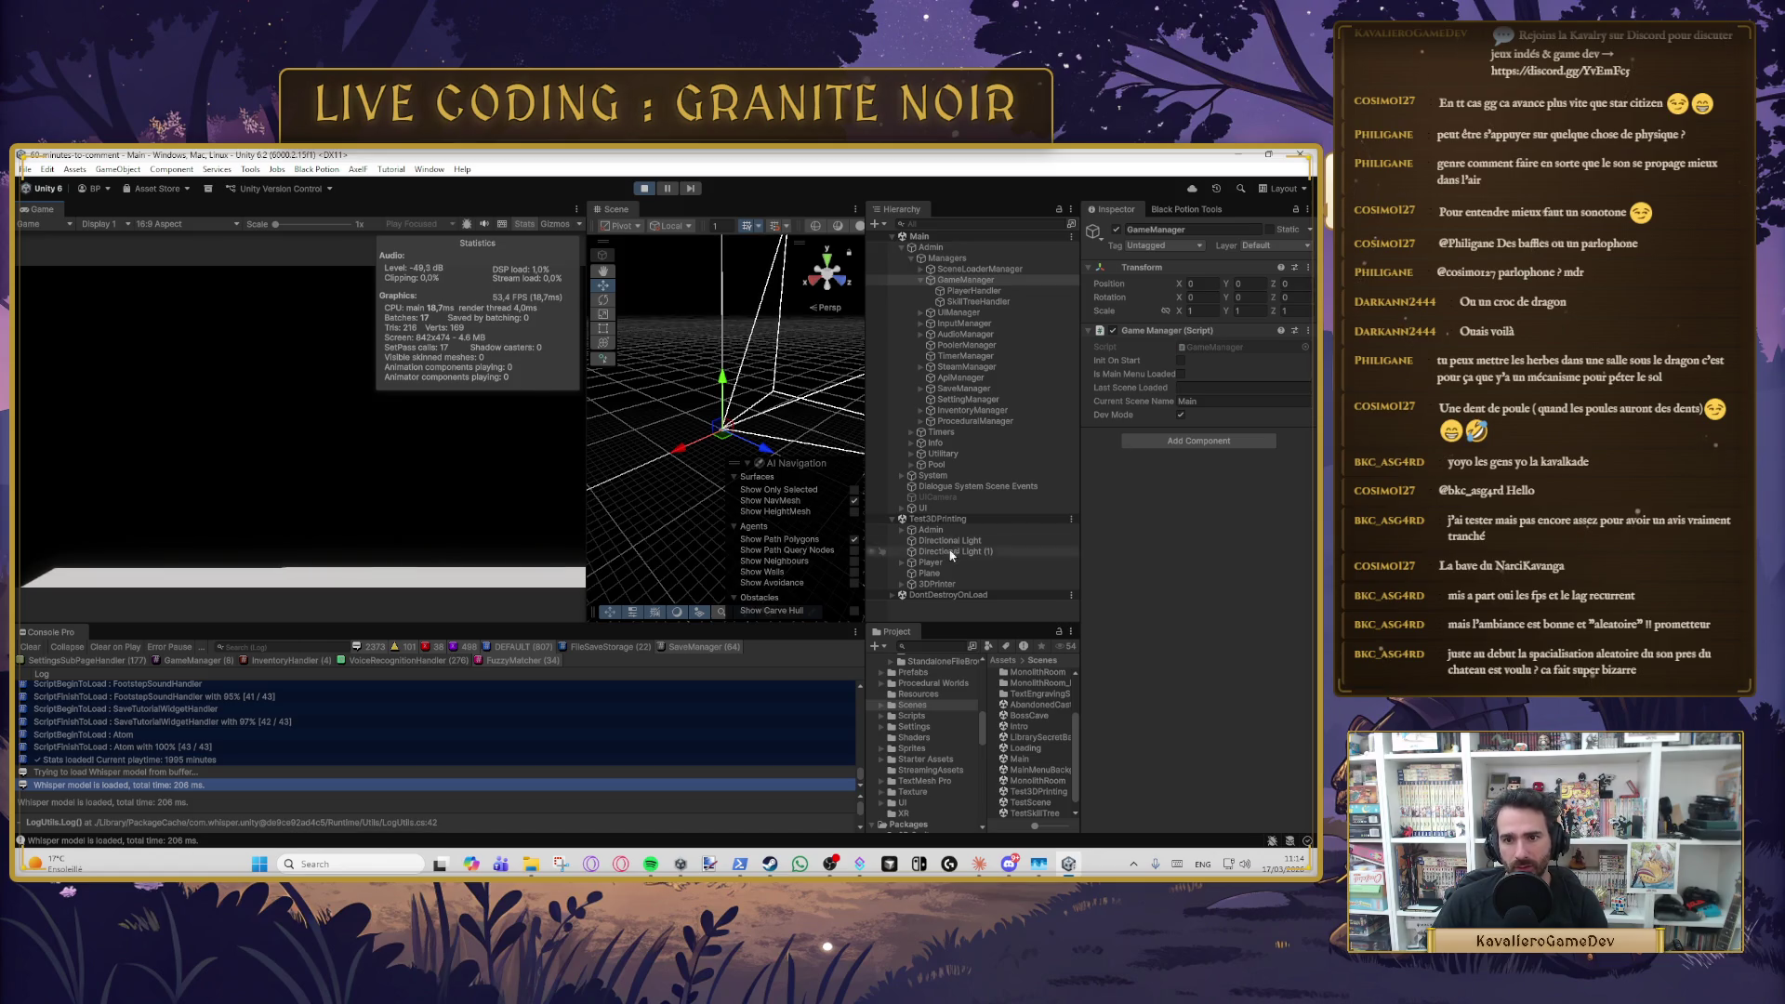
# - Stop the game, review Player's PlayerFollowCamera and PlayerCapsule, then restart play mode
pyautogui.hotkey('ctrl', 'p')
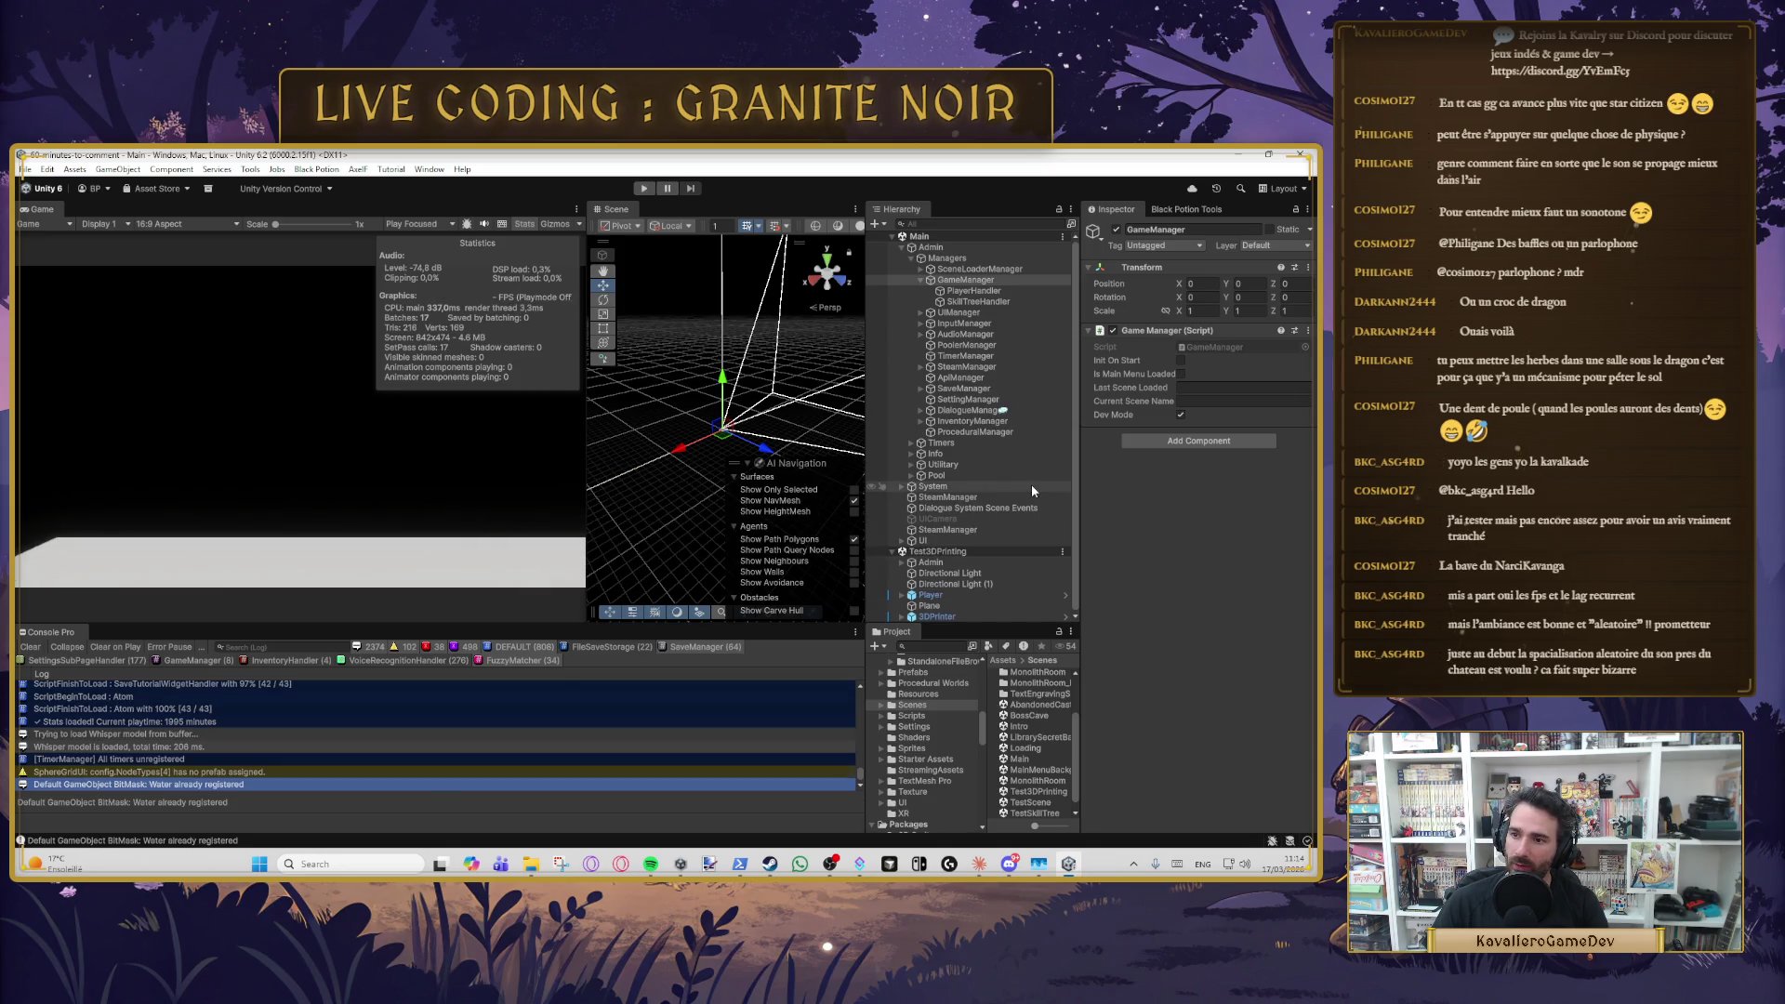
pyautogui.doubleClick(929, 594)
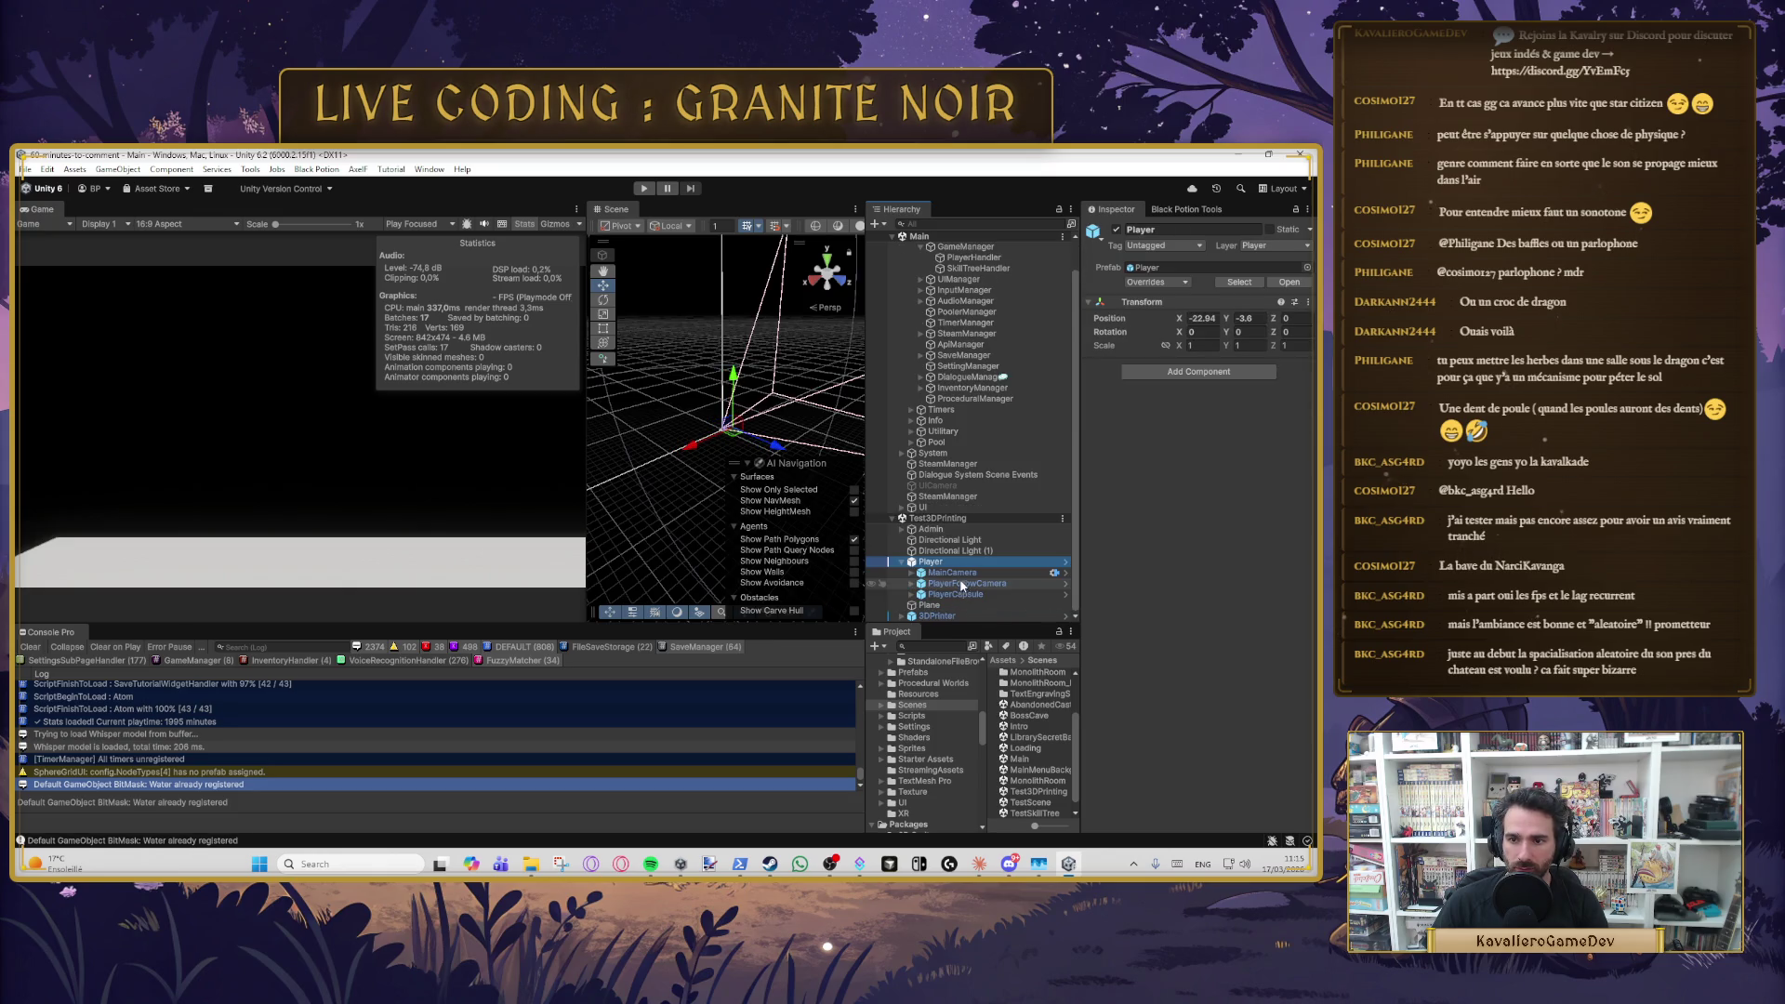
pyautogui.click(962, 582)
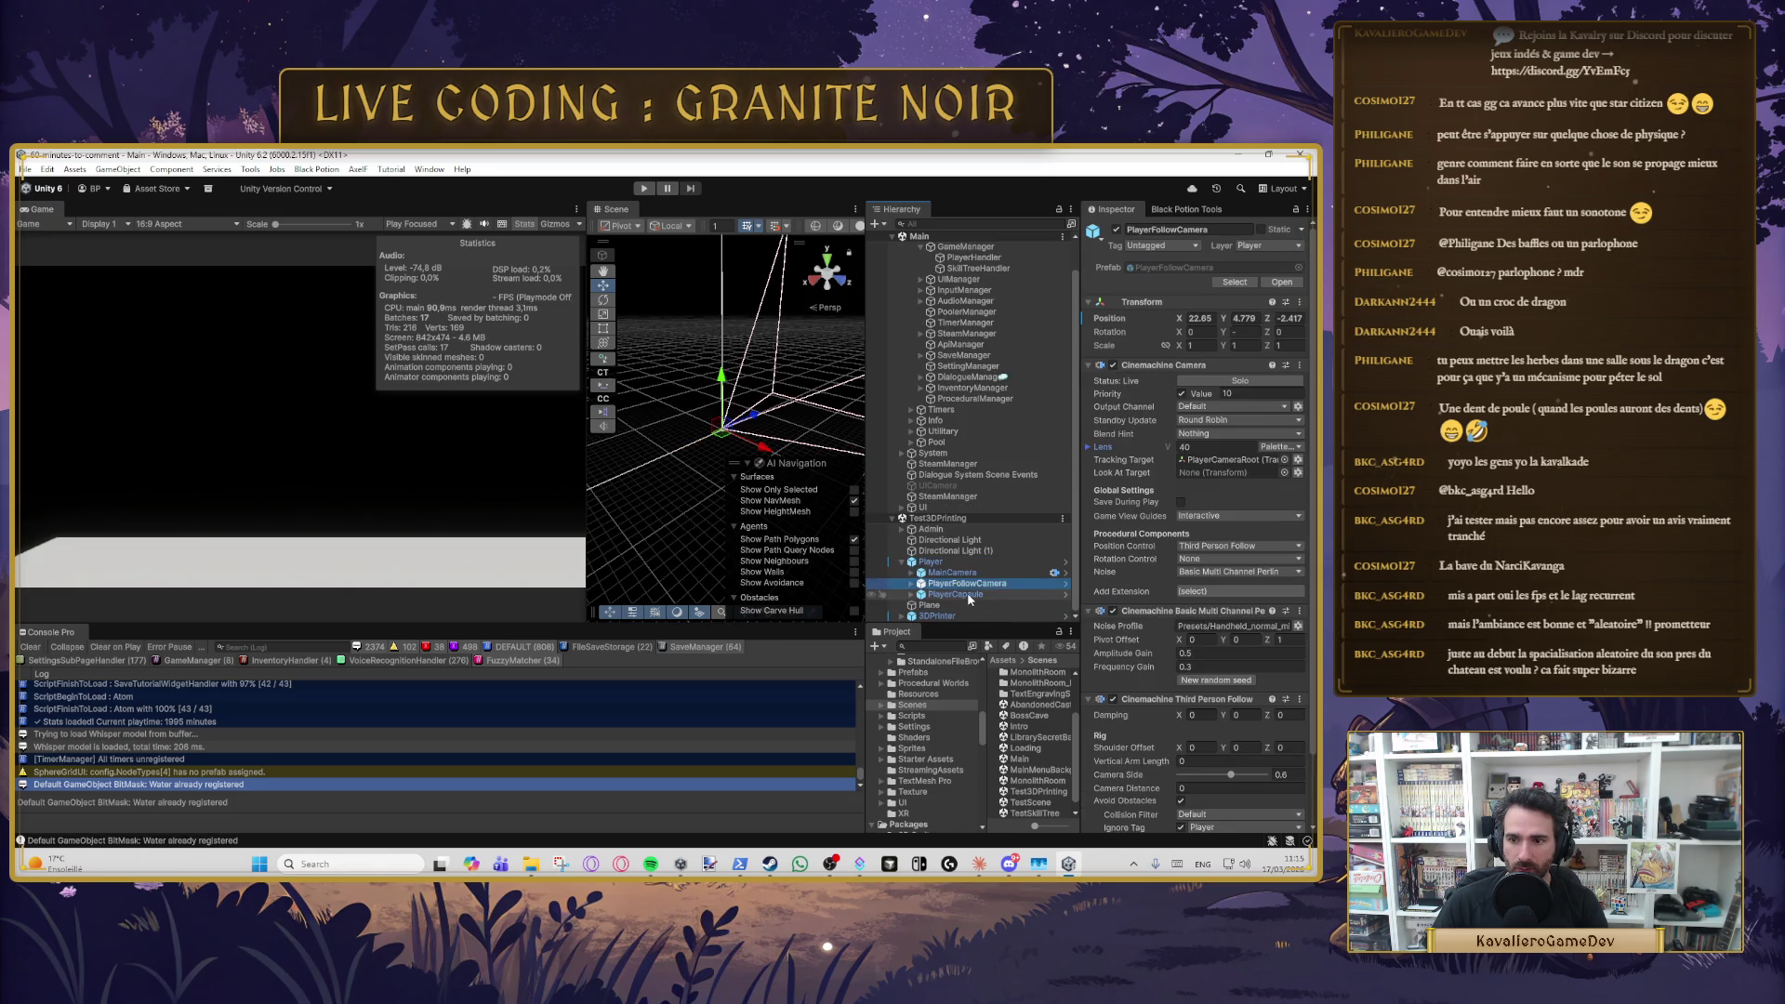
pyautogui.click(957, 594)
pyautogui.click(931, 562)
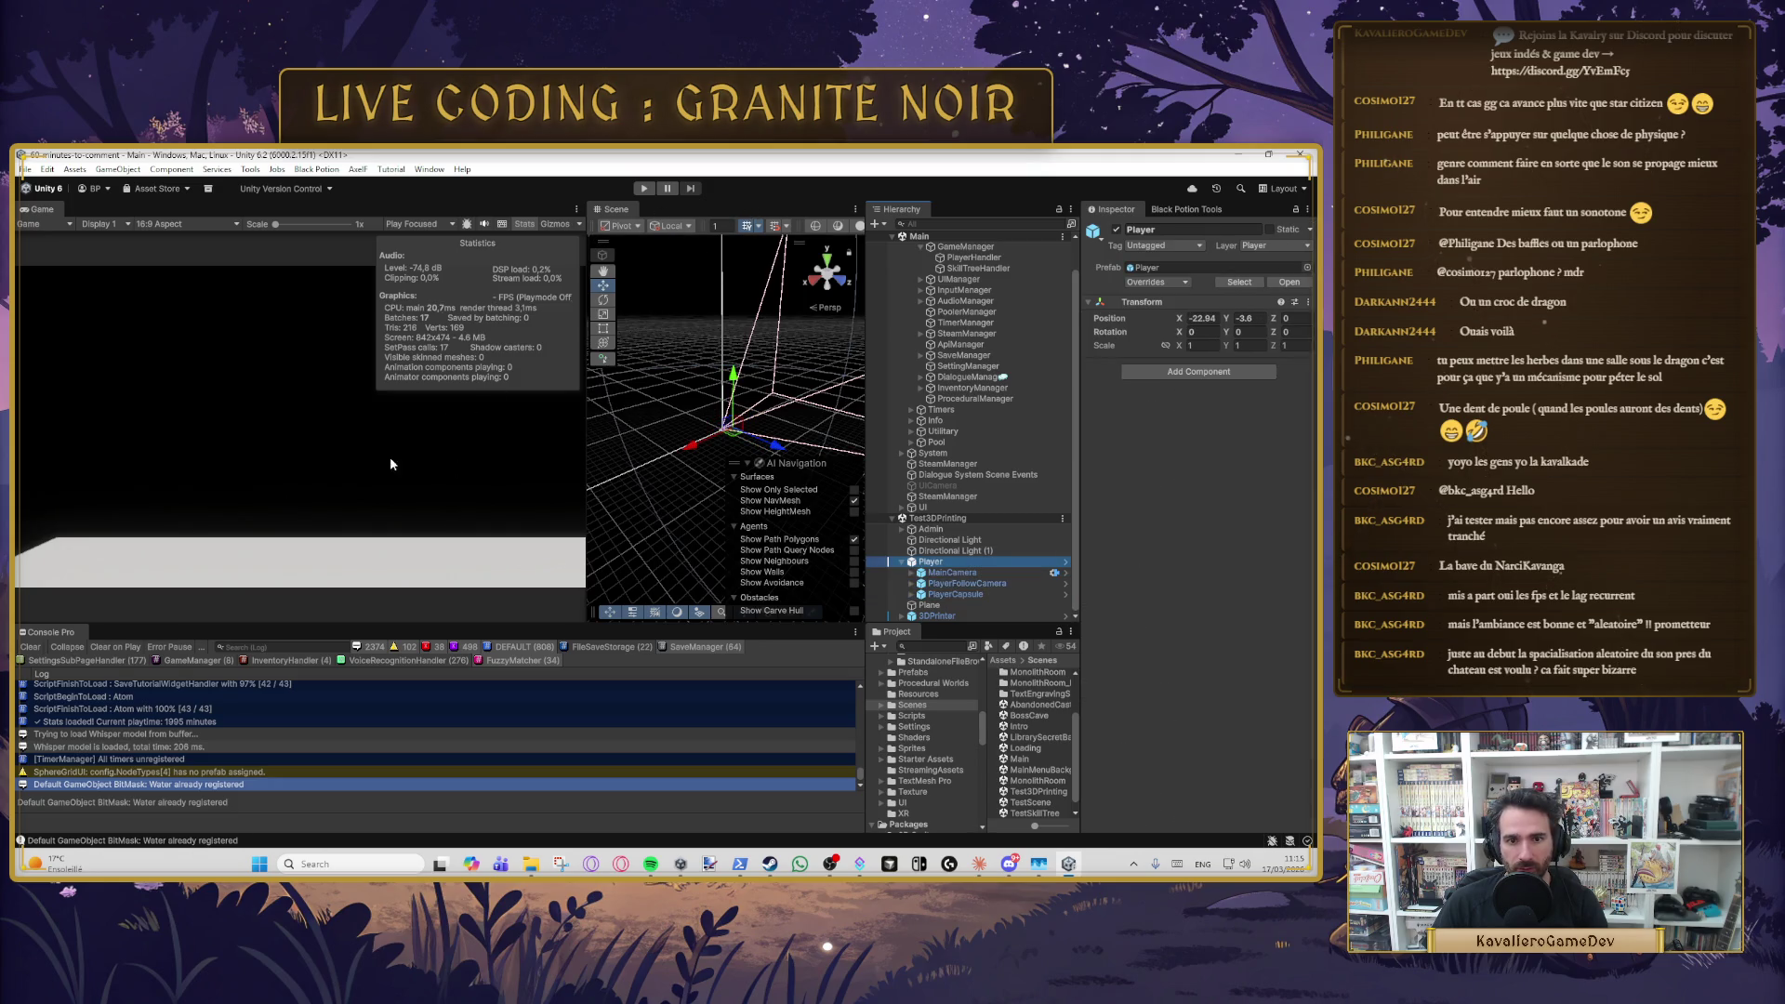
pyautogui.click(645, 188)
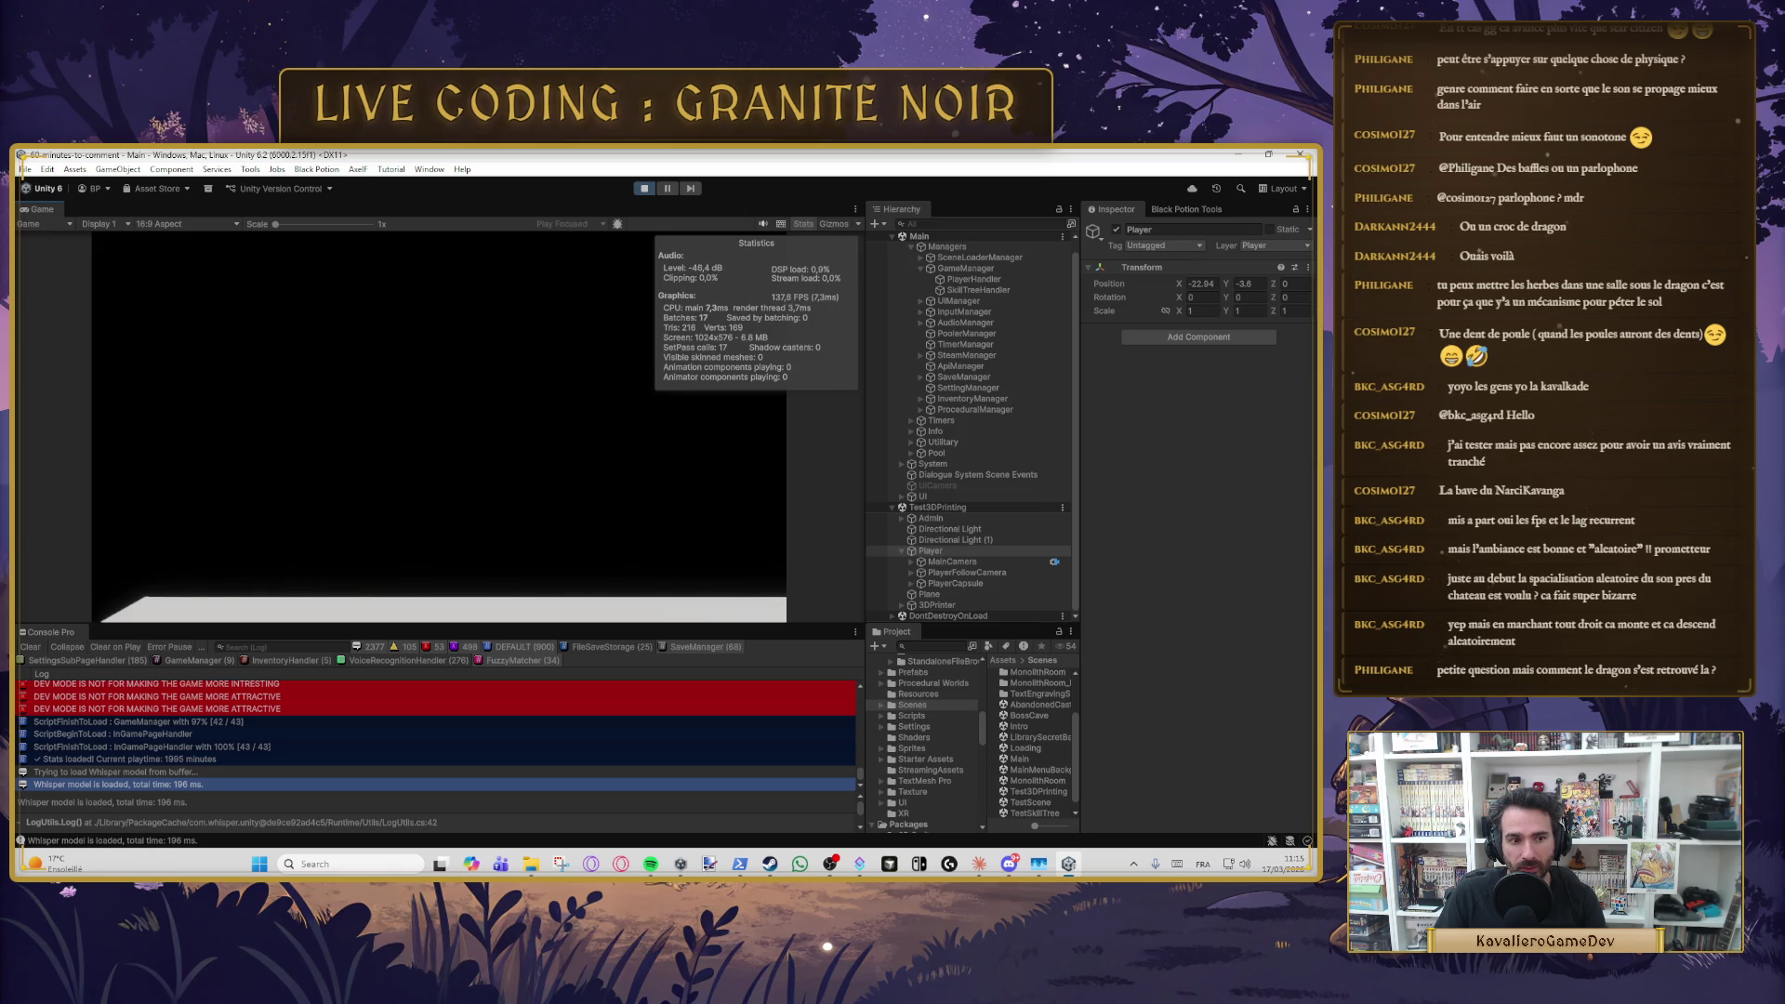
# - Inspect the PlayerCapsule and MainCamera components while the game is running
pyautogui.hotkey('alt', 'shift')
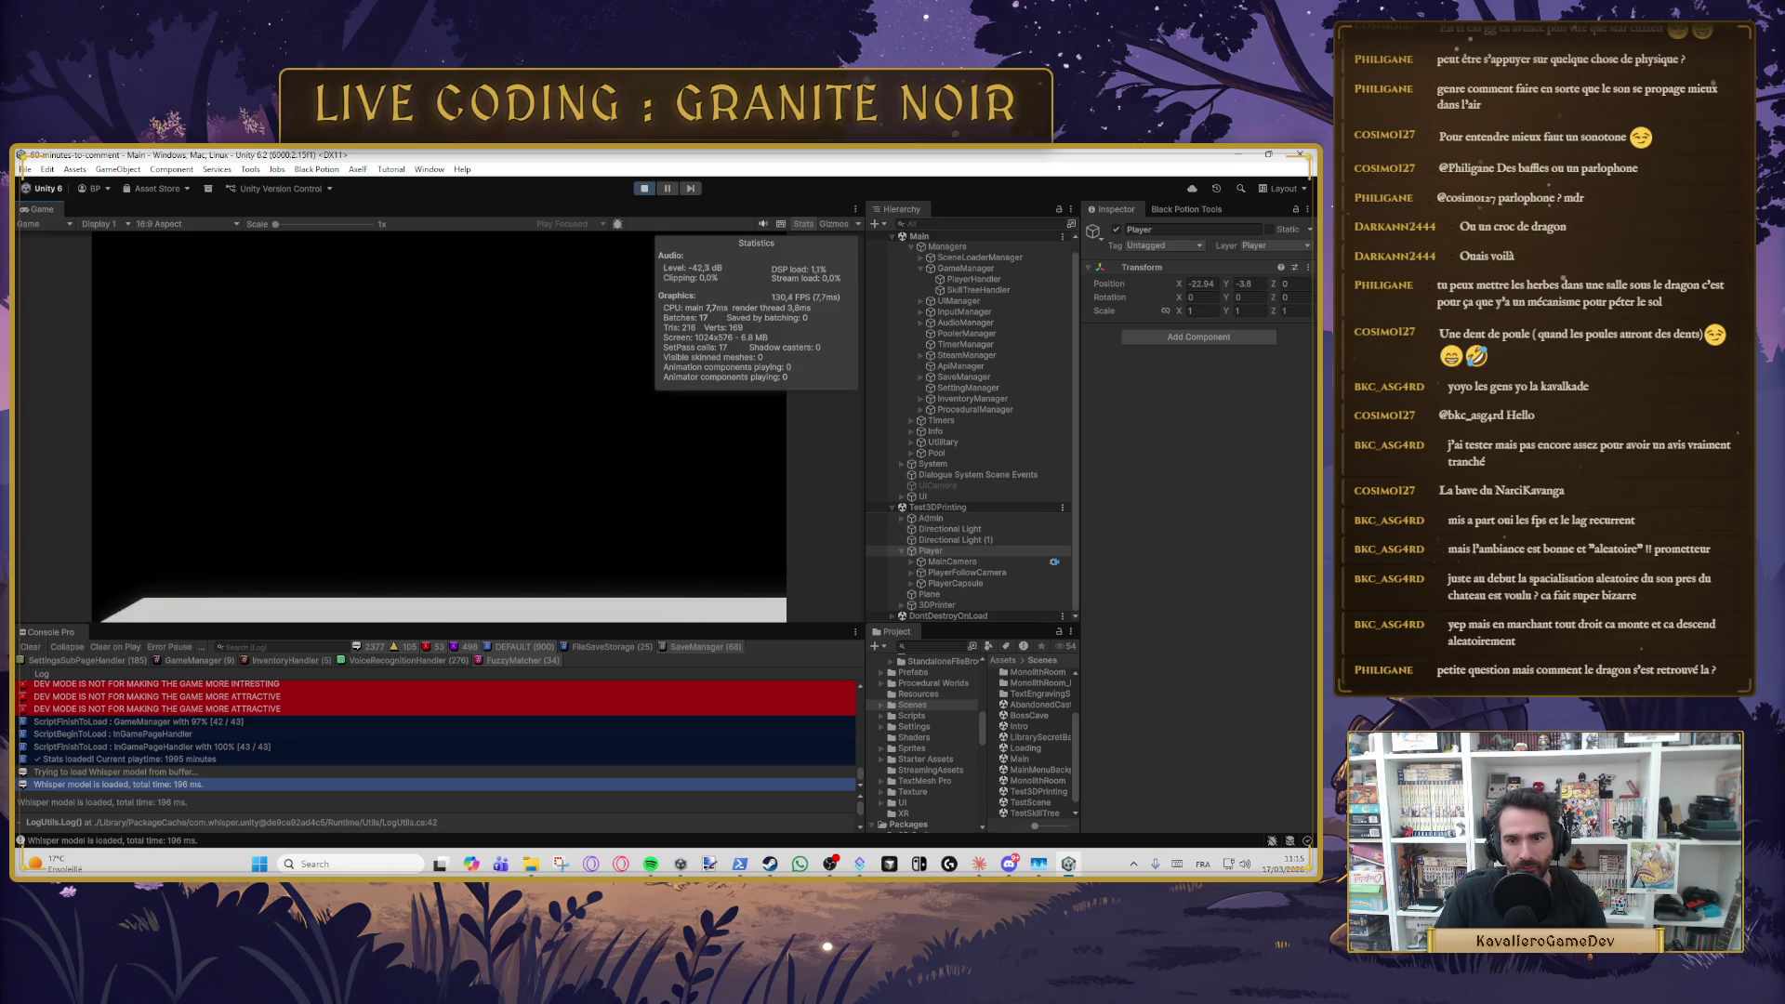
pyautogui.click(953, 582)
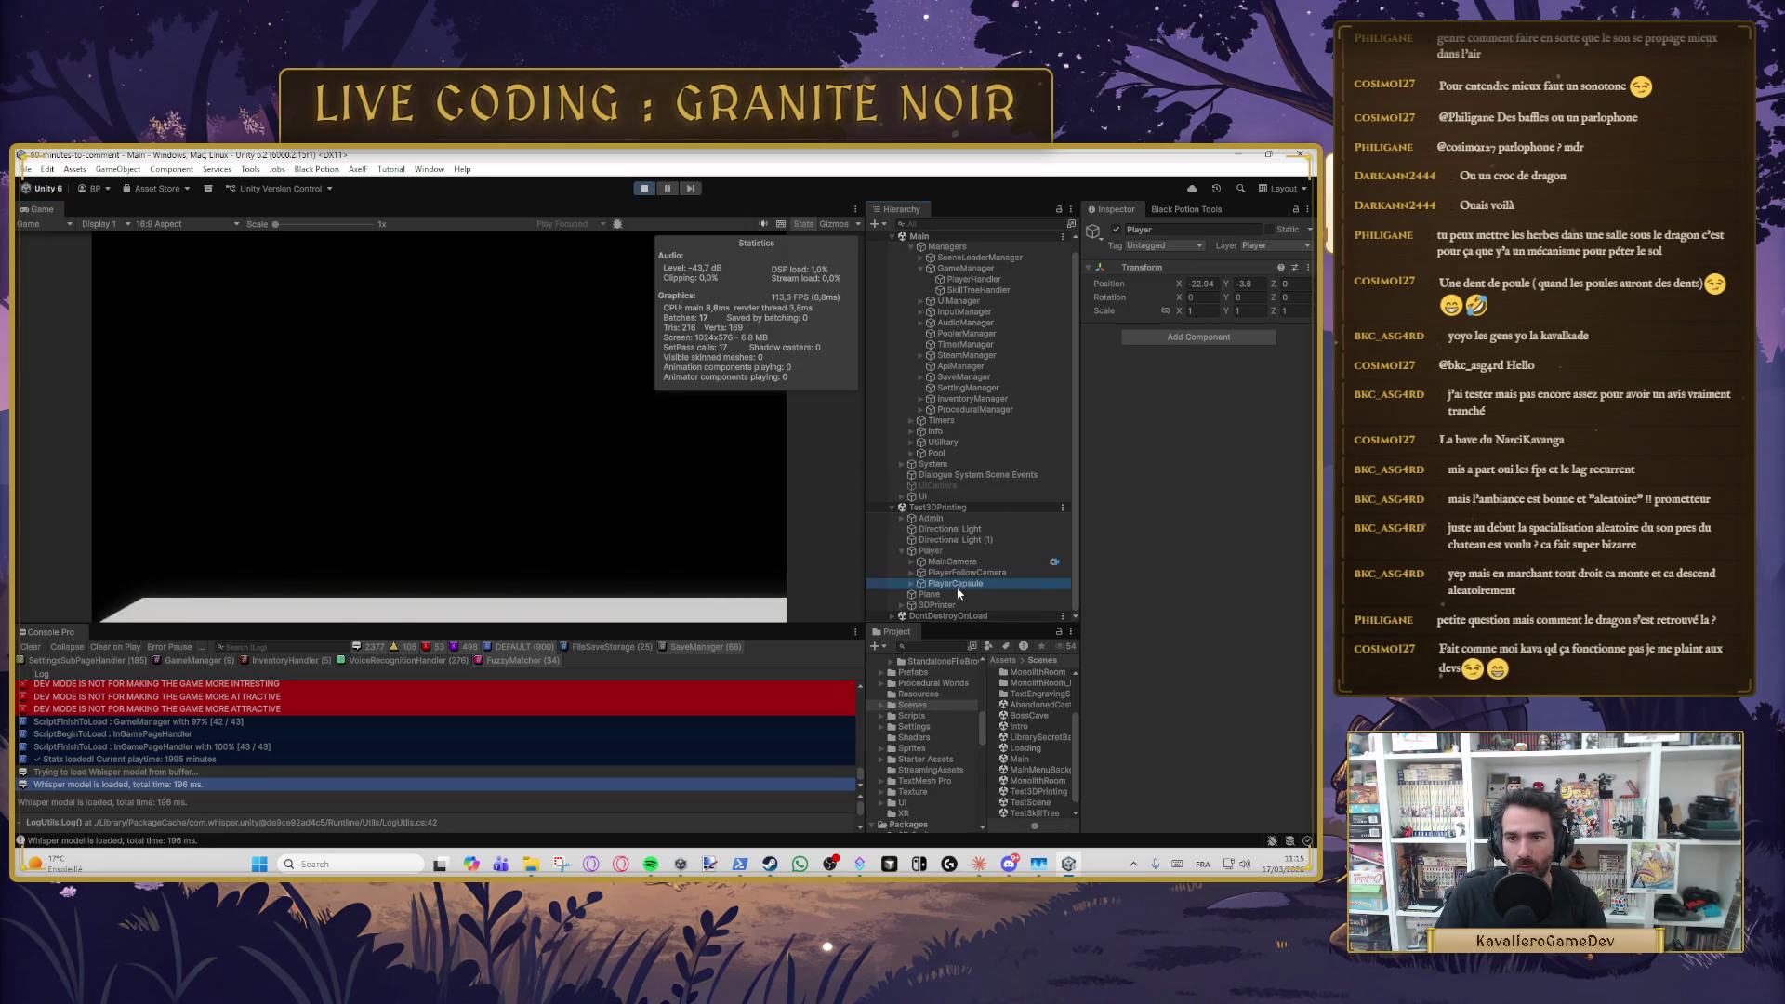
pyautogui.scroll(-5, 1119, 504)
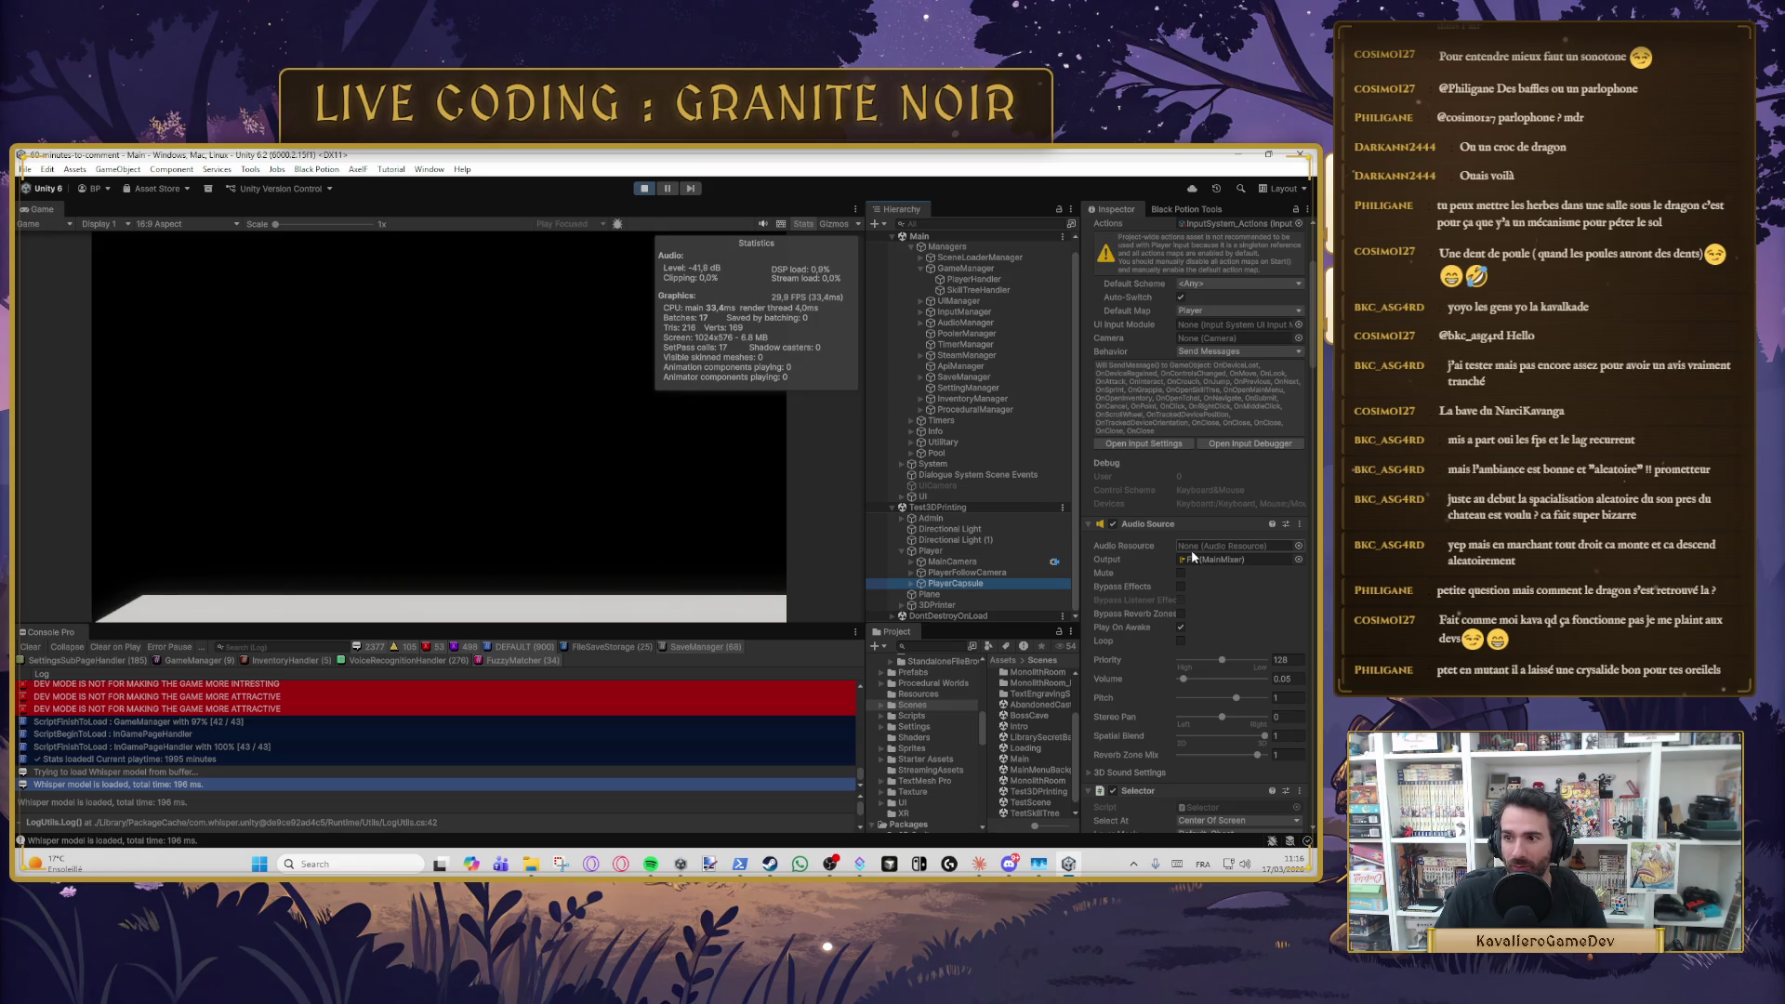
pyautogui.click(445, 437)
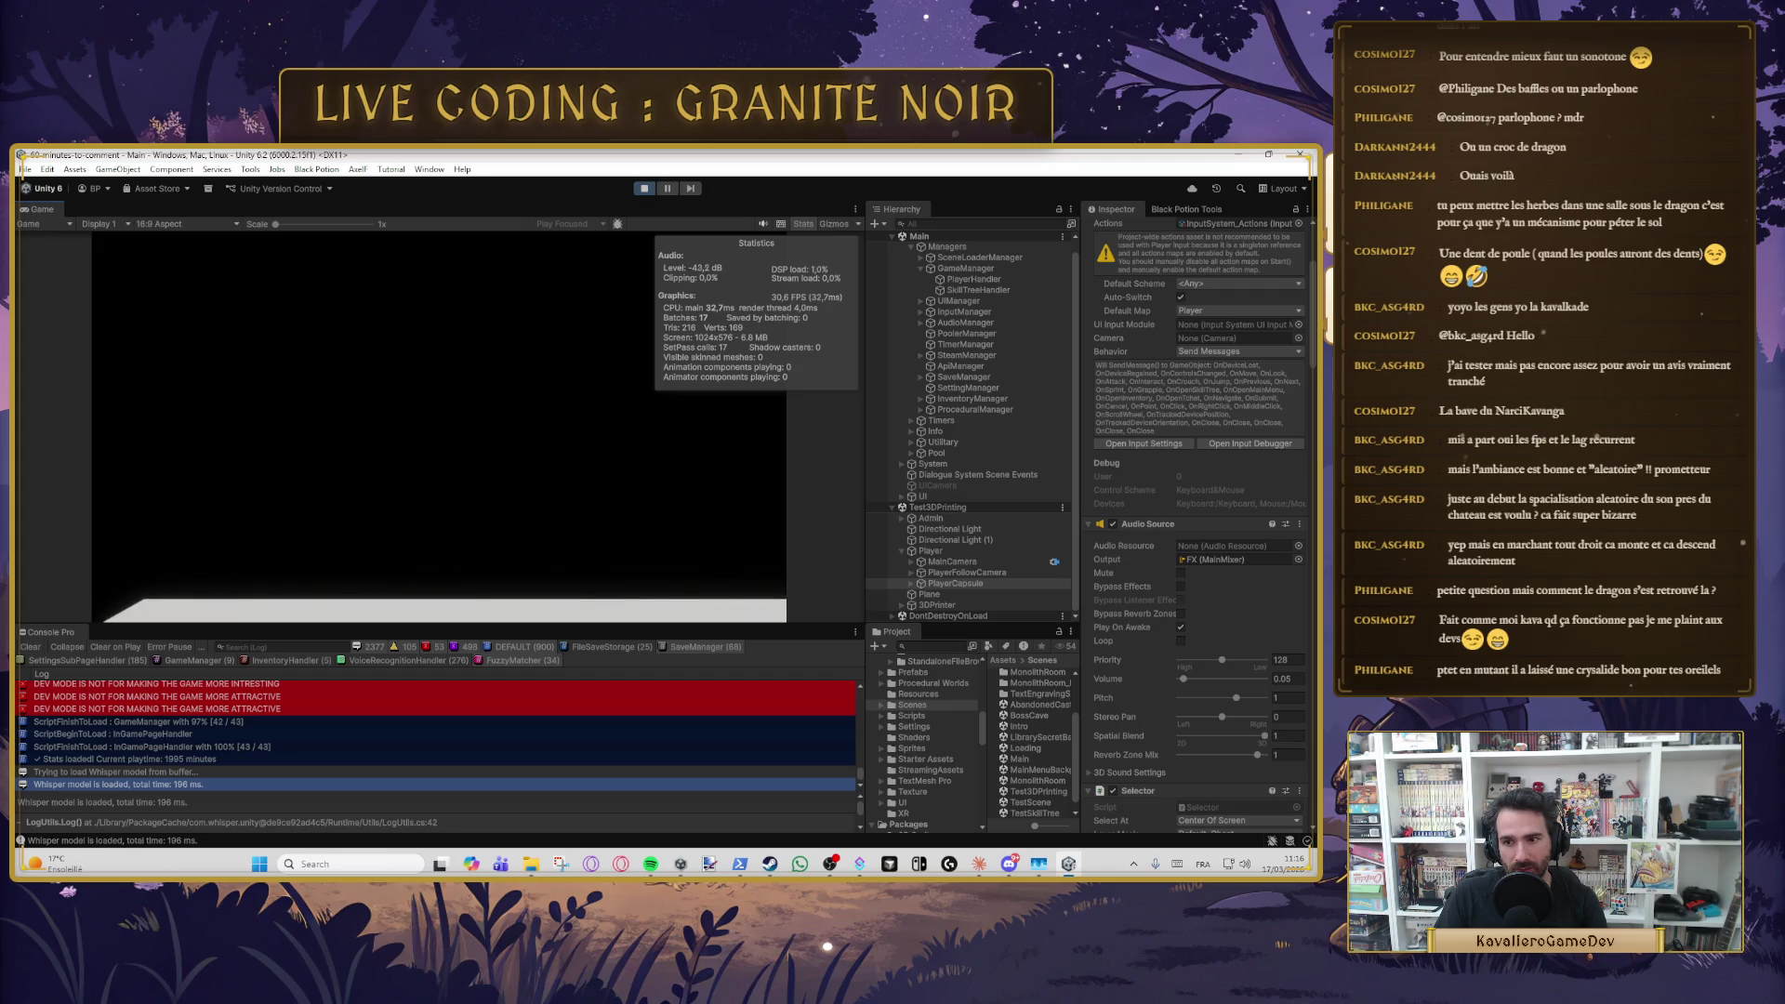
pyautogui.click(957, 581)
pyautogui.press('Up')
pyautogui.press('Up')
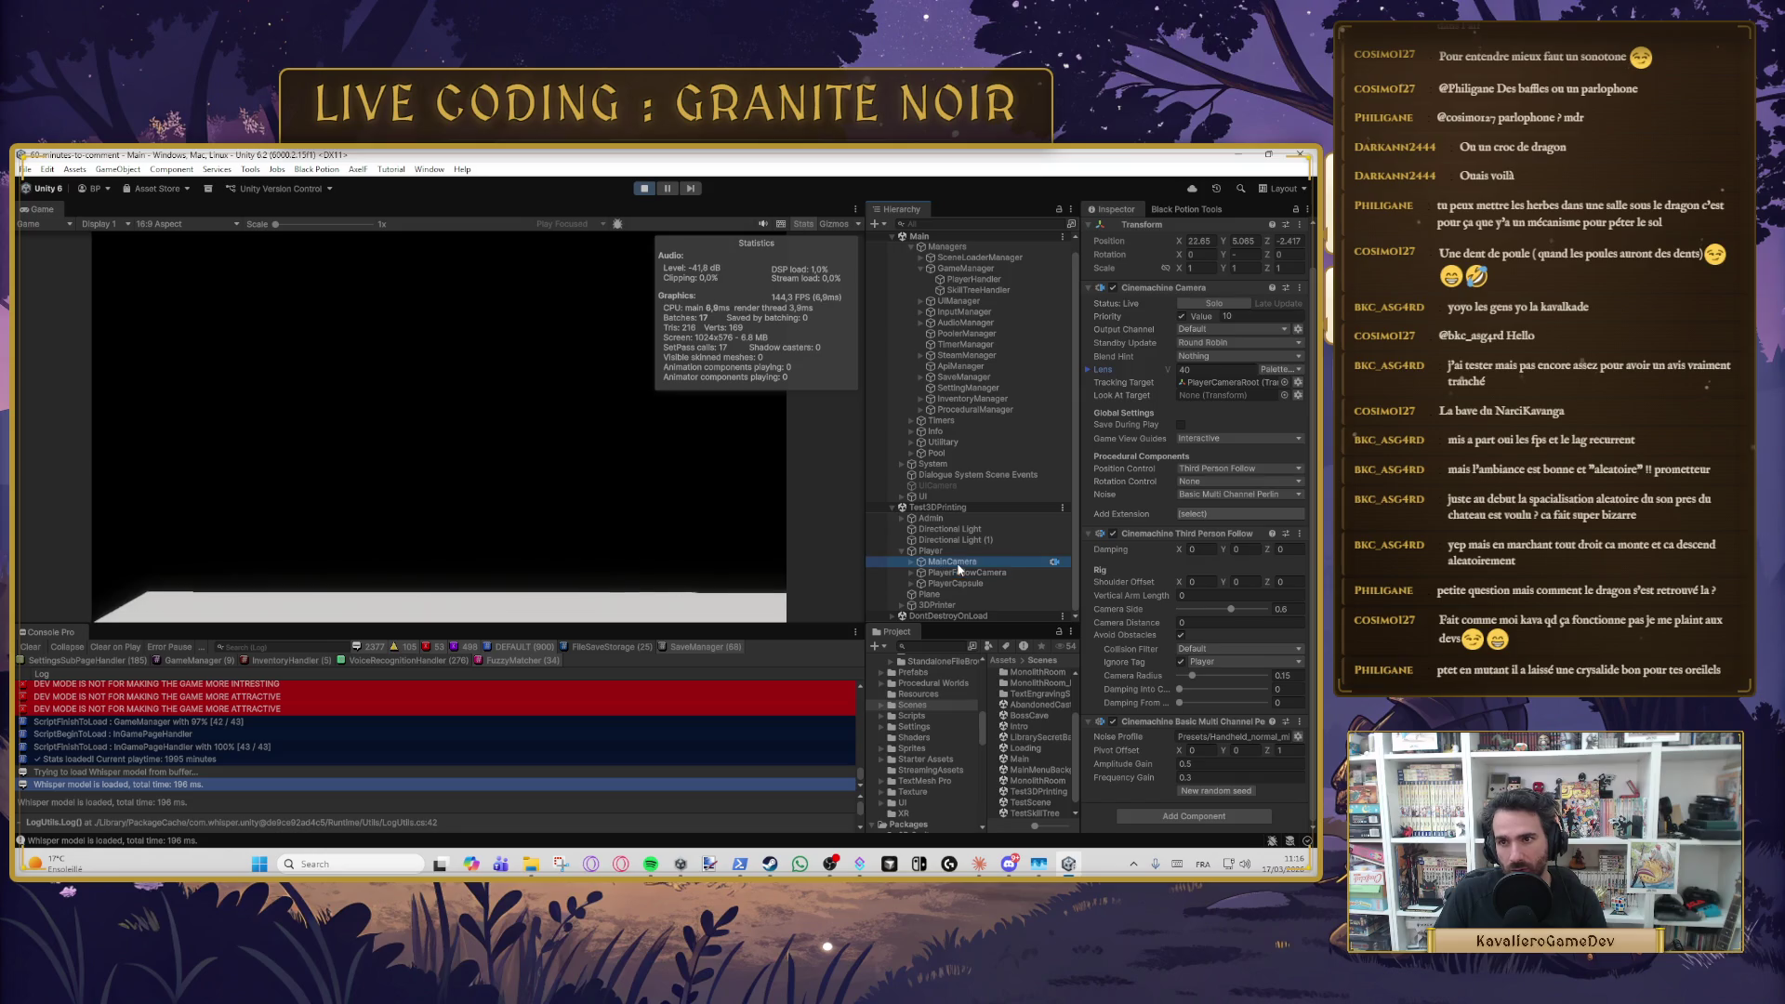
pyautogui.scroll(-8, 1162, 358)
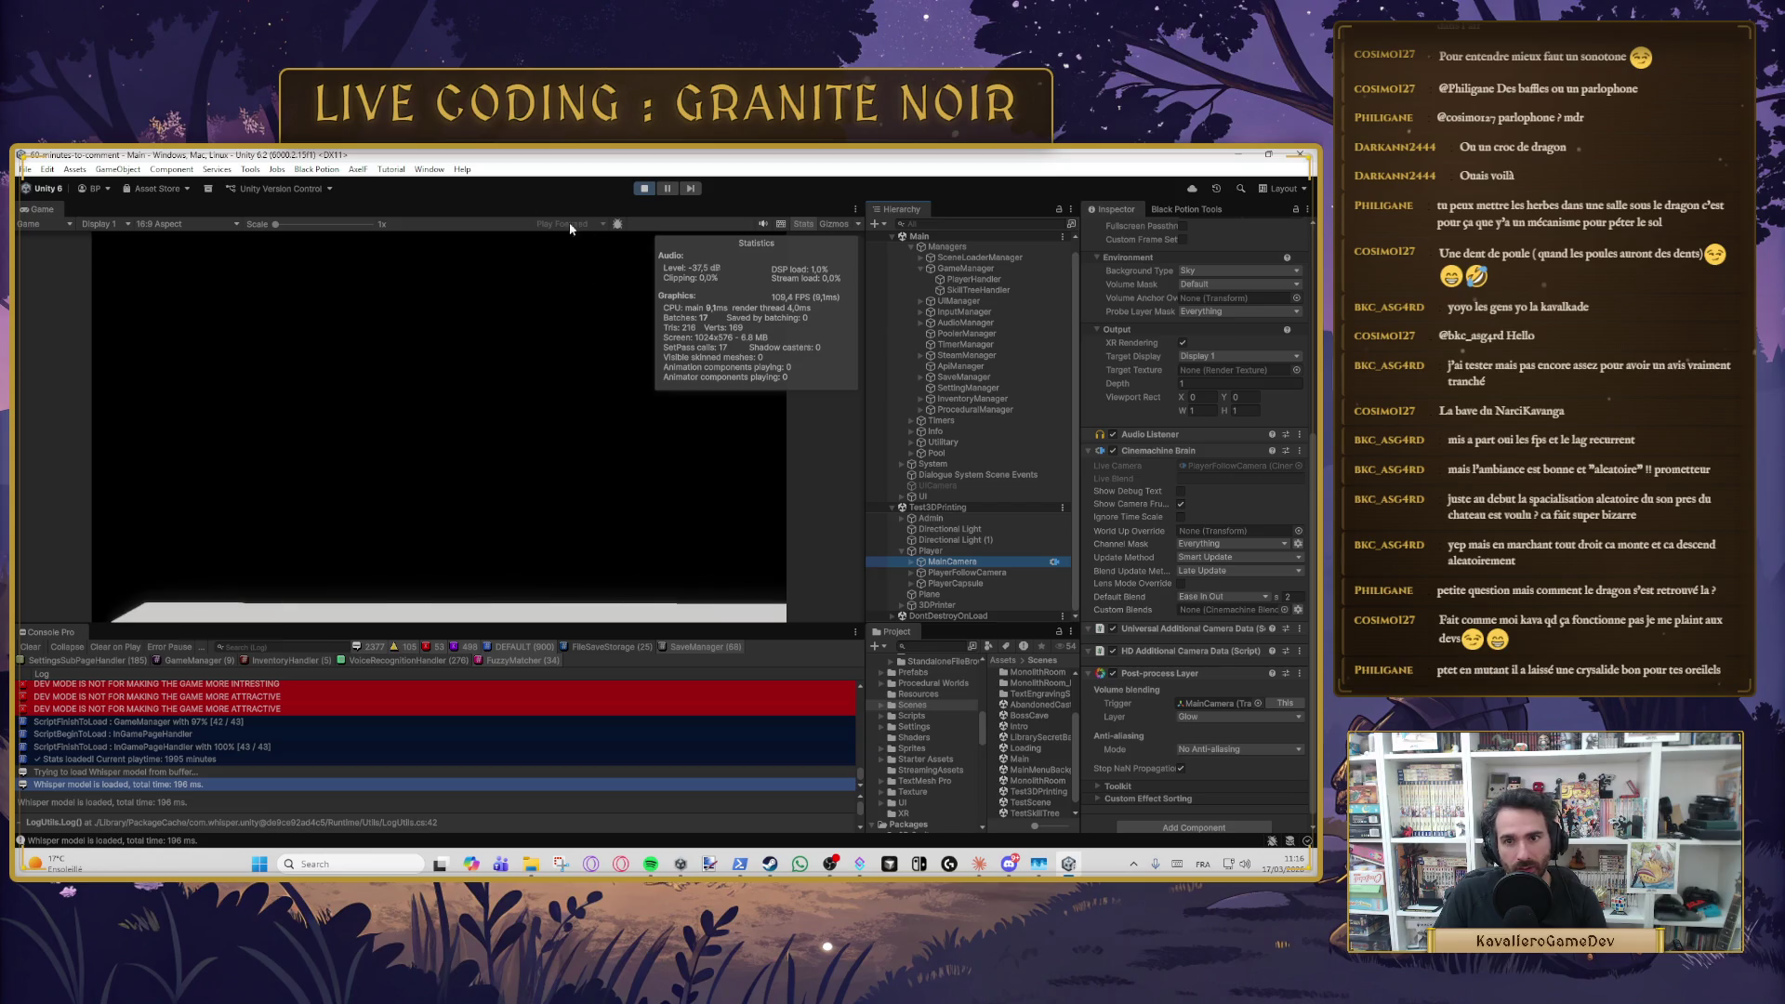
# - Add a Scene view tab beside the Game view and frame the level around the player
pyautogui.click(856, 209)
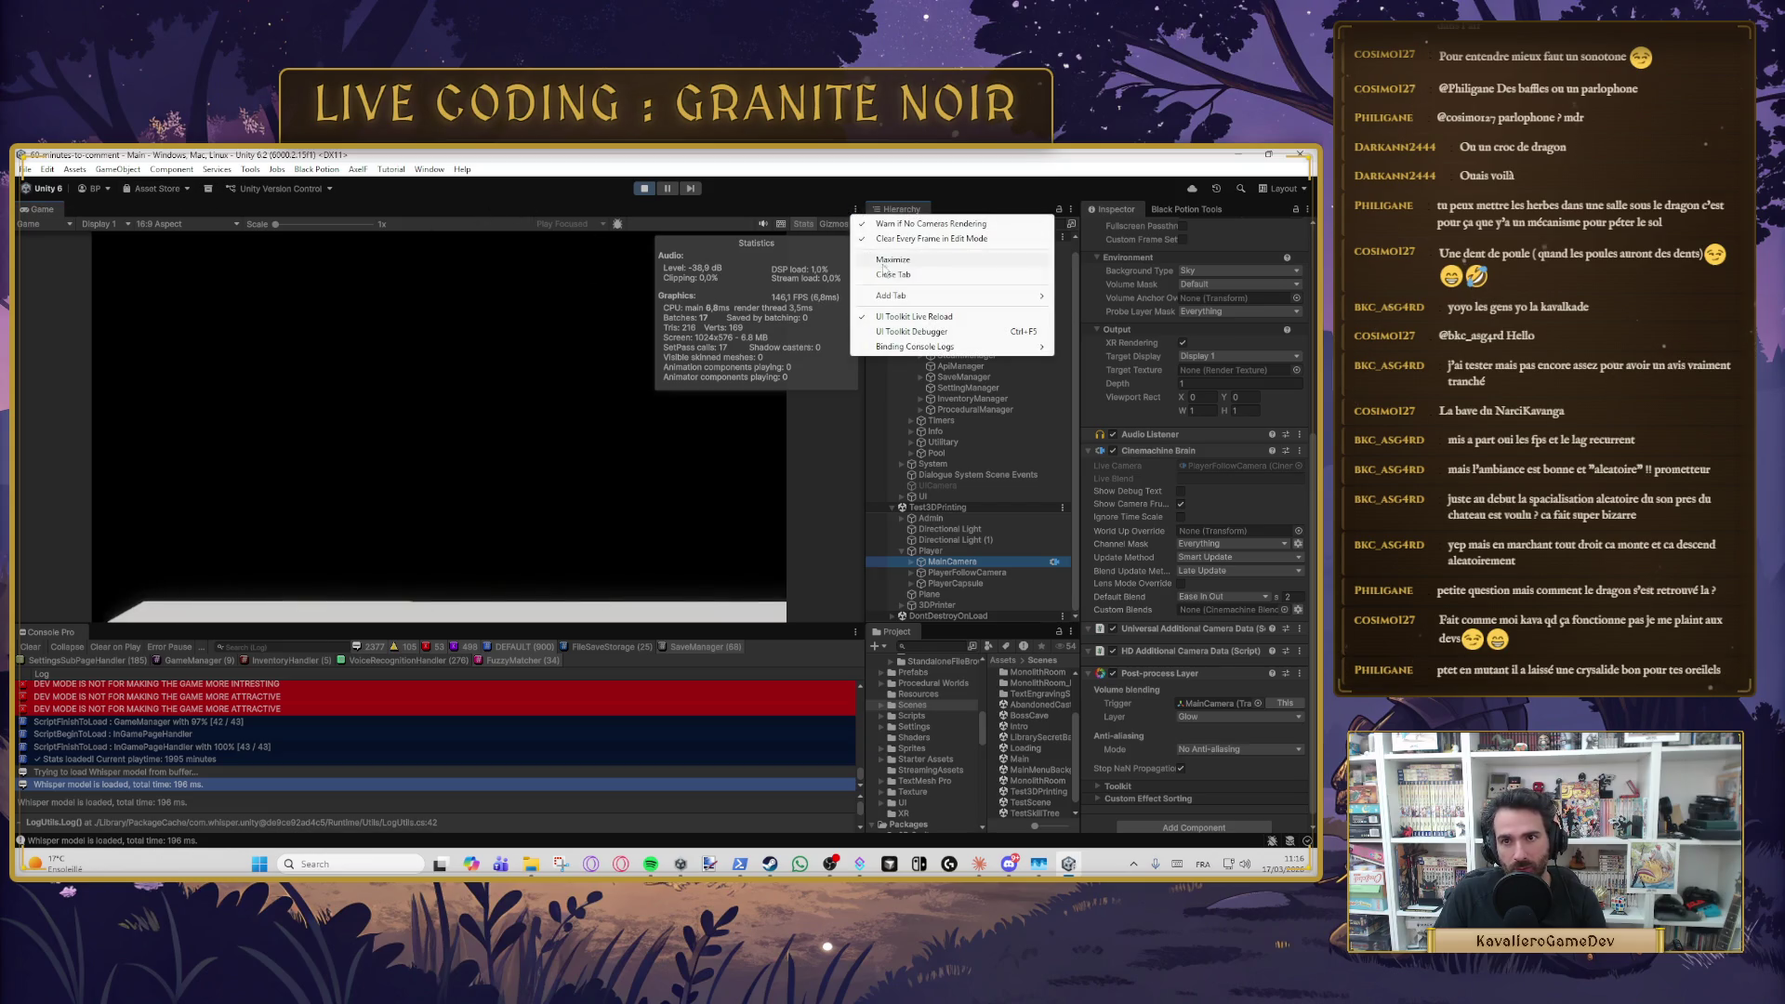
pyautogui.moveTo(902, 297)
pyautogui.click(1069, 298)
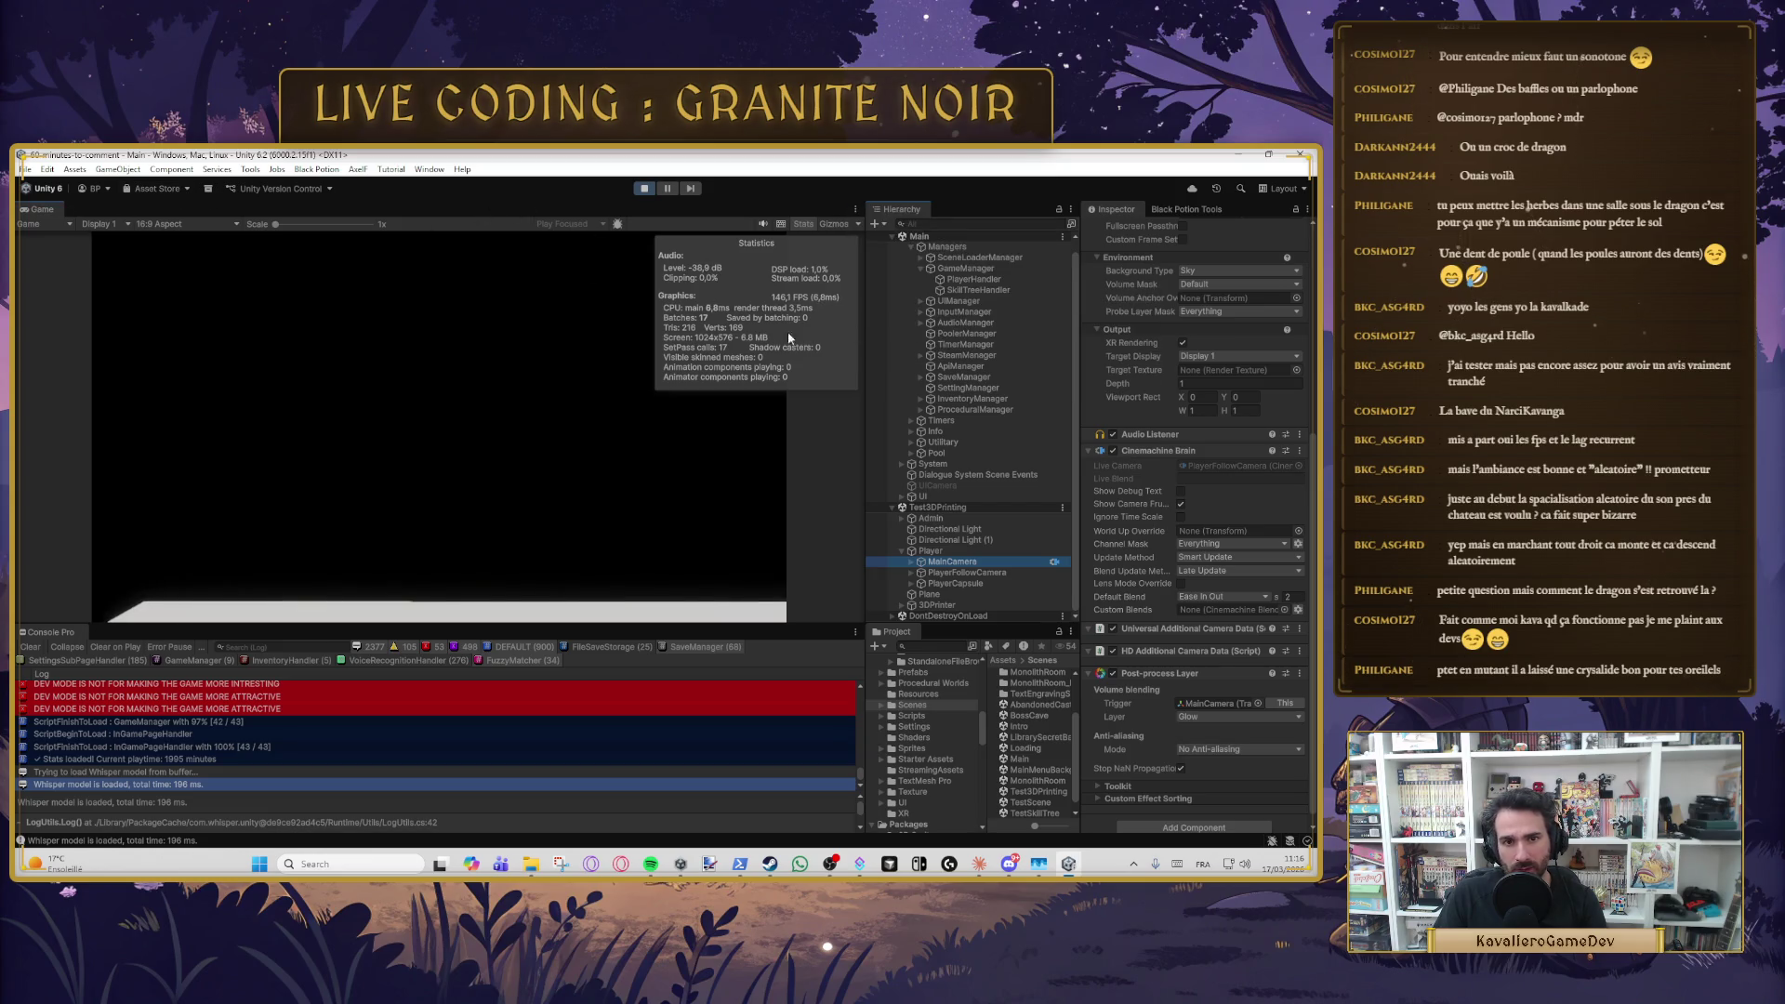
pyautogui.press('f')
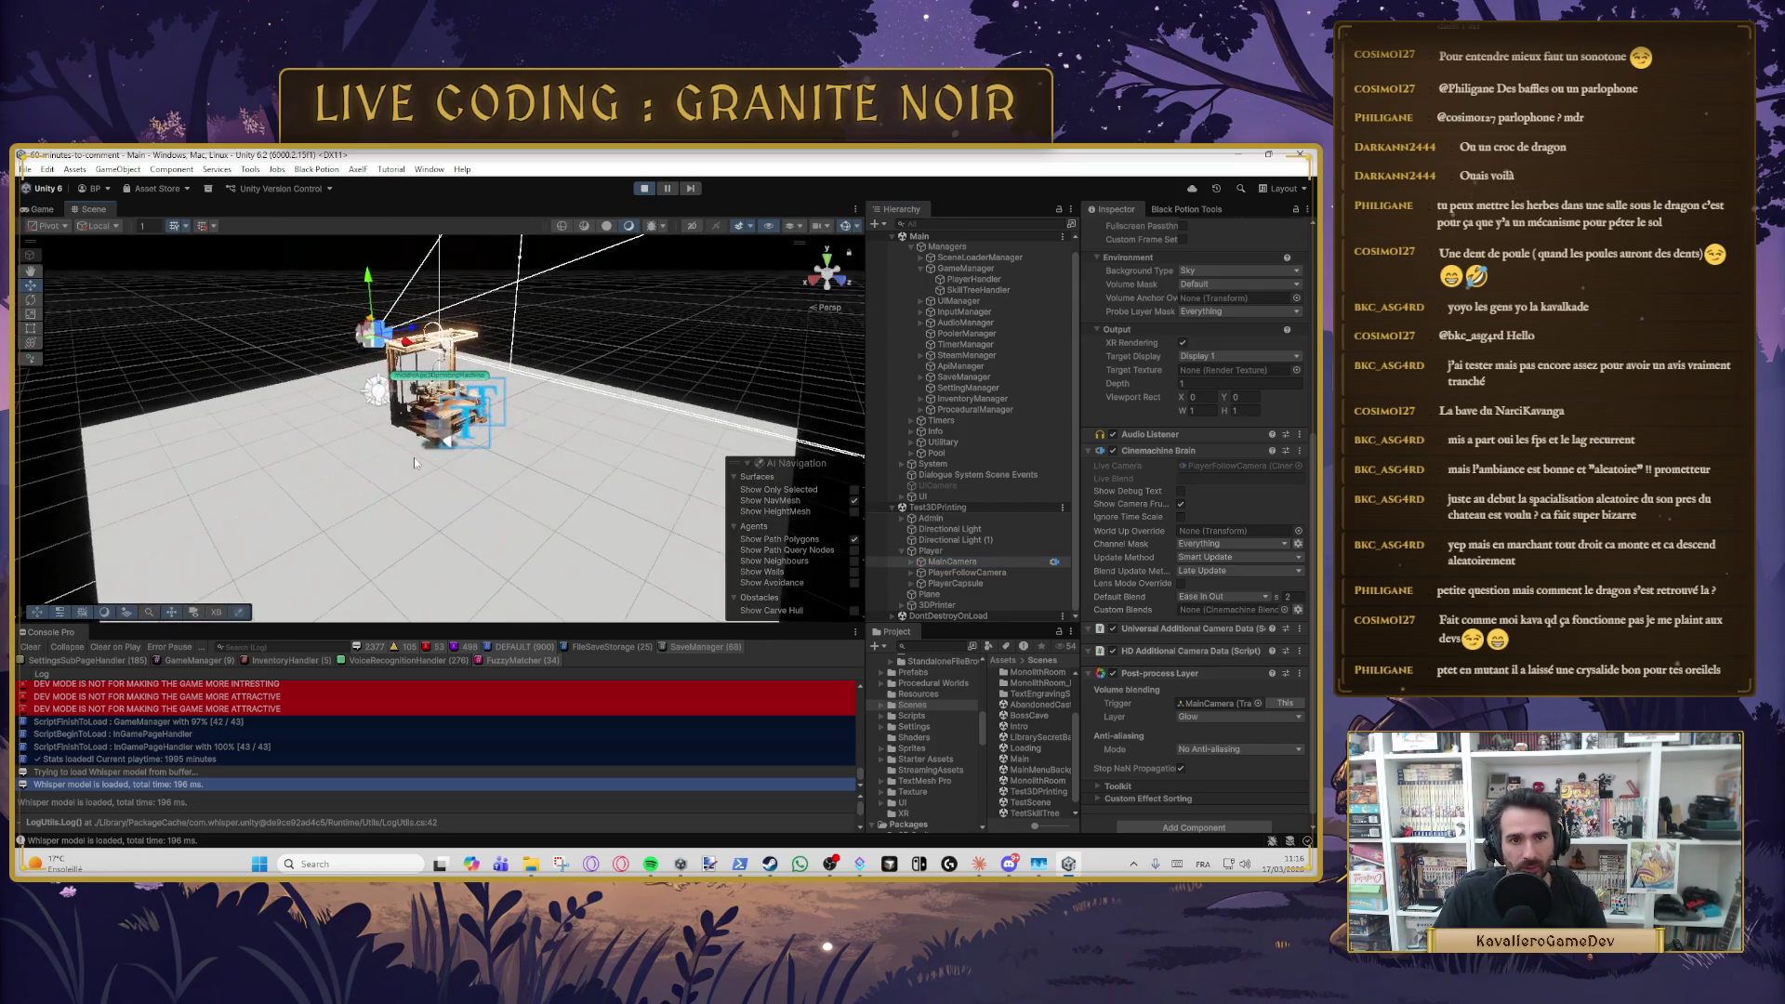
pyautogui.moveTo(414, 457)
pyautogui.mouseDown()
pyautogui.moveTo(723, 454)
pyautogui.moveTo(387, 449)
pyautogui.mouseUp()
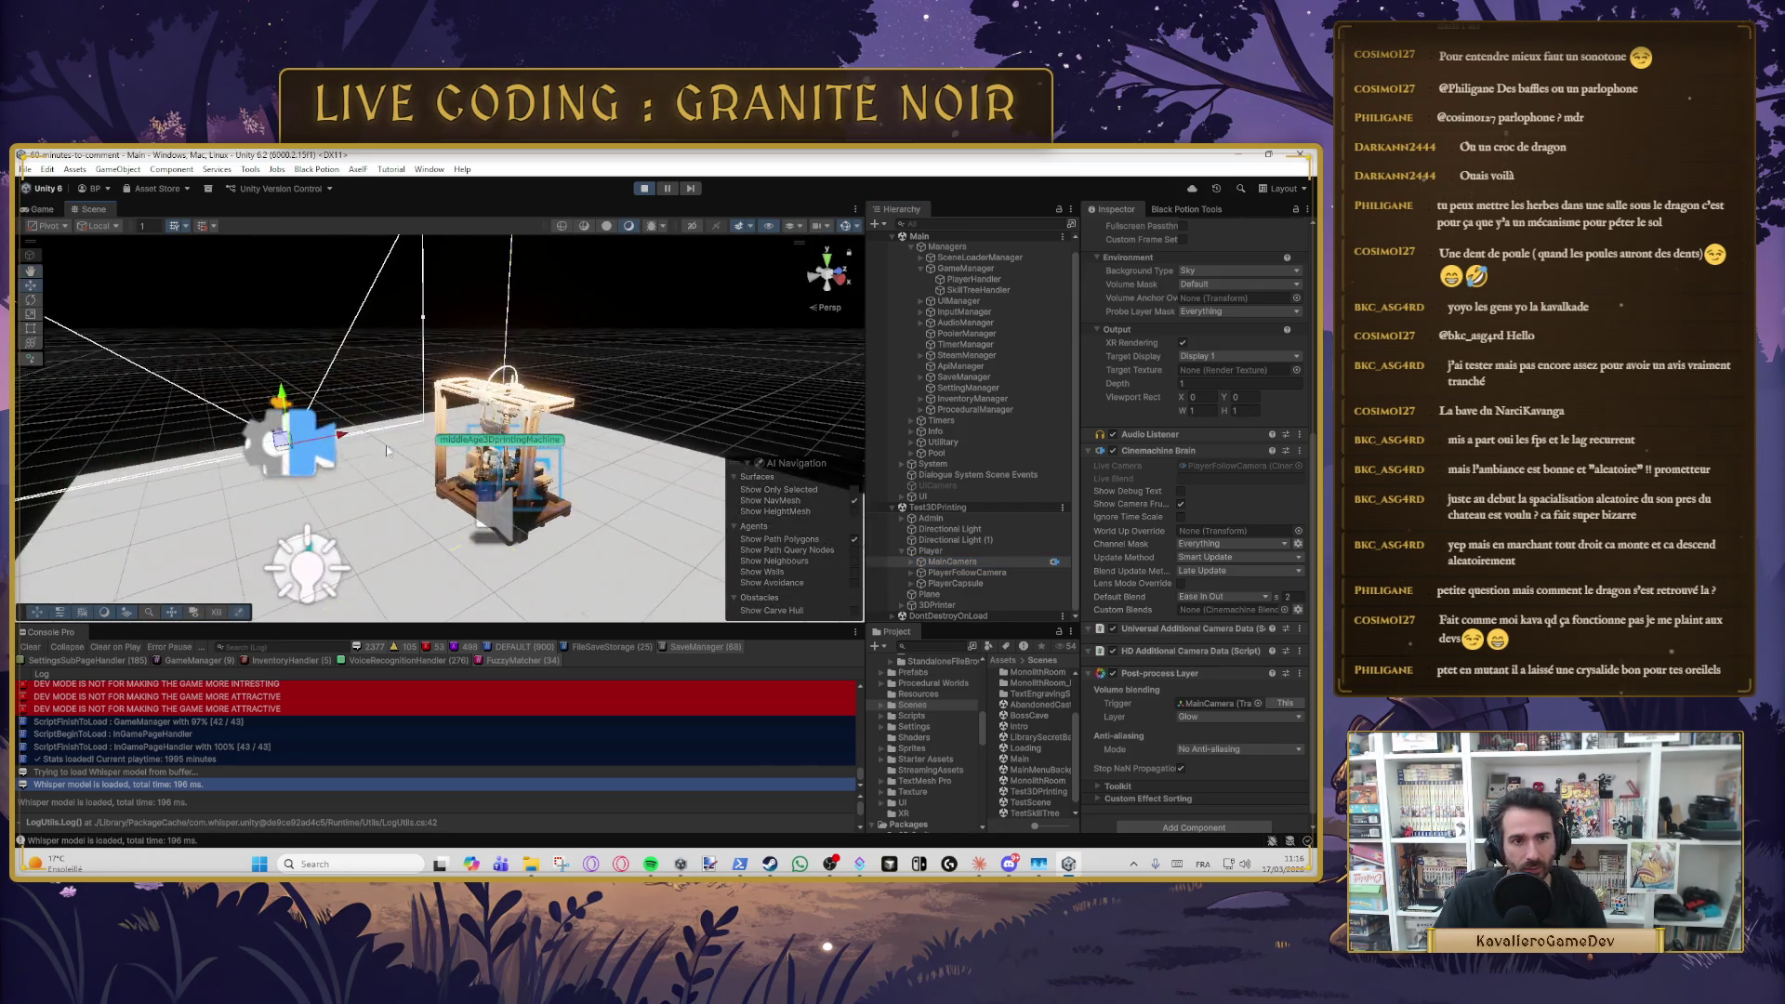
pyautogui.click(930, 551)
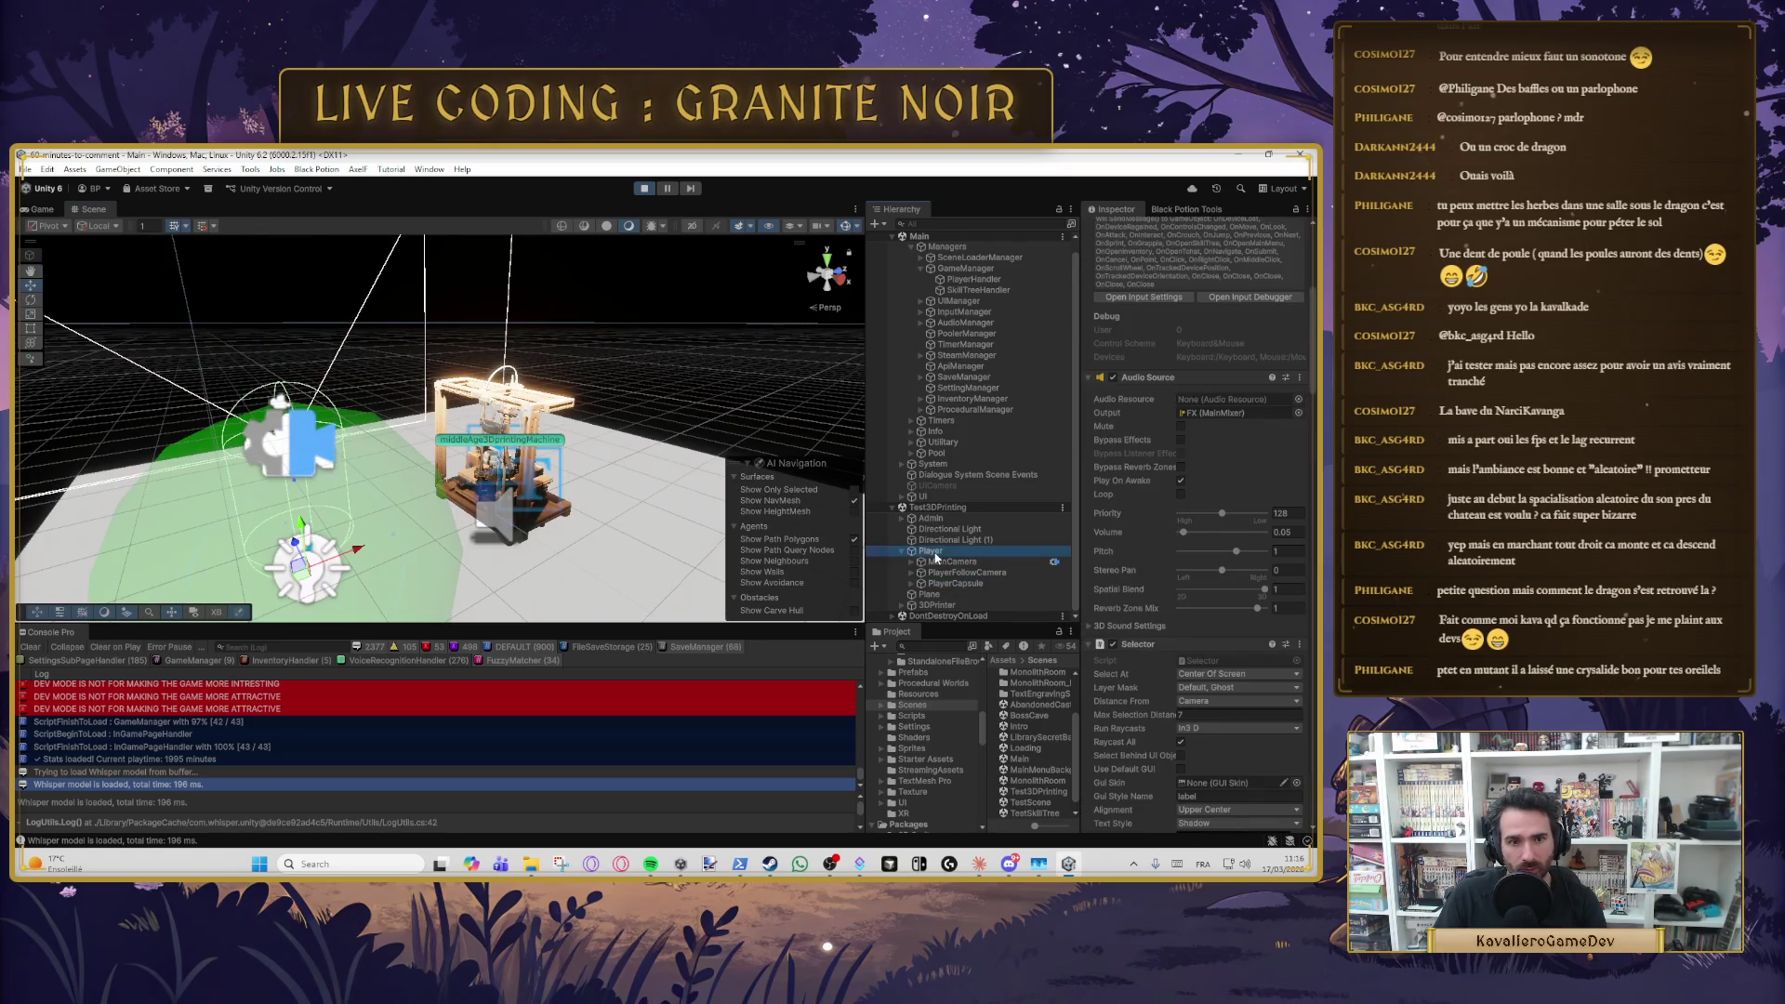
# - Frame the Player in the Scene view and set its Rotation Y to 0
pyautogui.press('f')
pyautogui.scroll(-3, 591, 323)
pyautogui.moveTo(591, 324); pyautogui.dragTo(586, 461)
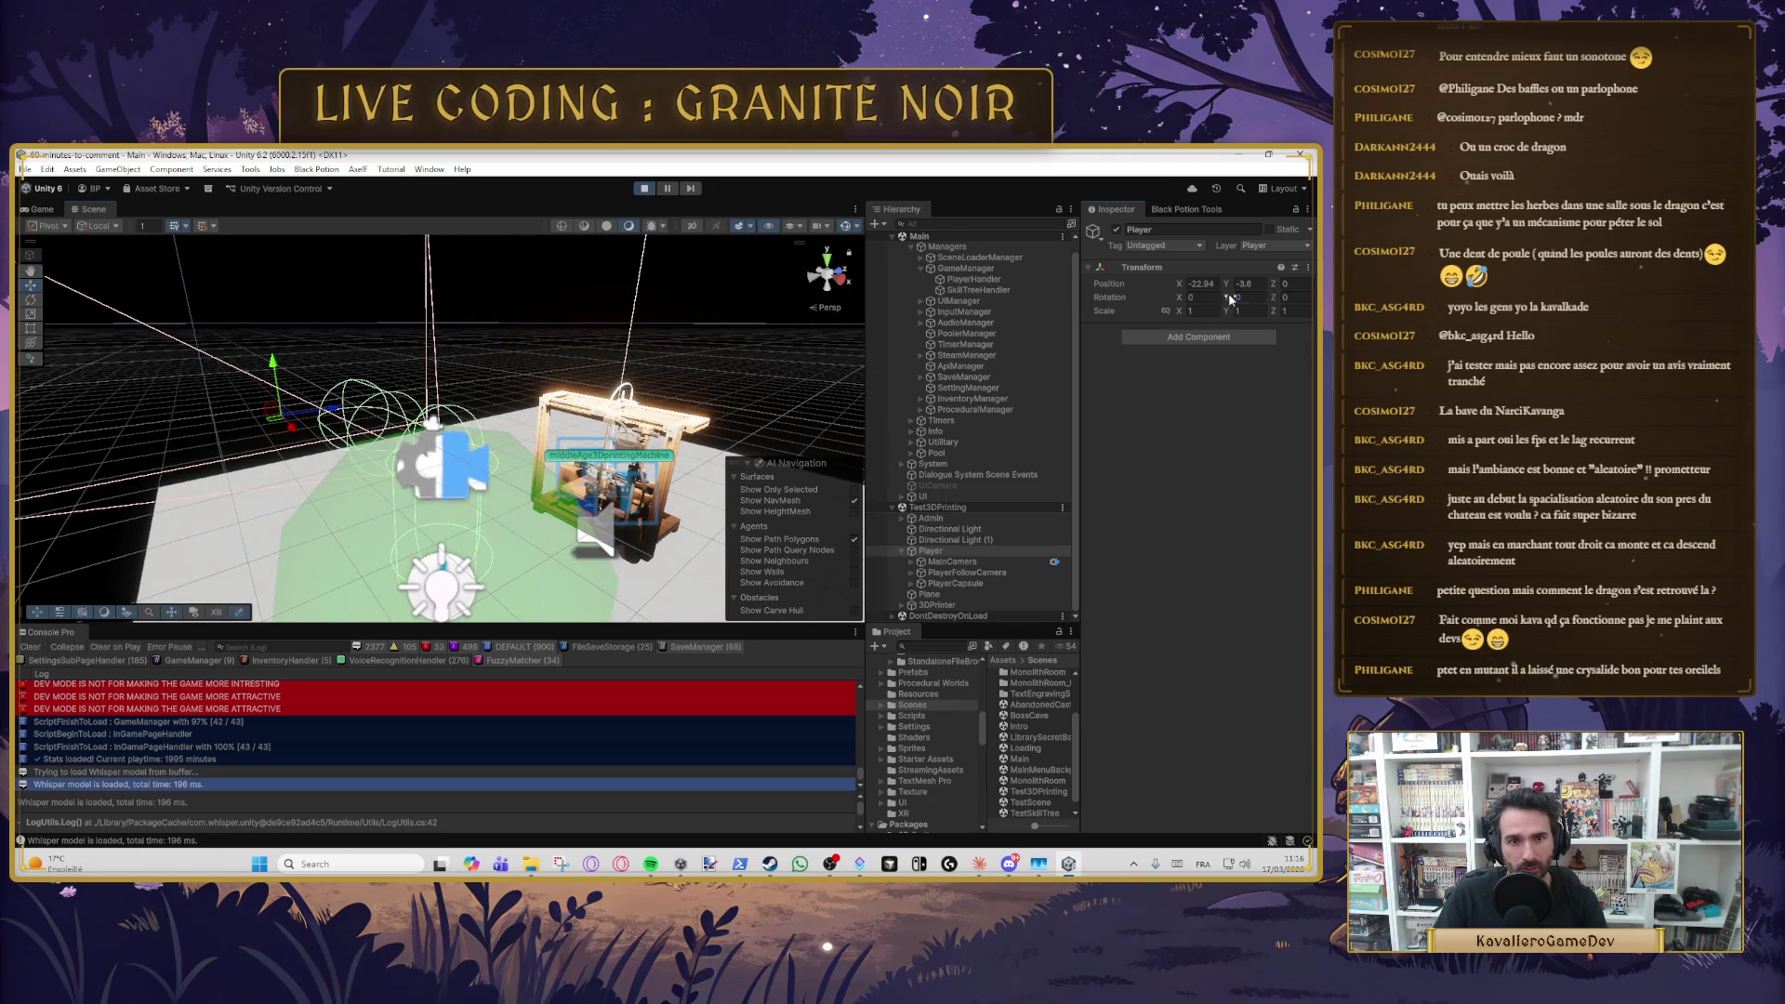
pyautogui.moveTo(1229, 299); pyautogui.dragTo(1246, 298)
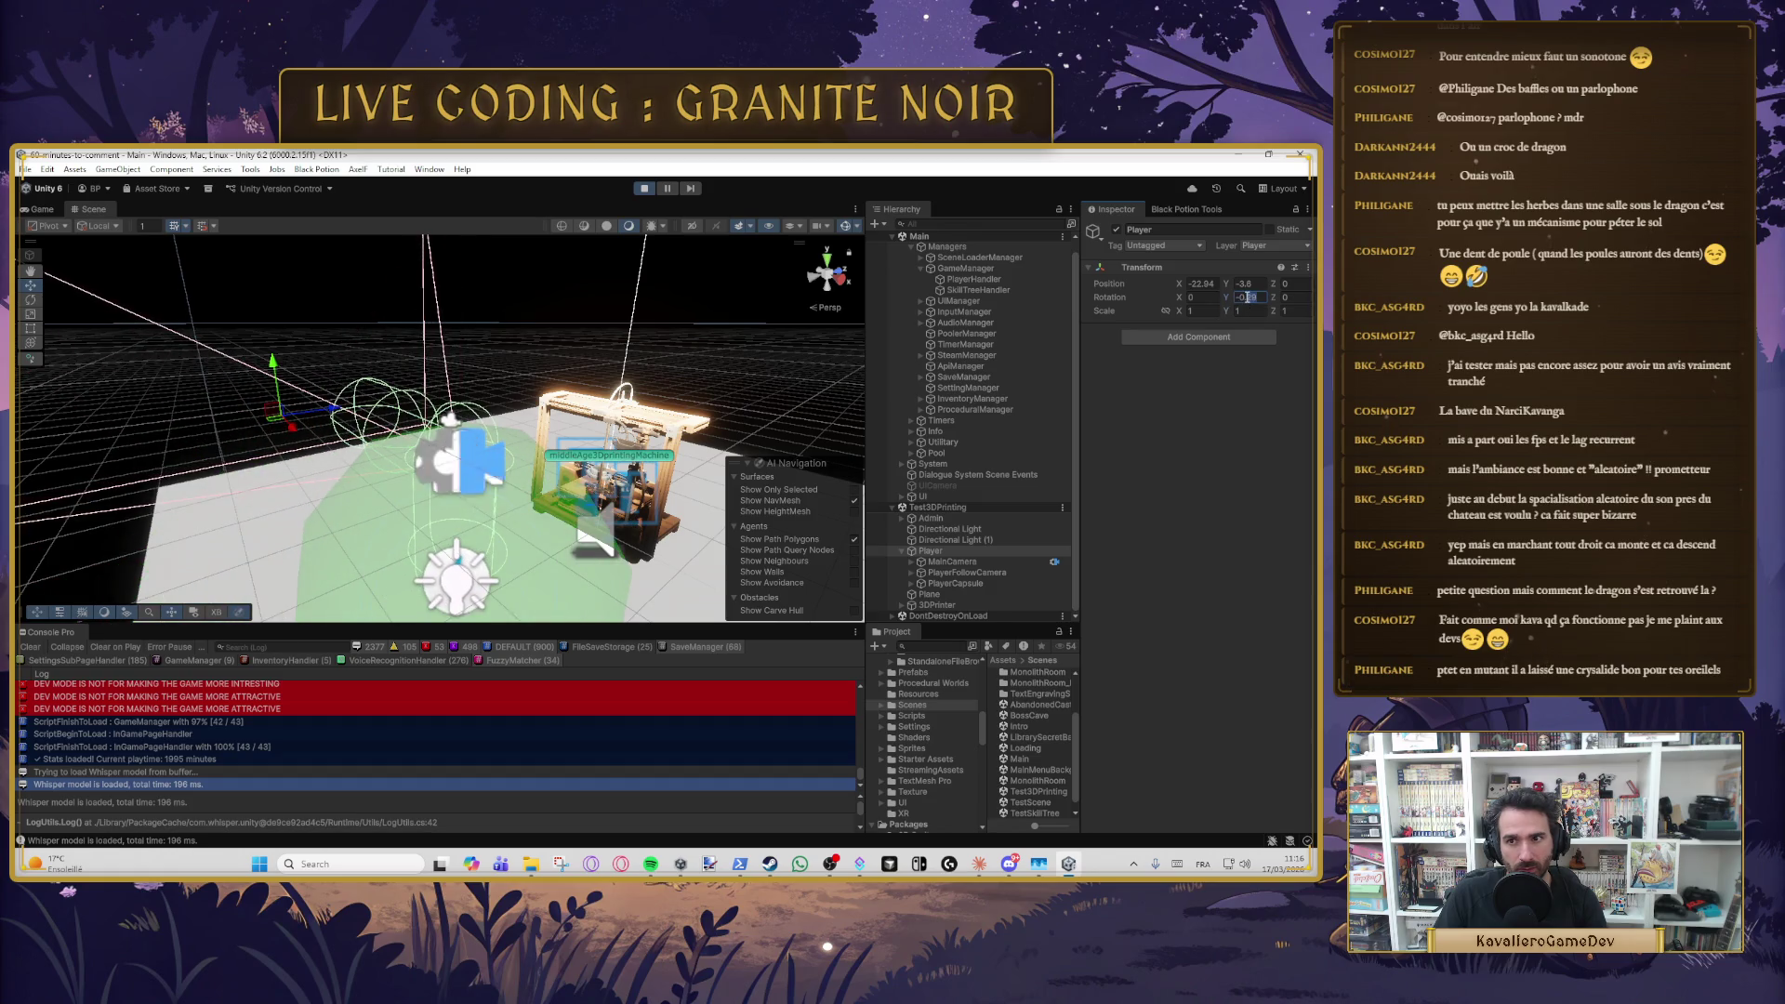
pyautogui.write('-0')
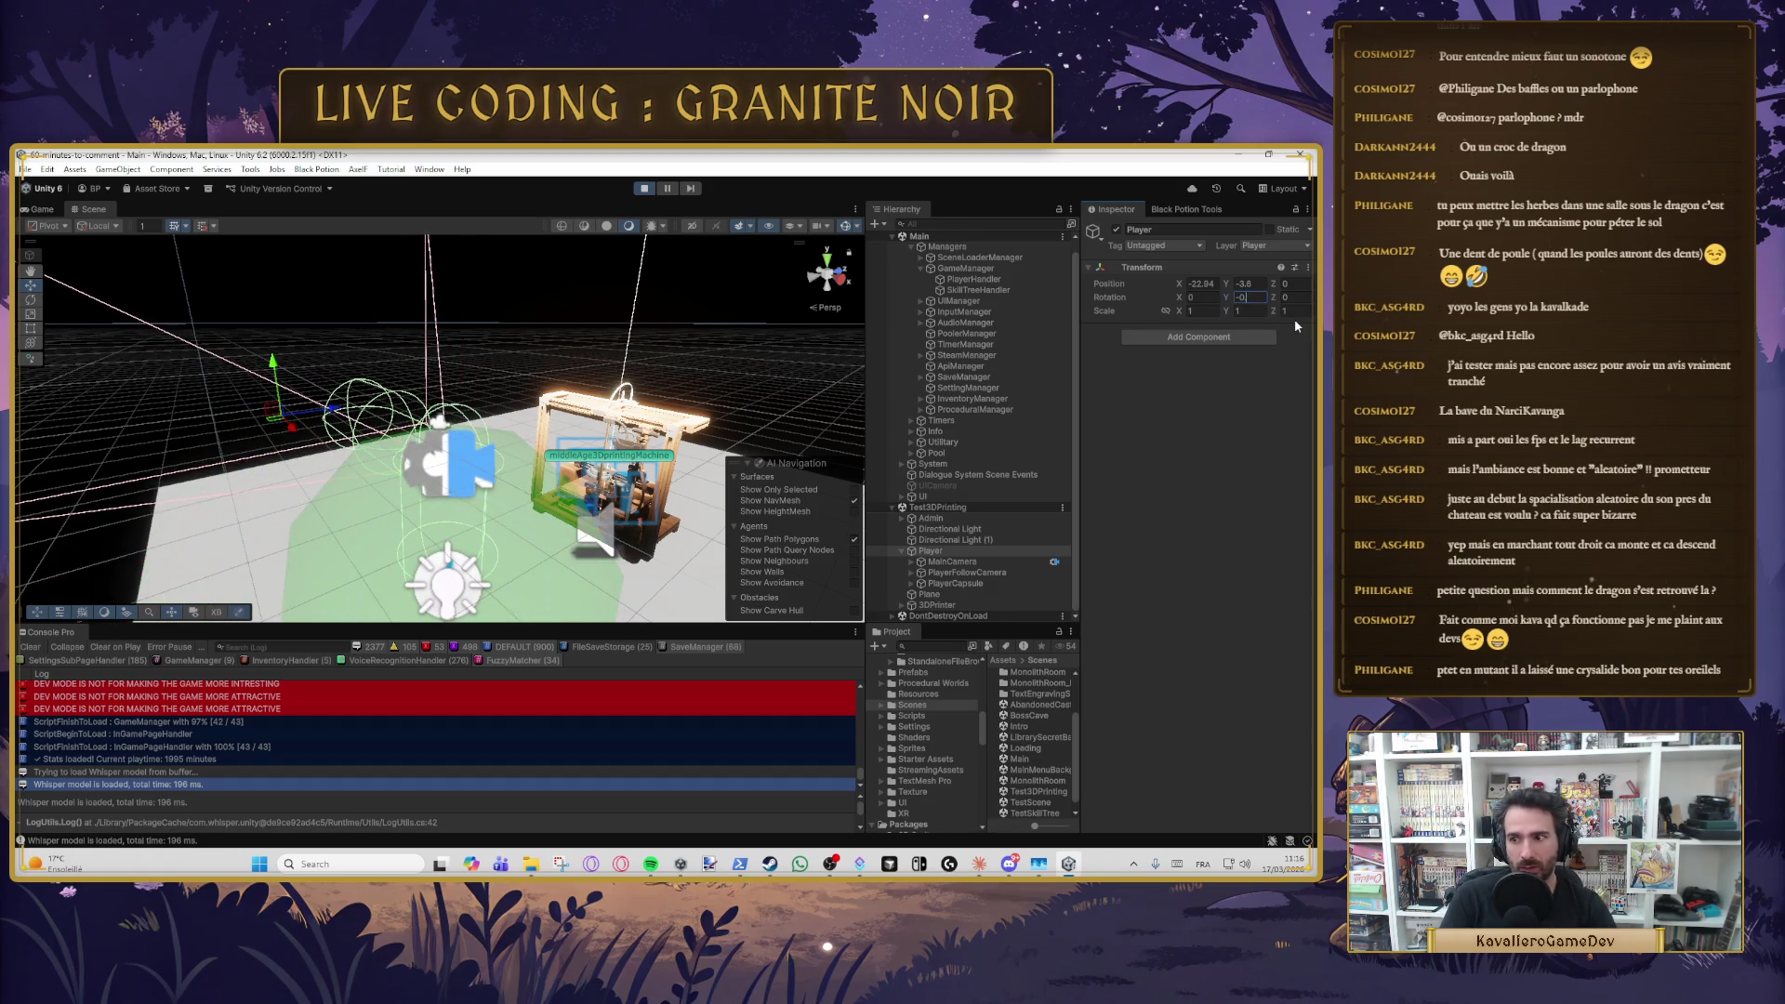
pyautogui.press('Tab')
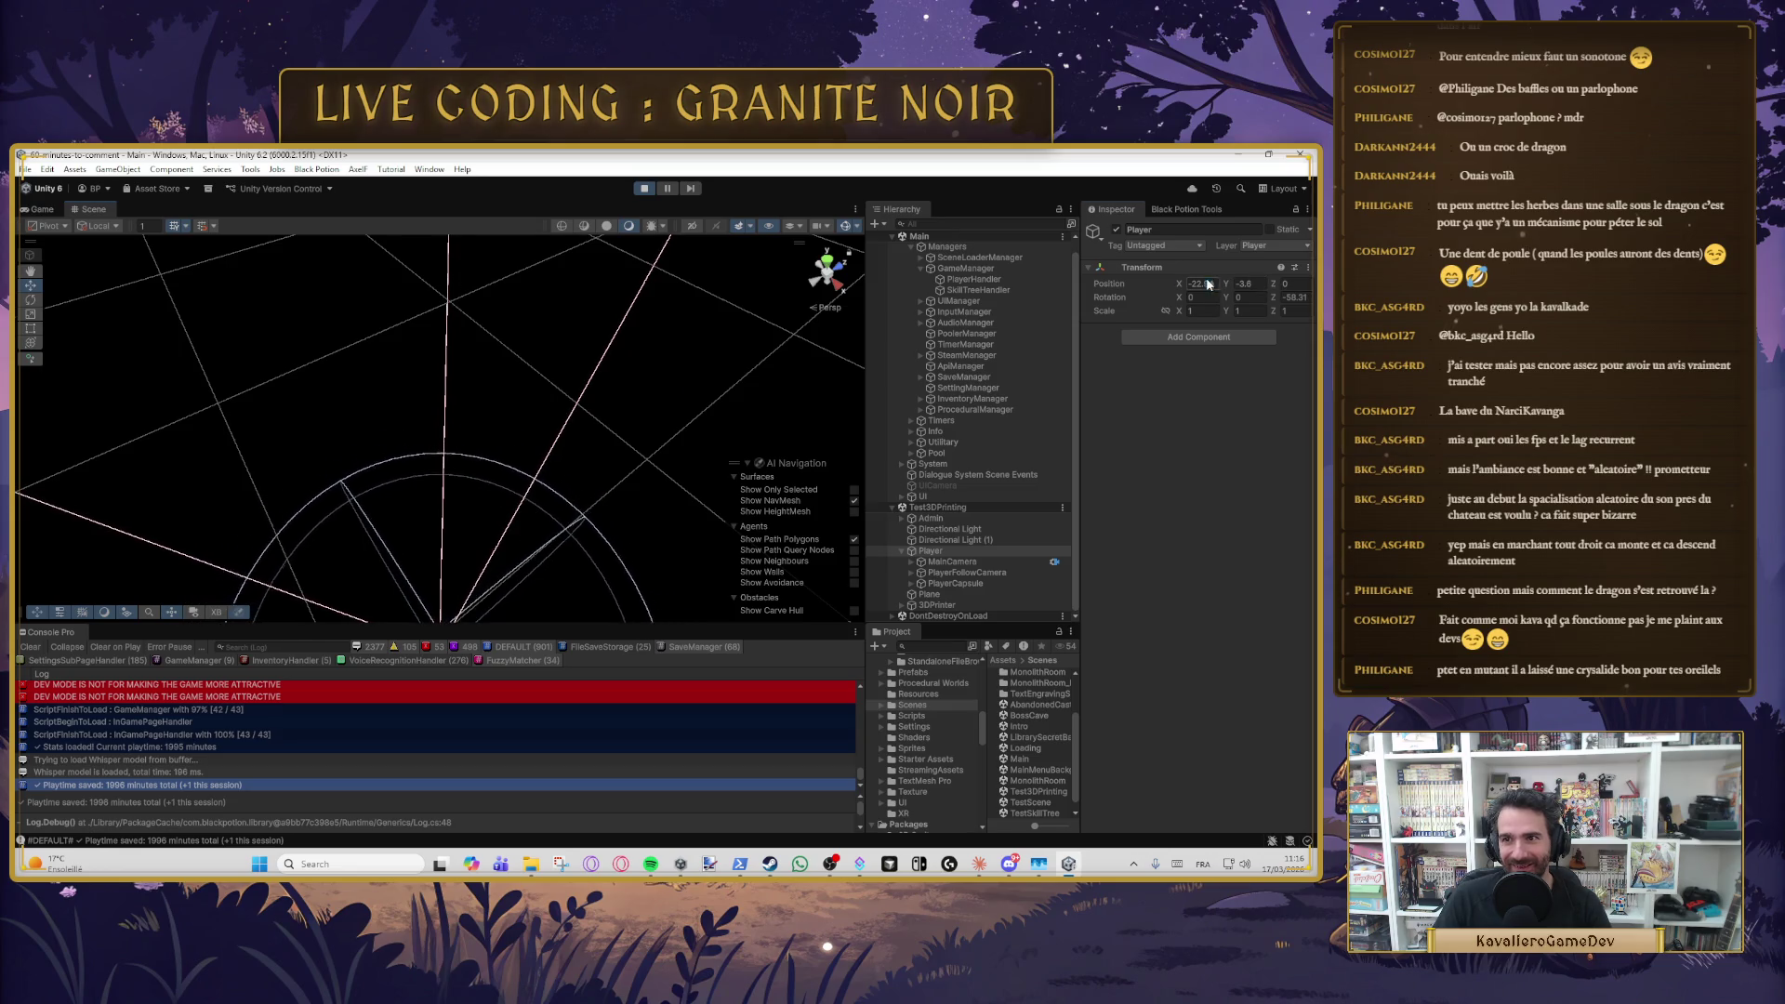
# - Select MainCamera and stop play mode to return to edit mode
pyautogui.click(946, 563)
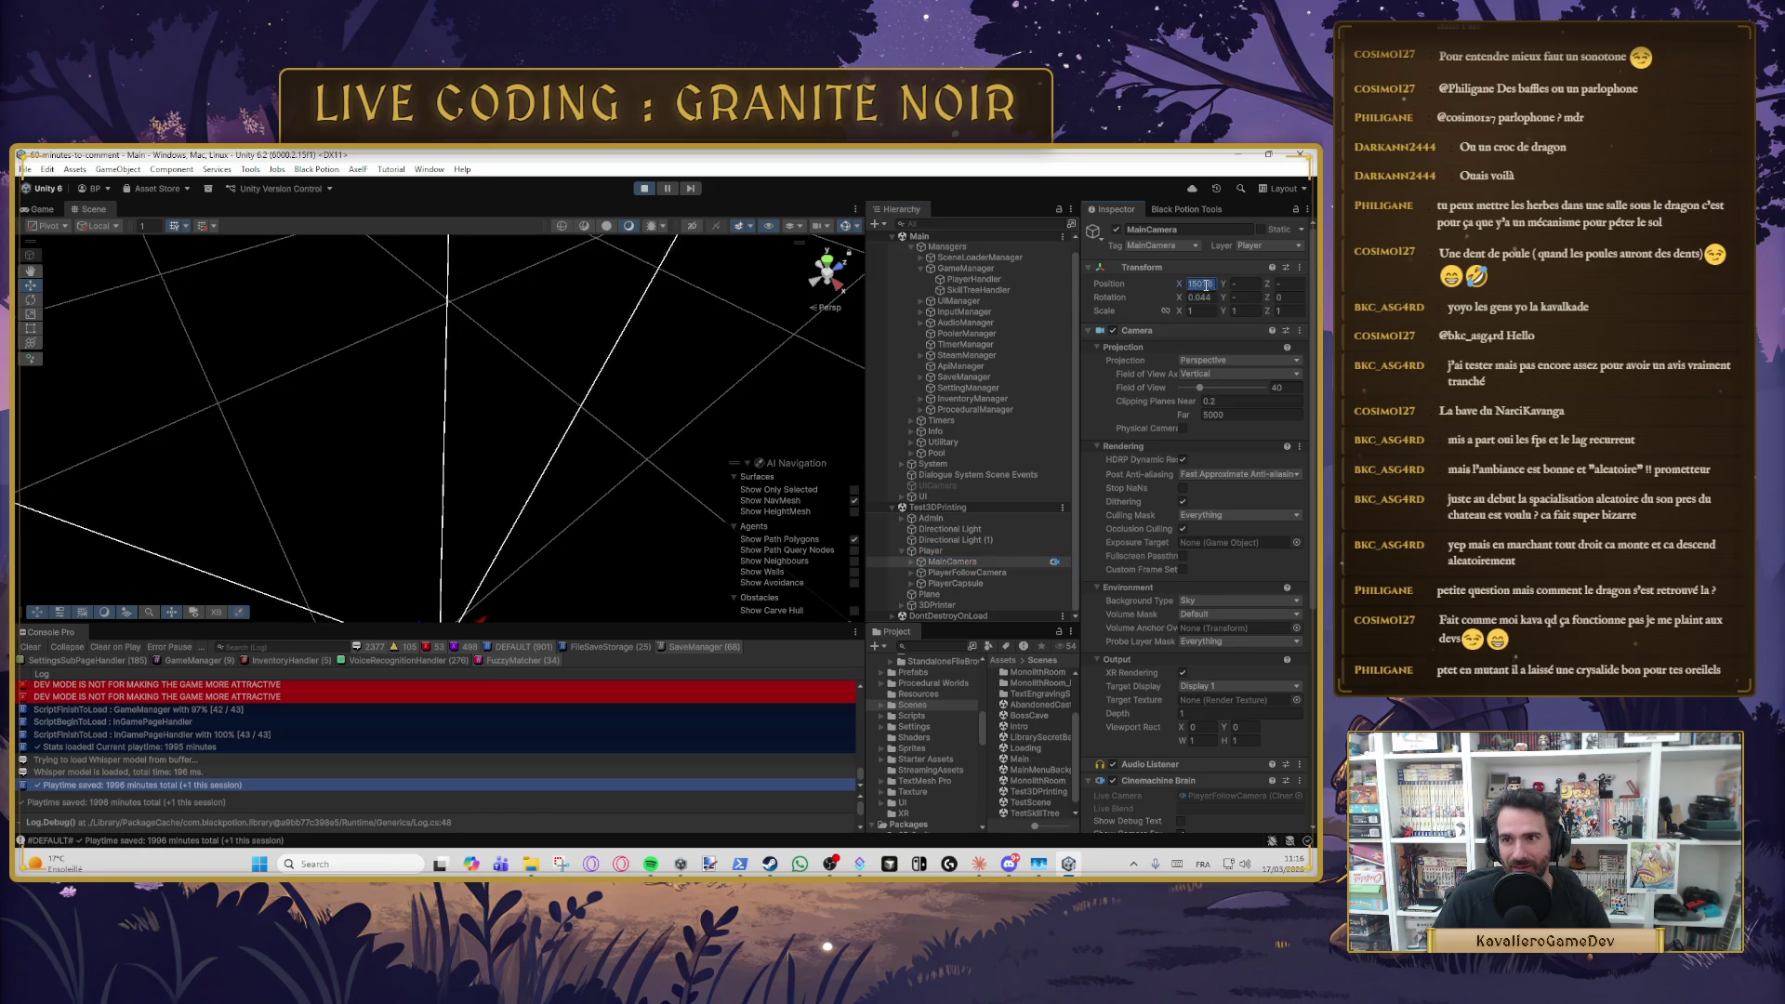
pyautogui.click(1198, 284)
pyautogui.click(643, 188)
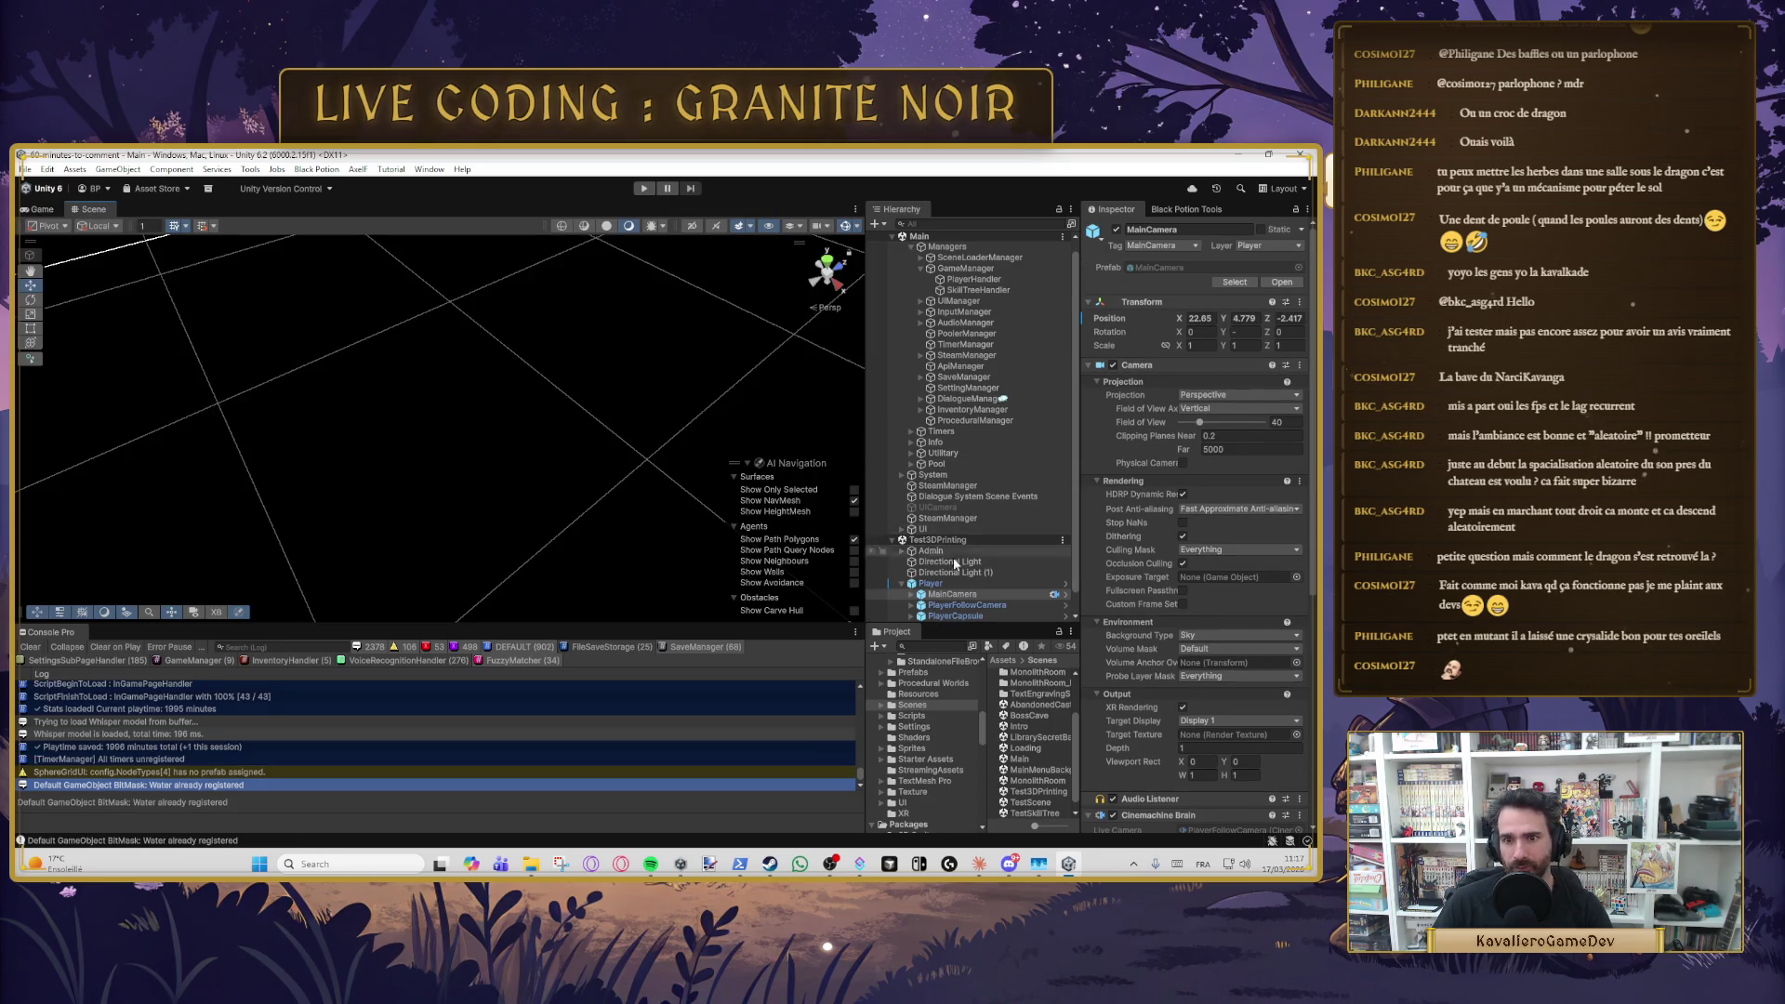
# - Frame the Player, then set the PlayerCapsule's Position Y to 3.5
pyautogui.click(939, 583)
pyautogui.doubleClick(946, 584)
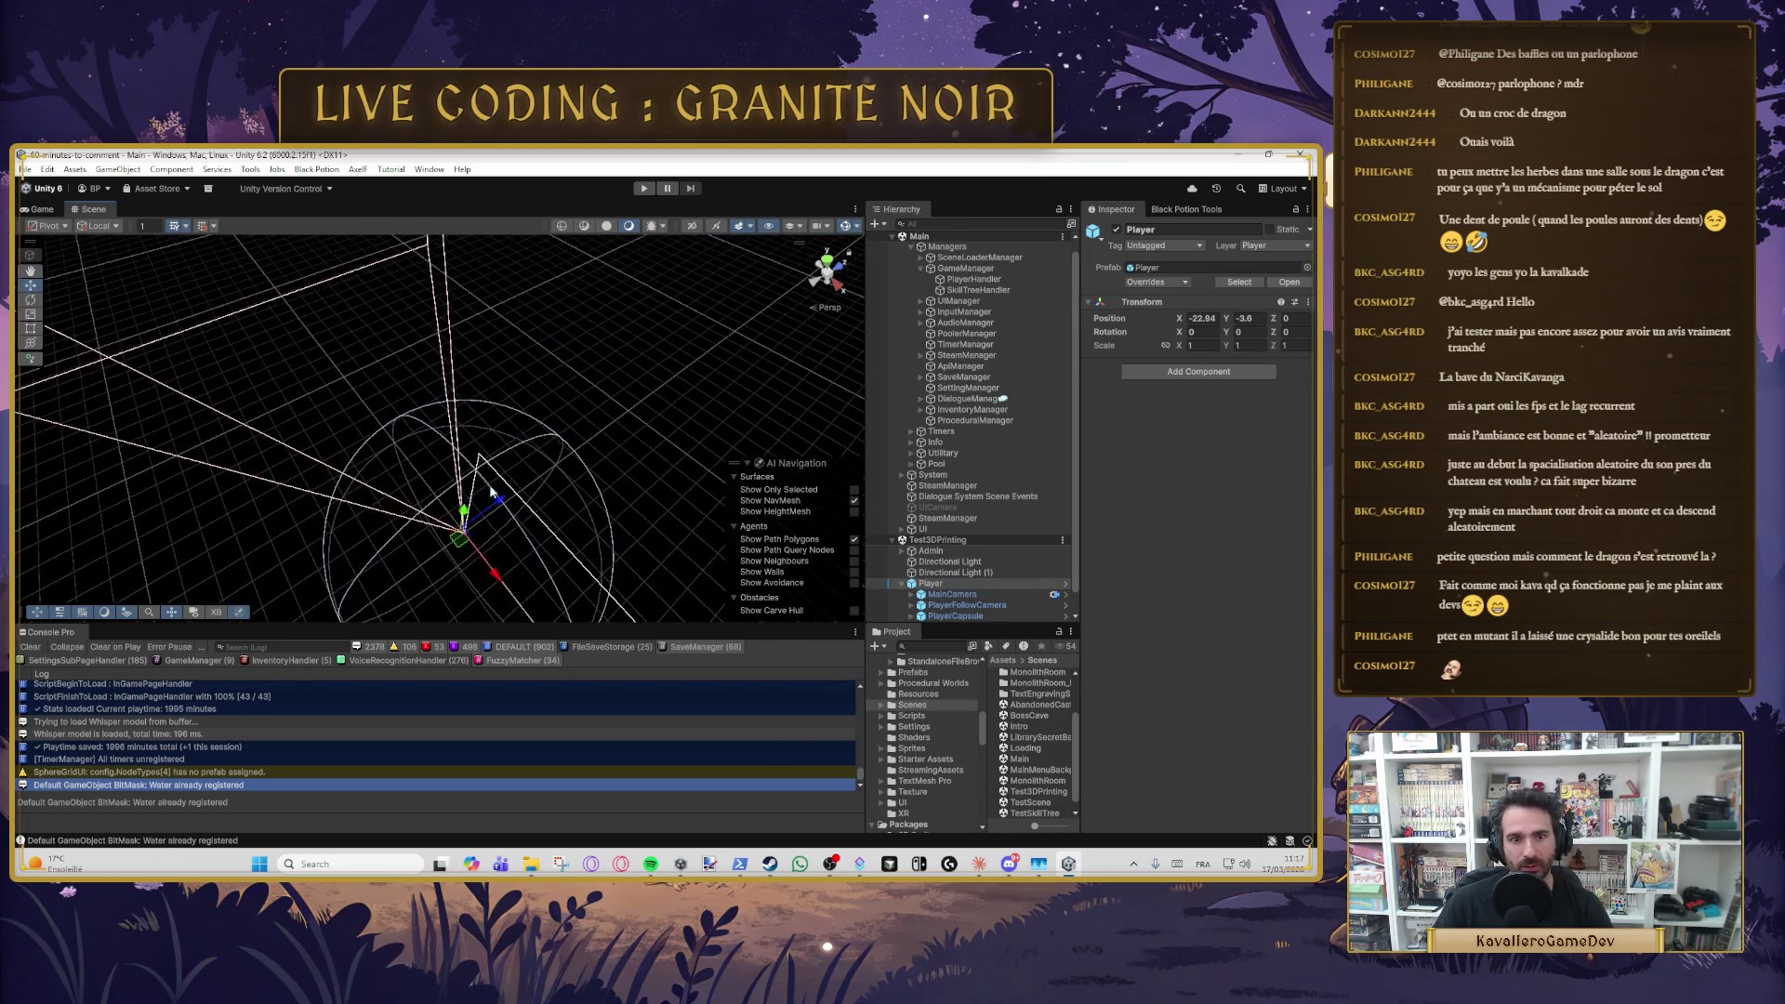
pyautogui.moveTo(511, 448)
pyautogui.mouseDown()
pyautogui.moveTo(498, 554)
pyautogui.moveTo(519, 398)
pyautogui.moveTo(543, 353)
pyautogui.moveTo(483, 390)
pyautogui.moveTo(413, 387)
pyautogui.moveTo(575, 403)
pyautogui.moveTo(496, 326)
pyautogui.moveTo(532, 423)
pyautogui.moveTo(506, 409)
pyautogui.mouseUp()
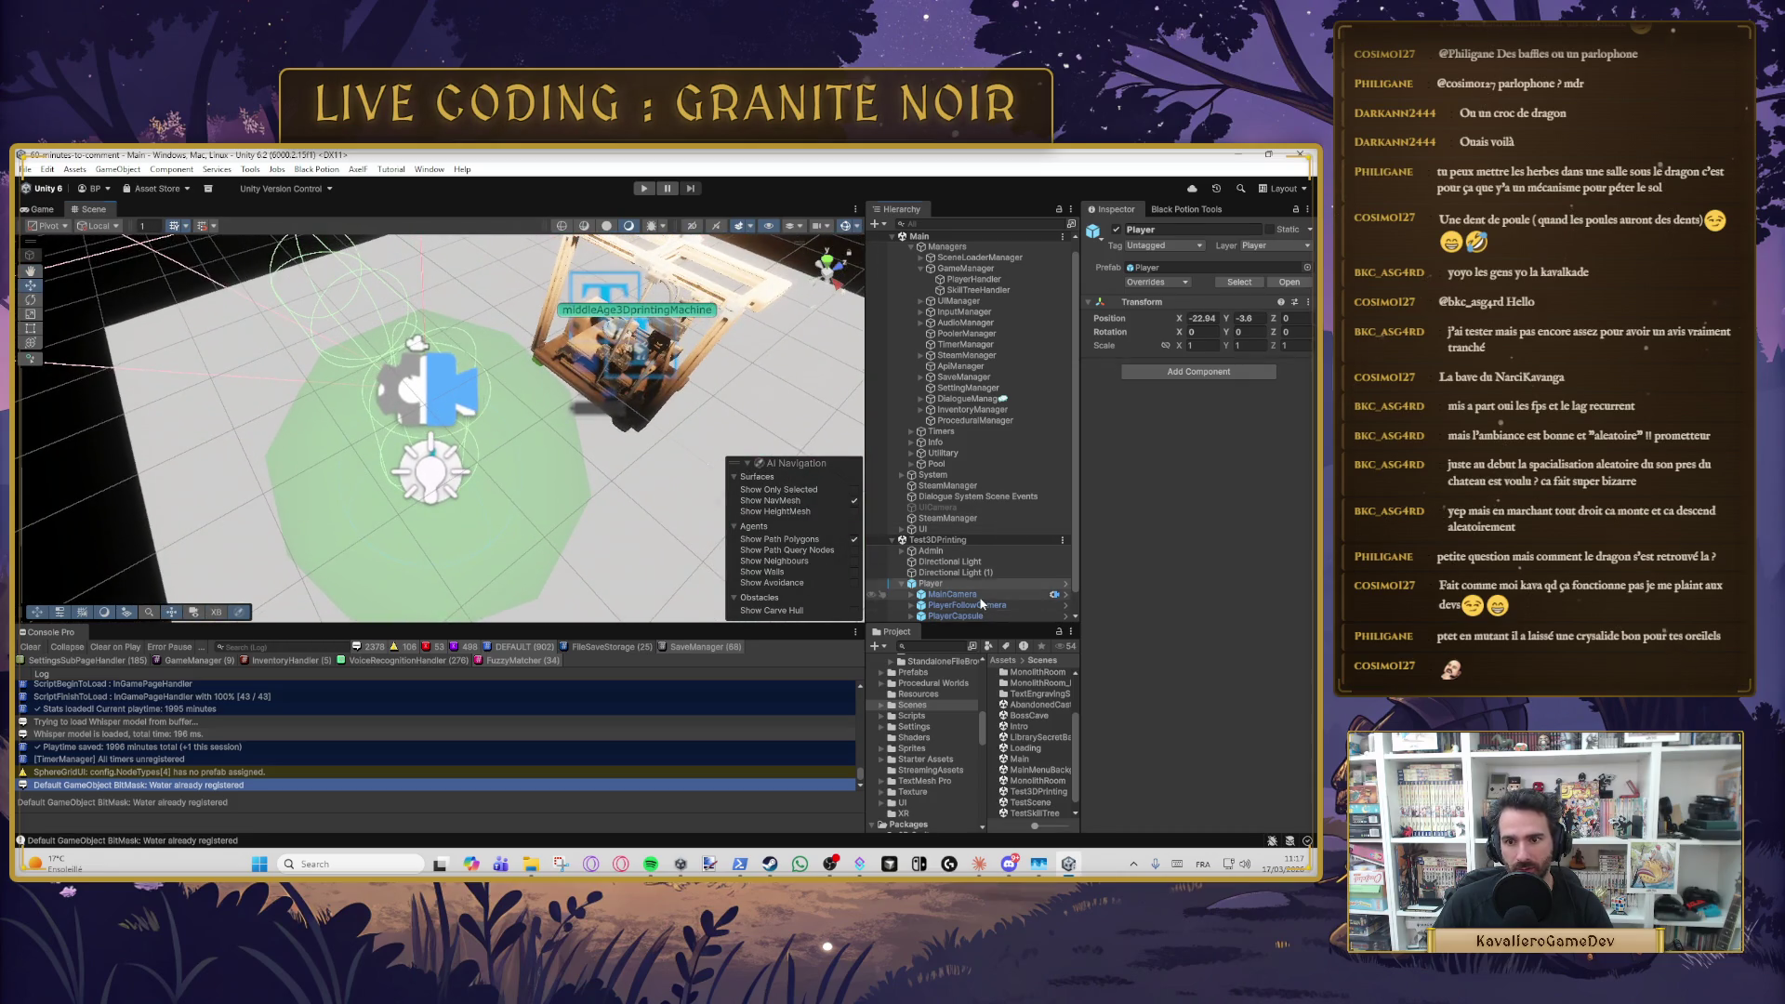
pyautogui.click(954, 615)
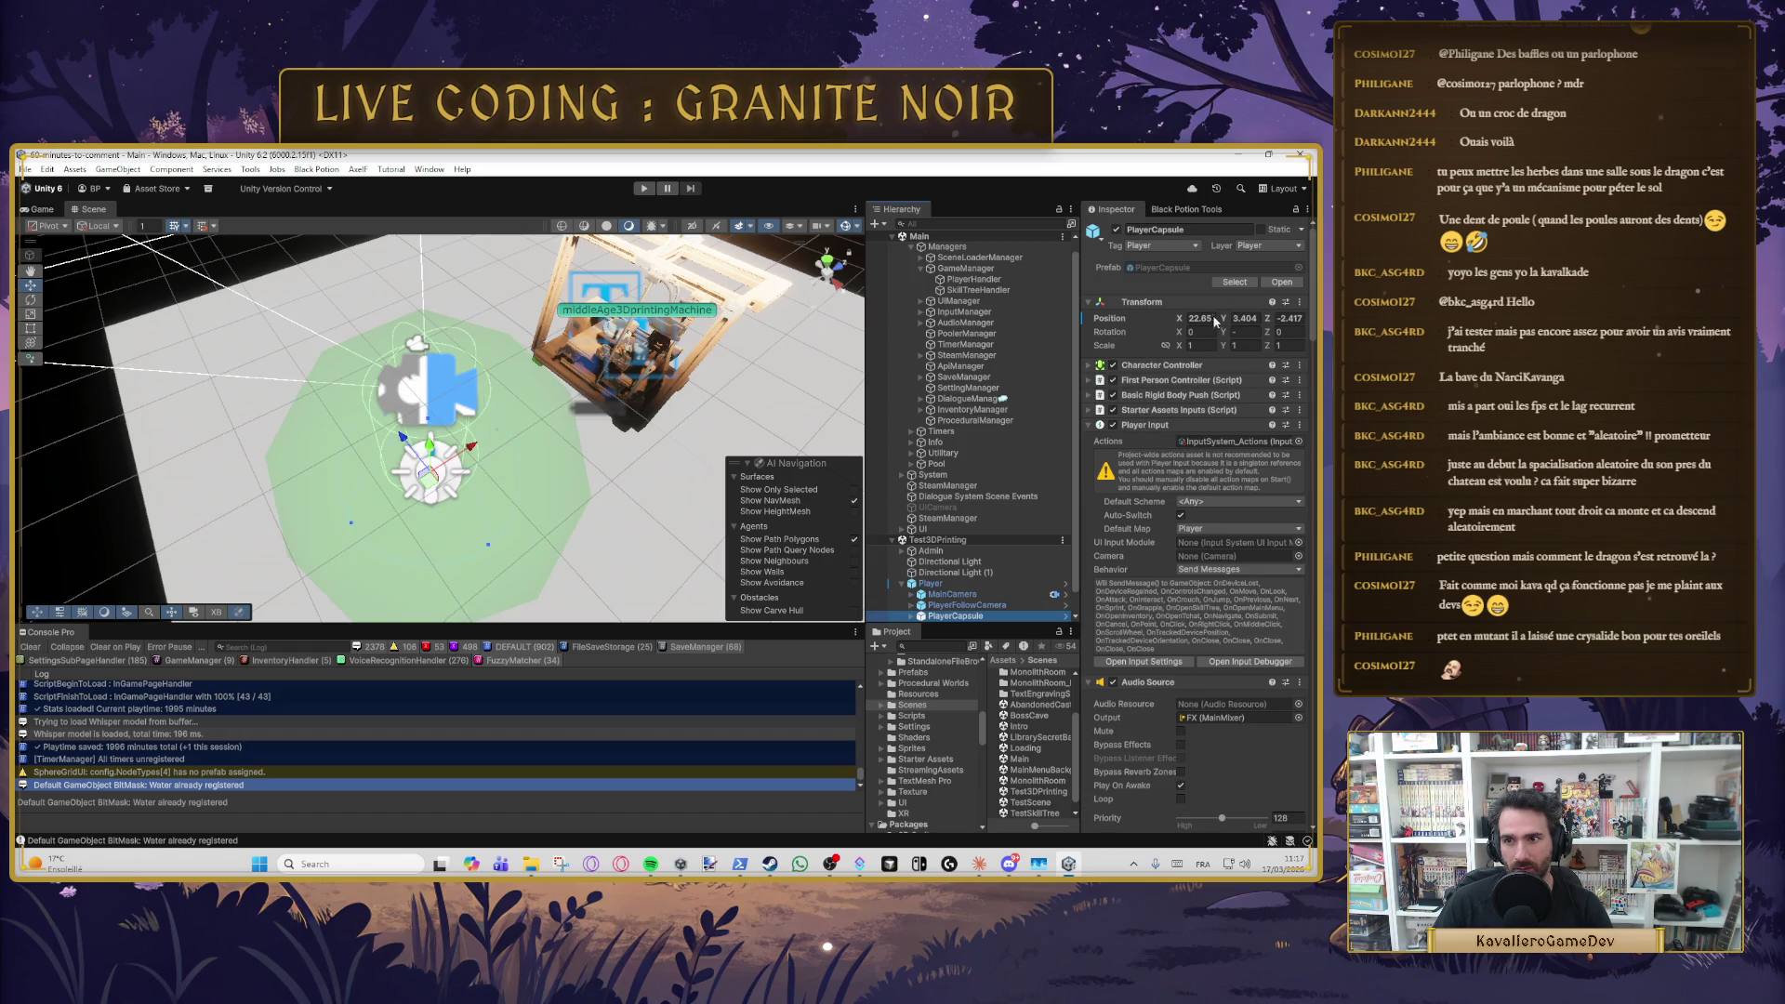
pyautogui.moveTo(1223, 319); pyautogui.dragTo(1193, 329)
pyautogui.write('3.5')
pyautogui.press('Return')
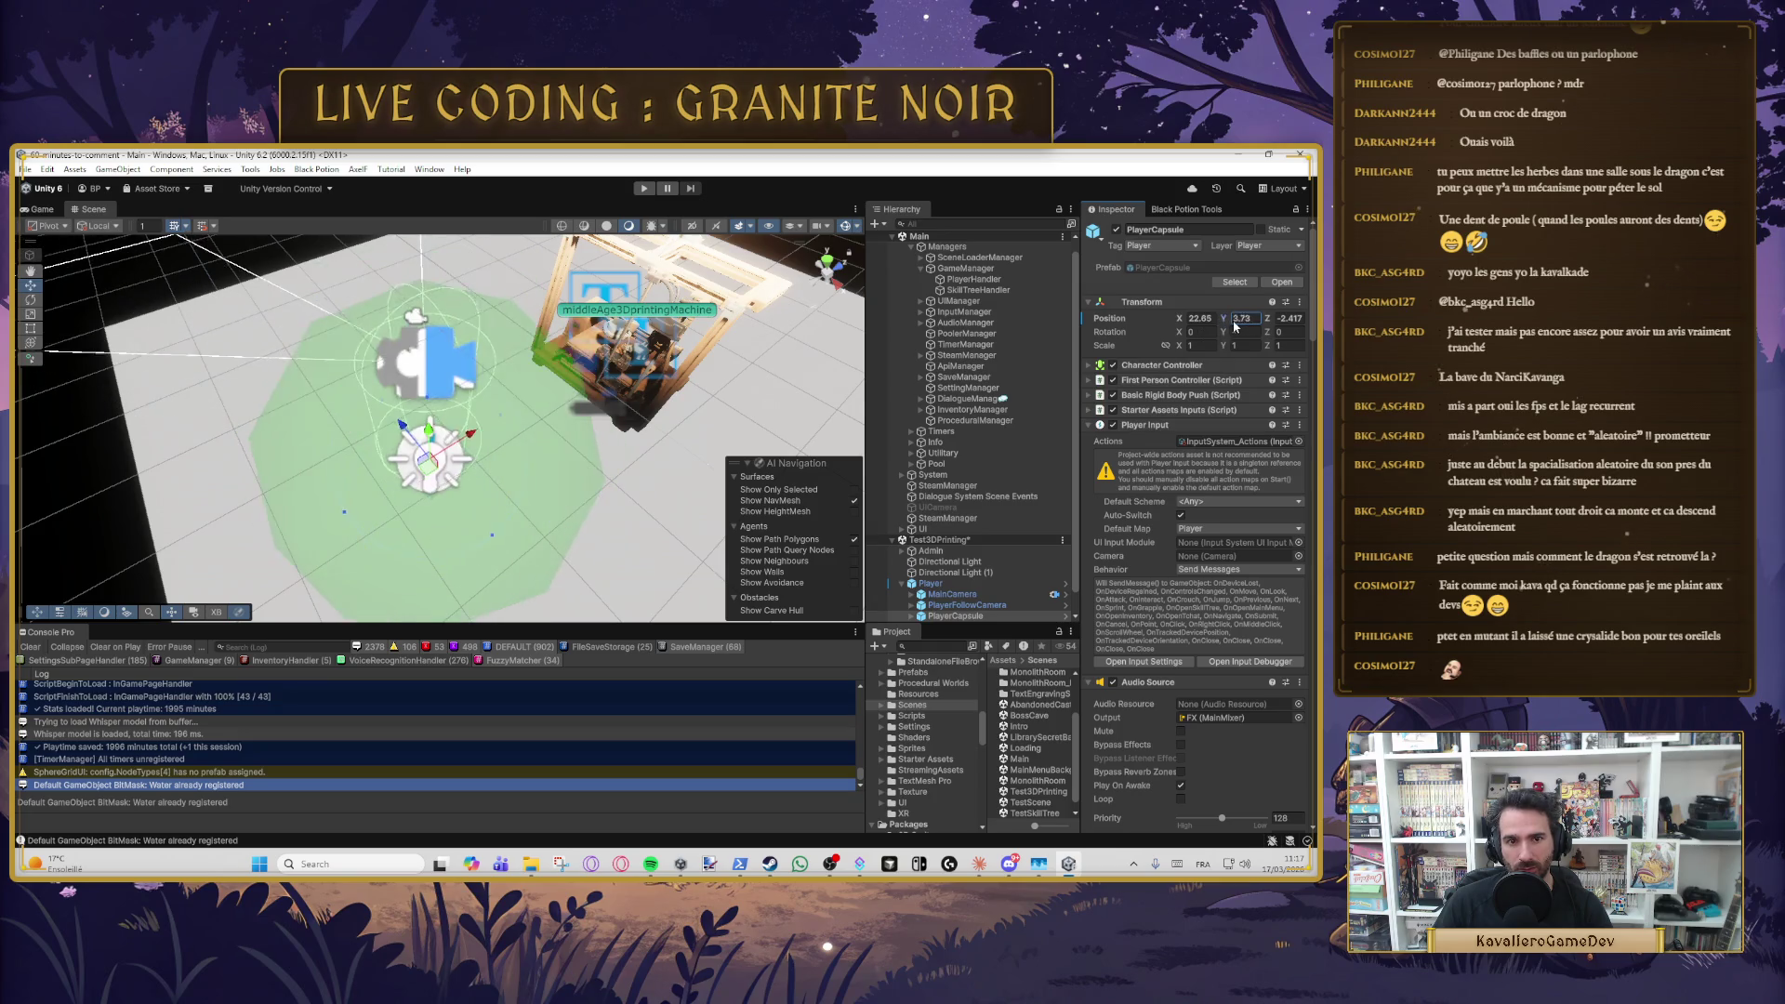
# - Raise the PlayerCapsule higher, to about Y 6, above the platform
pyautogui.moveTo(669, 450)
pyautogui.mouseDown()
pyautogui.moveTo(723, 315)
pyautogui.moveTo(762, 302)
pyautogui.mouseUp()
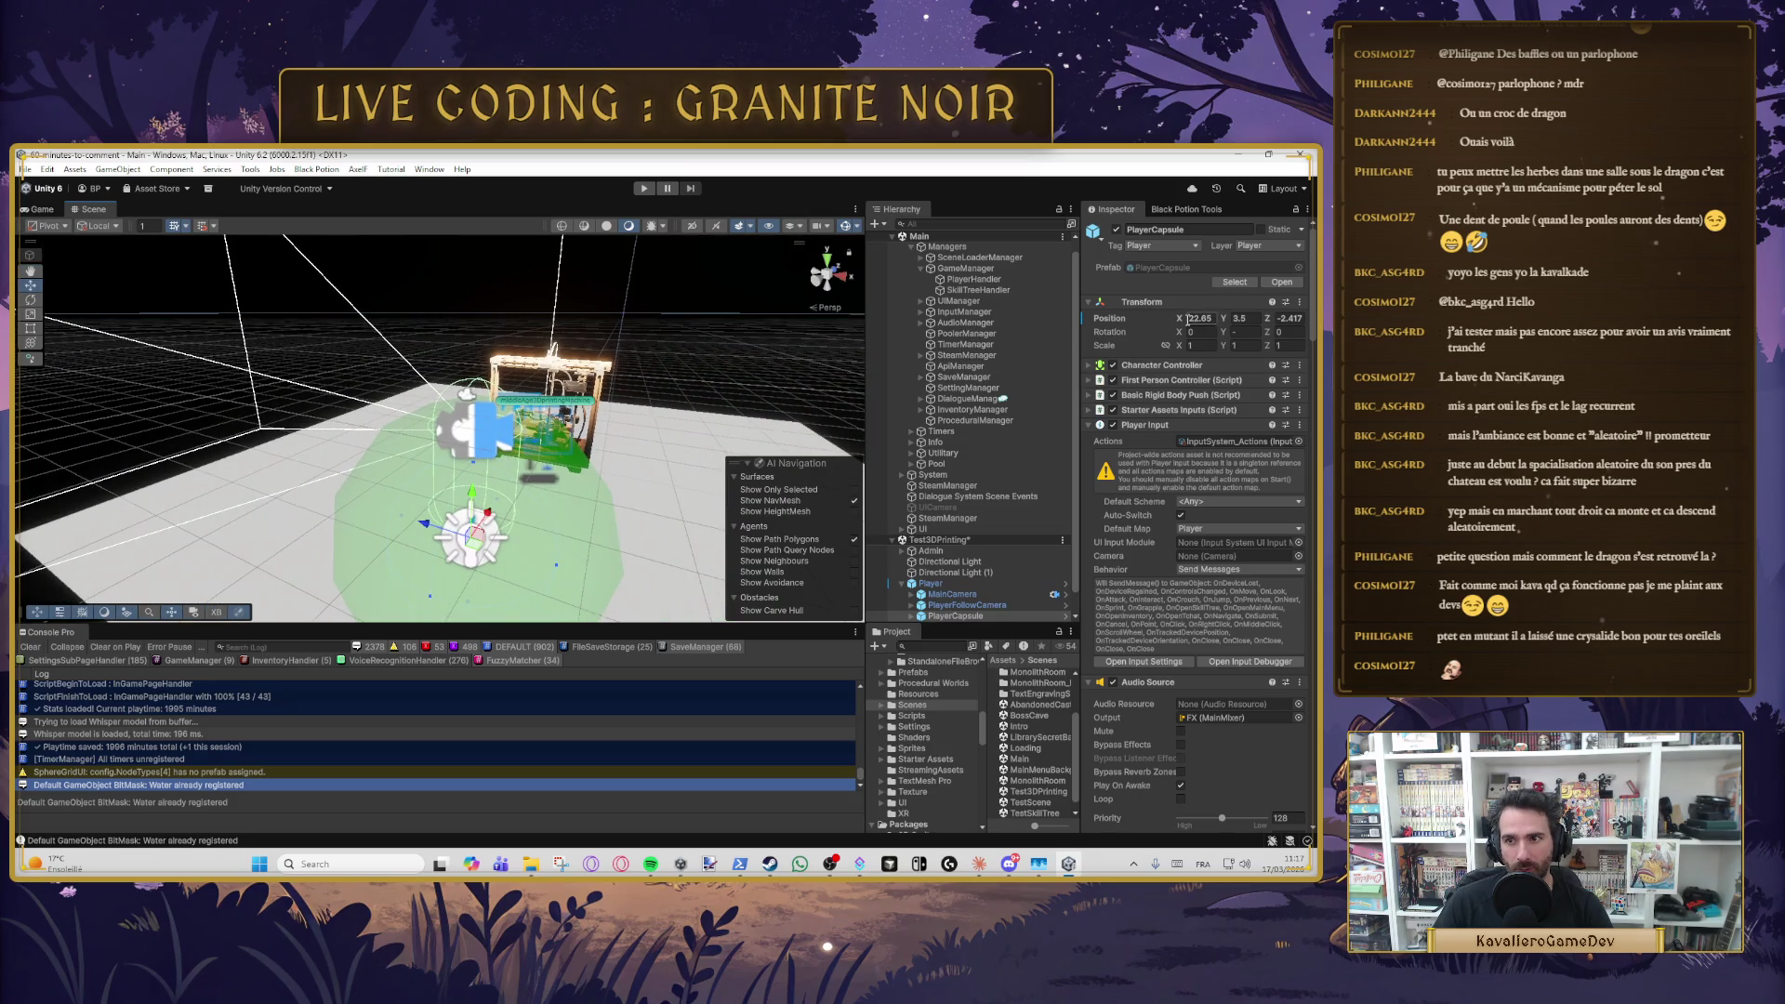
pyautogui.moveTo(1220, 317)
pyautogui.mouseDown()
pyautogui.moveTo(1269, 283)
pyautogui.moveTo(1254, 287)
pyautogui.moveTo(1267, 318)
pyautogui.moveTo(1238, 326)
pyautogui.mouseUp()
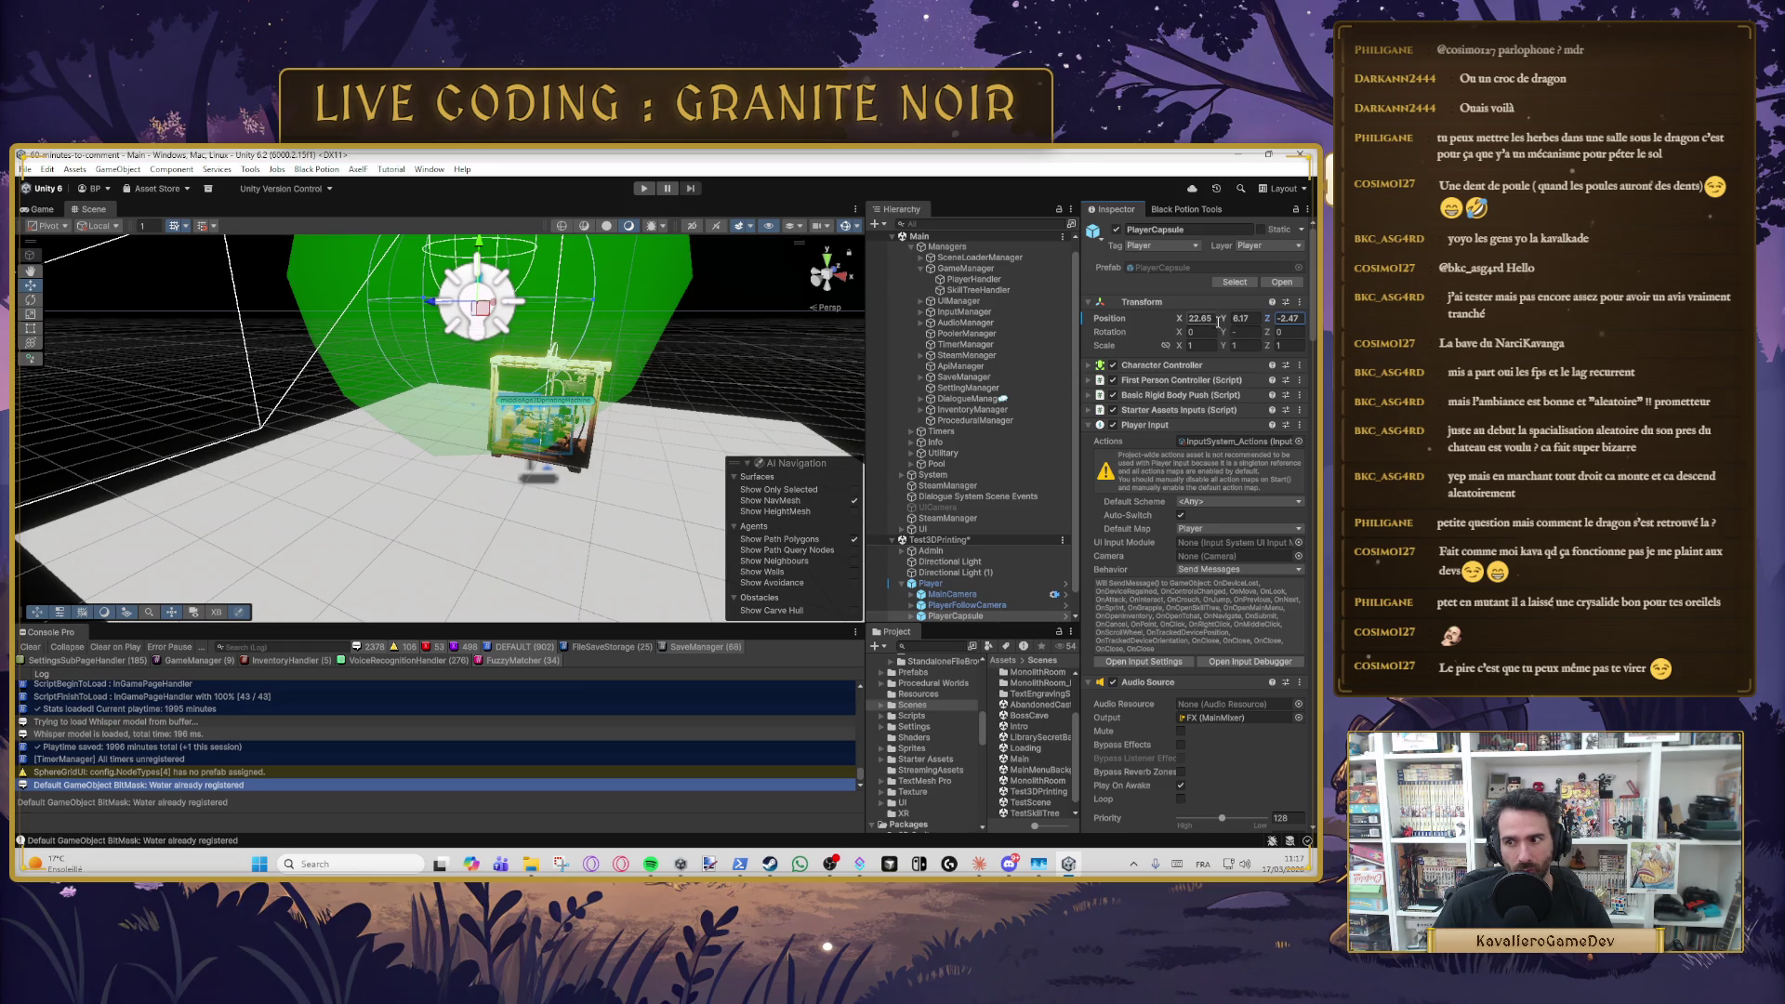
pyautogui.moveTo(669, 373); pyautogui.dragTo(618, 384)
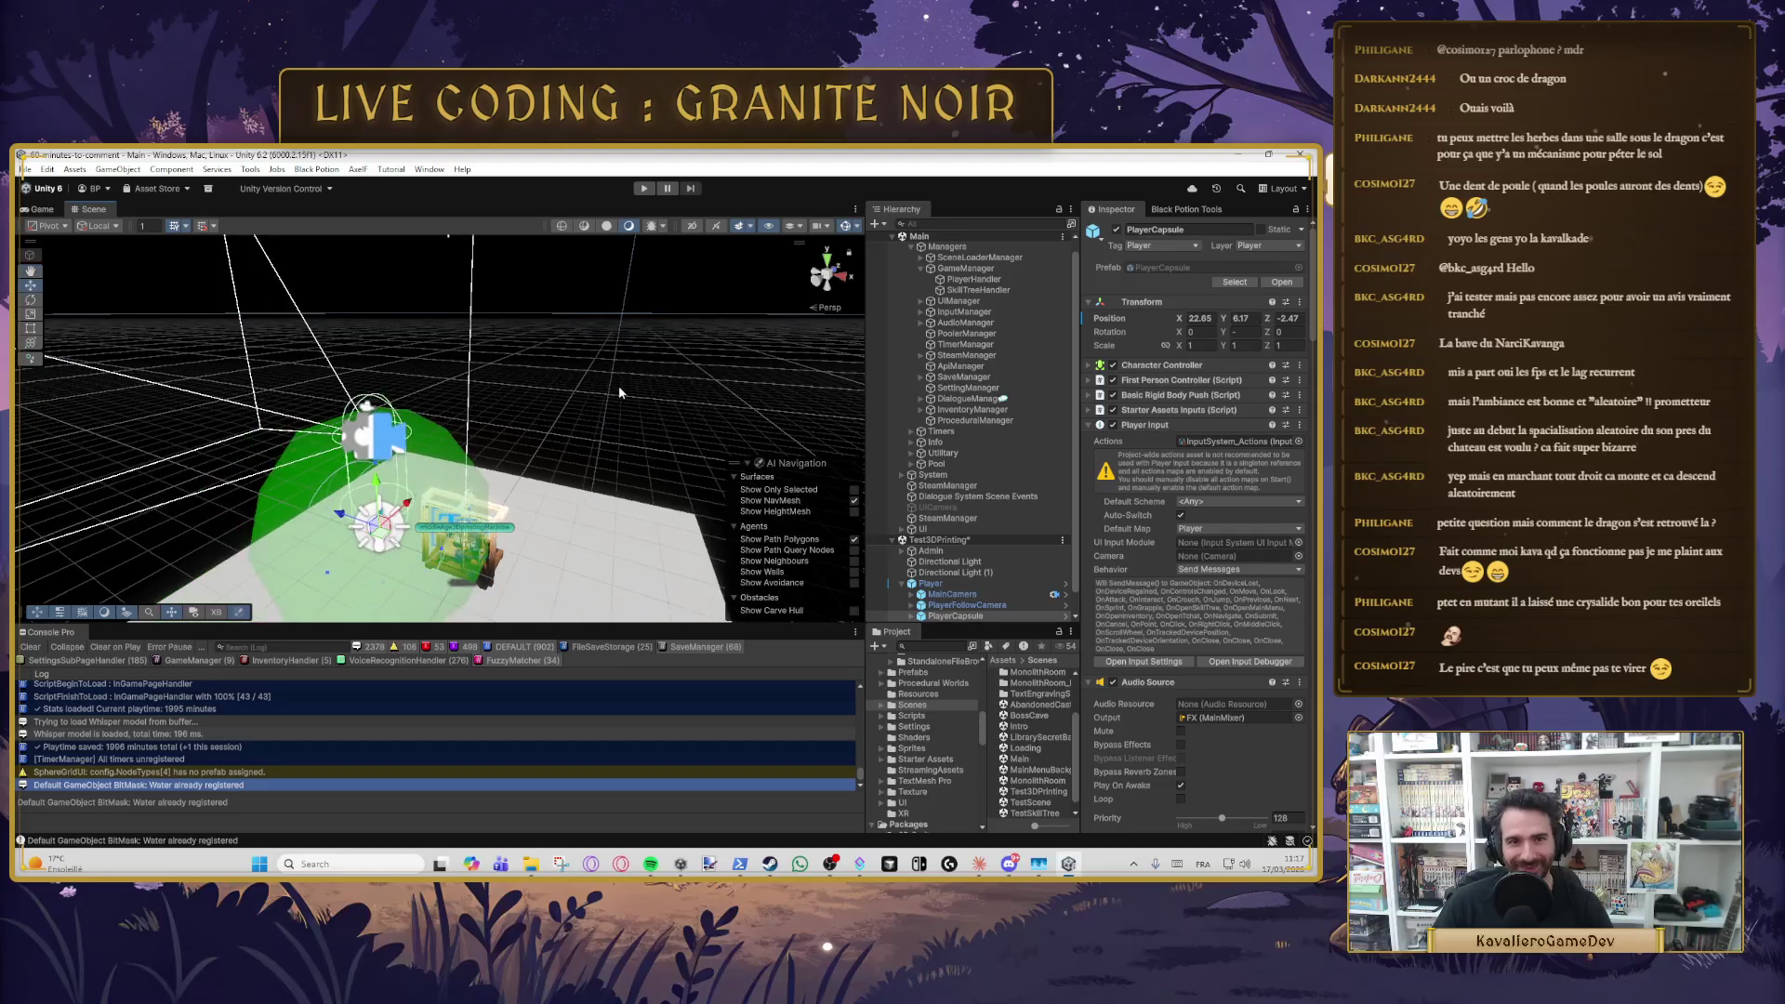
pyautogui.moveTo(647, 495); pyautogui.dragTo(474, 519)
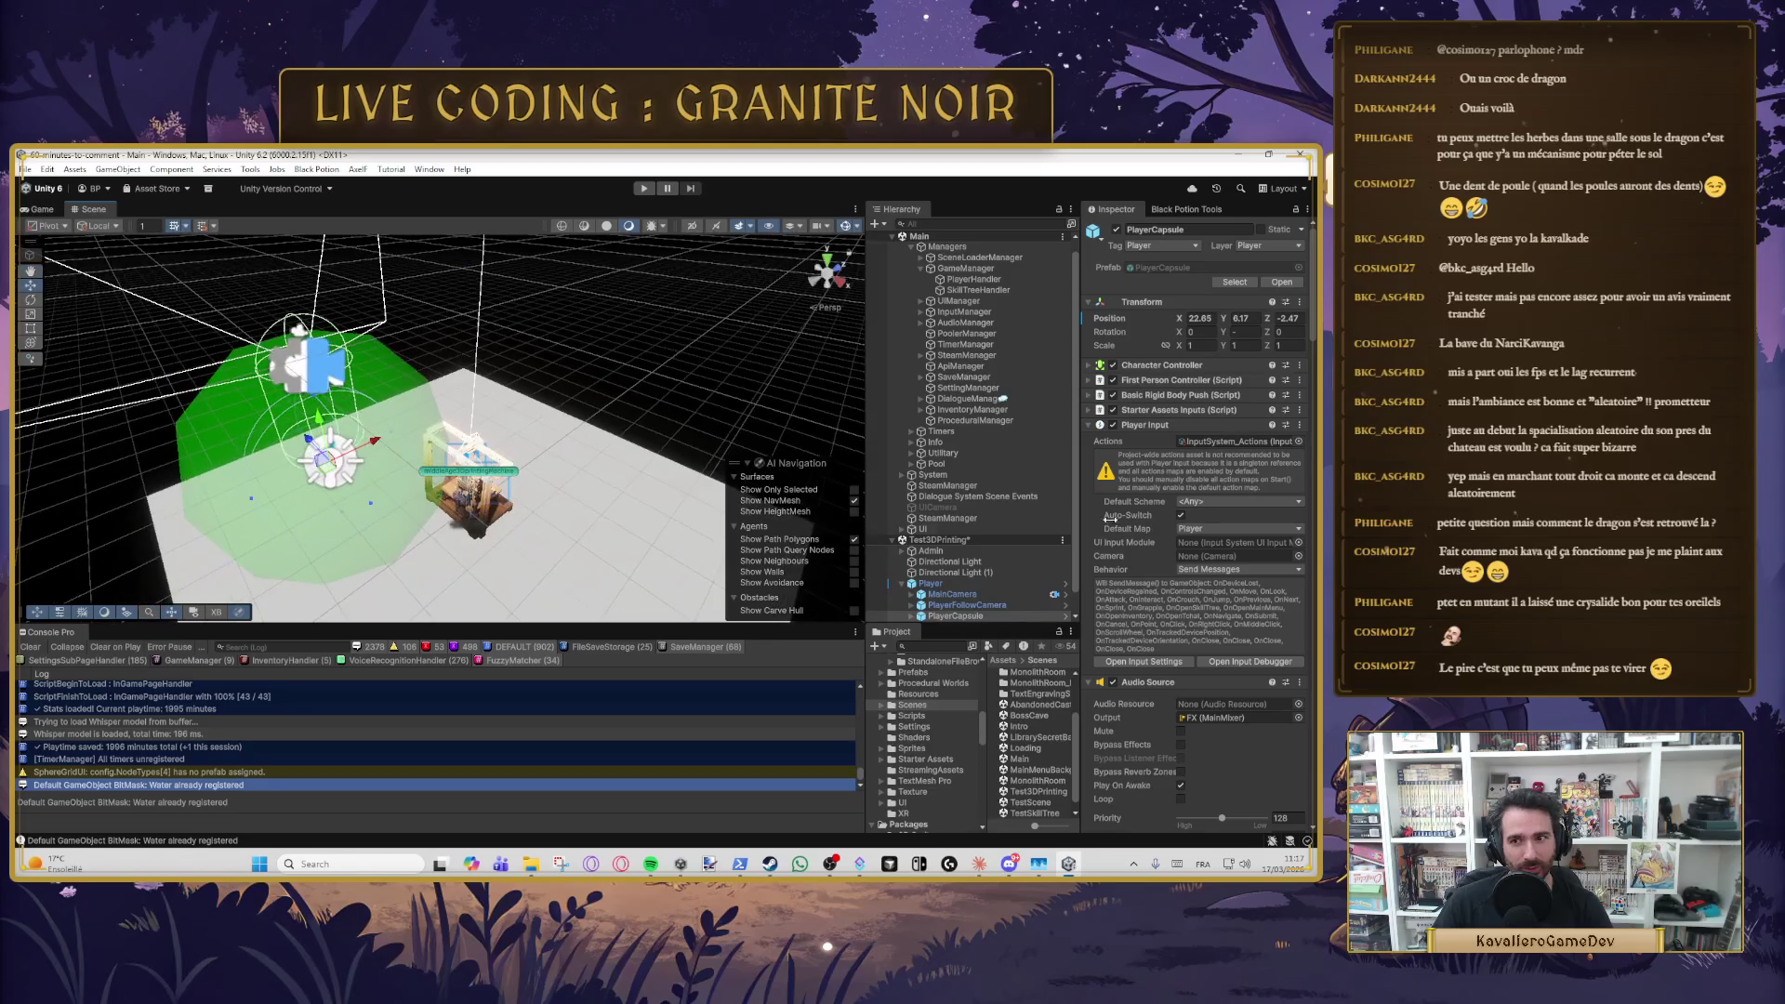
# - Set the PlayerCapsule's Rotation Y to -8, then select the Quest Track object
pyautogui.click(1225, 334)
pyautogui.write('8.1')
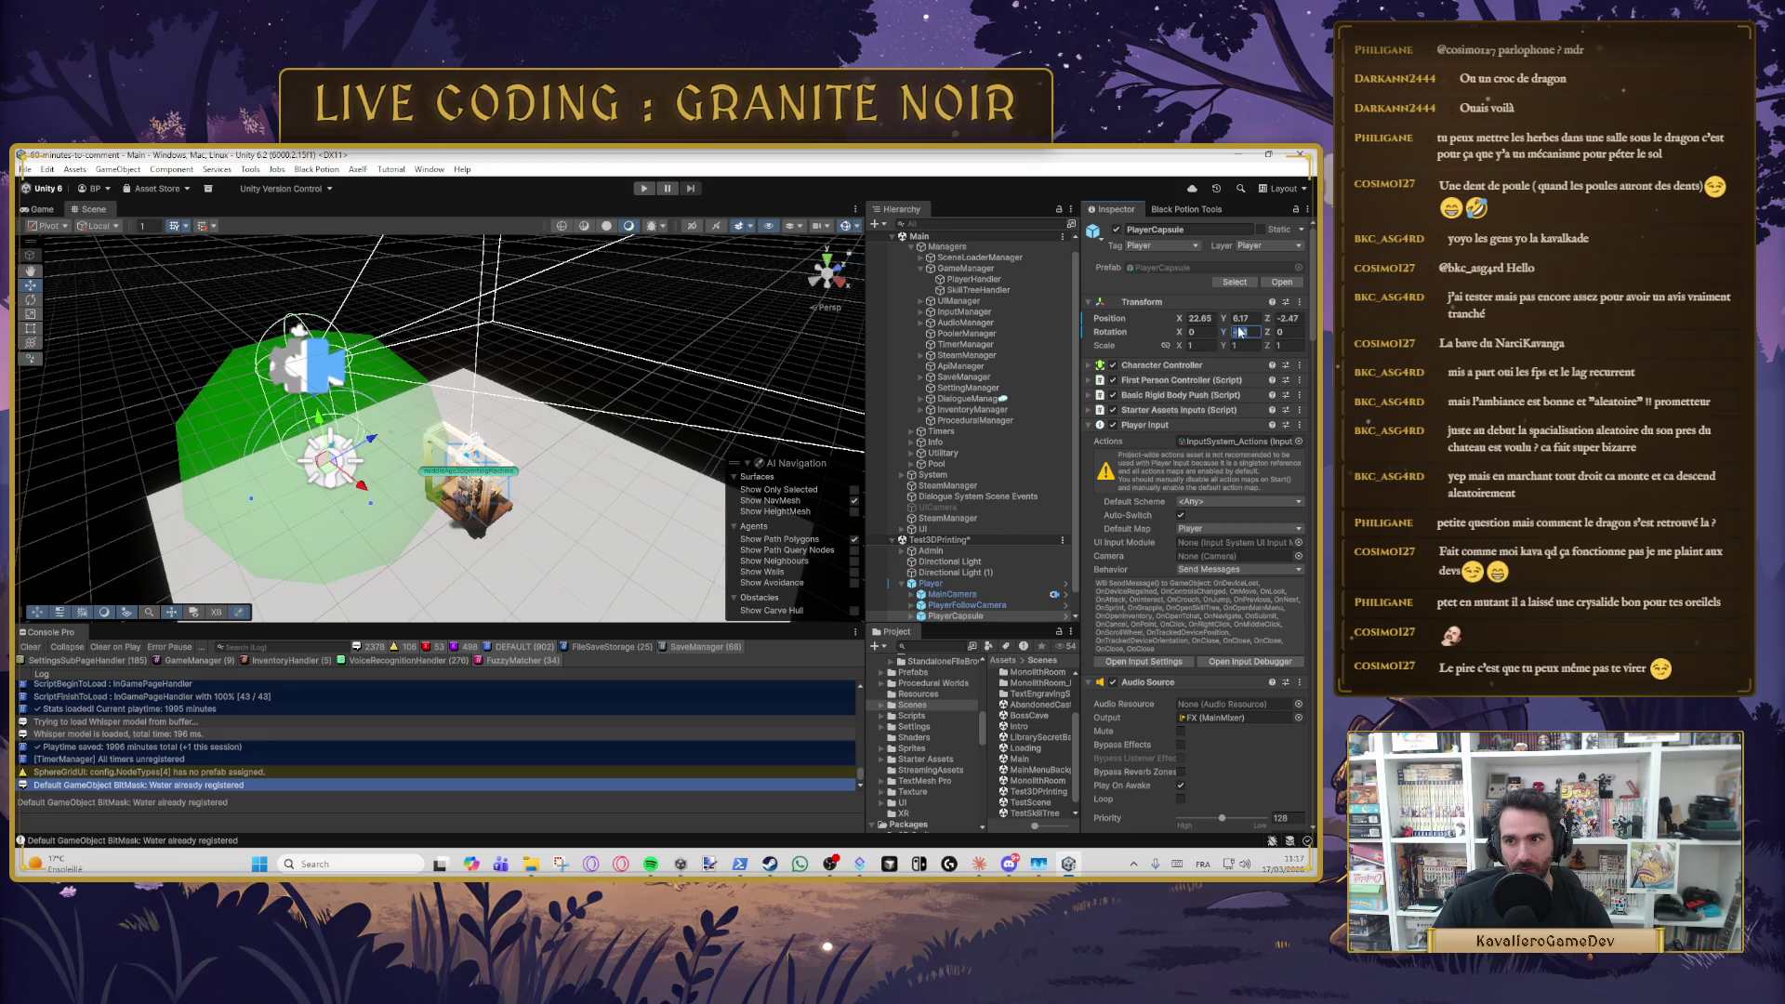
pyautogui.press('BackSpace')
pyautogui.press('BackSpace')
pyautogui.press('BackSpace')
pyautogui.write('36')
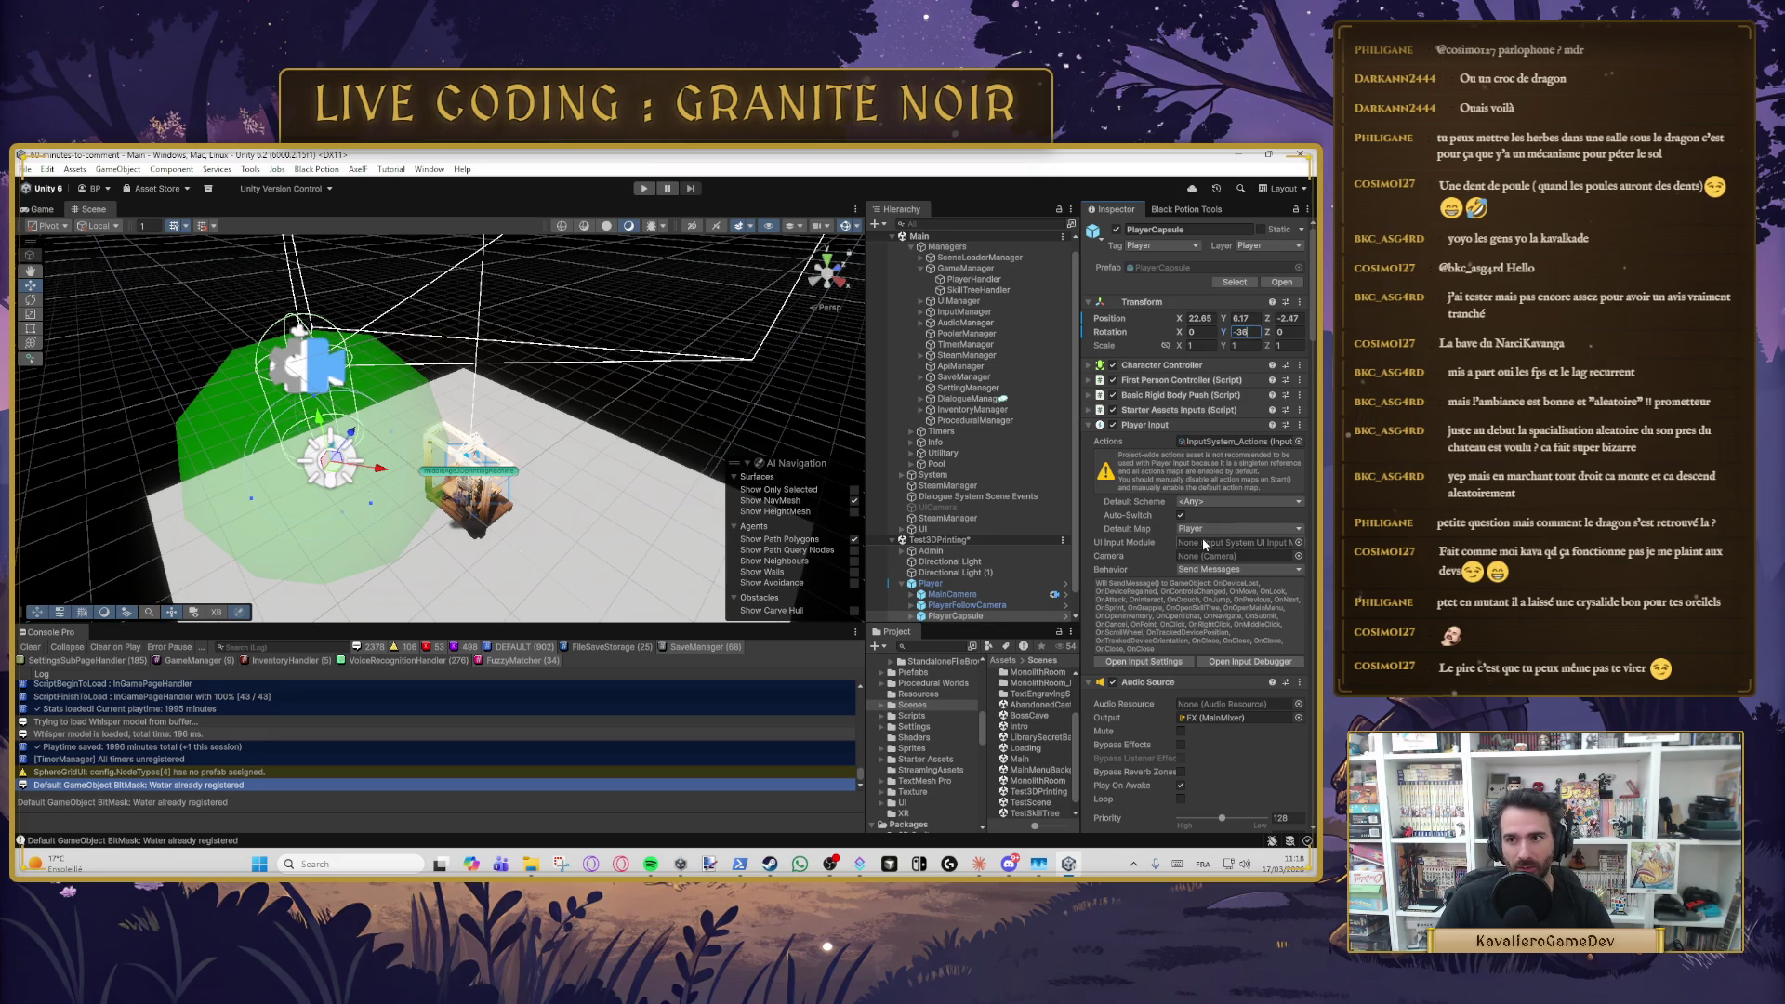
pyautogui.press('BackSpace')
pyautogui.press('BackSpace')
pyautogui.write('8')
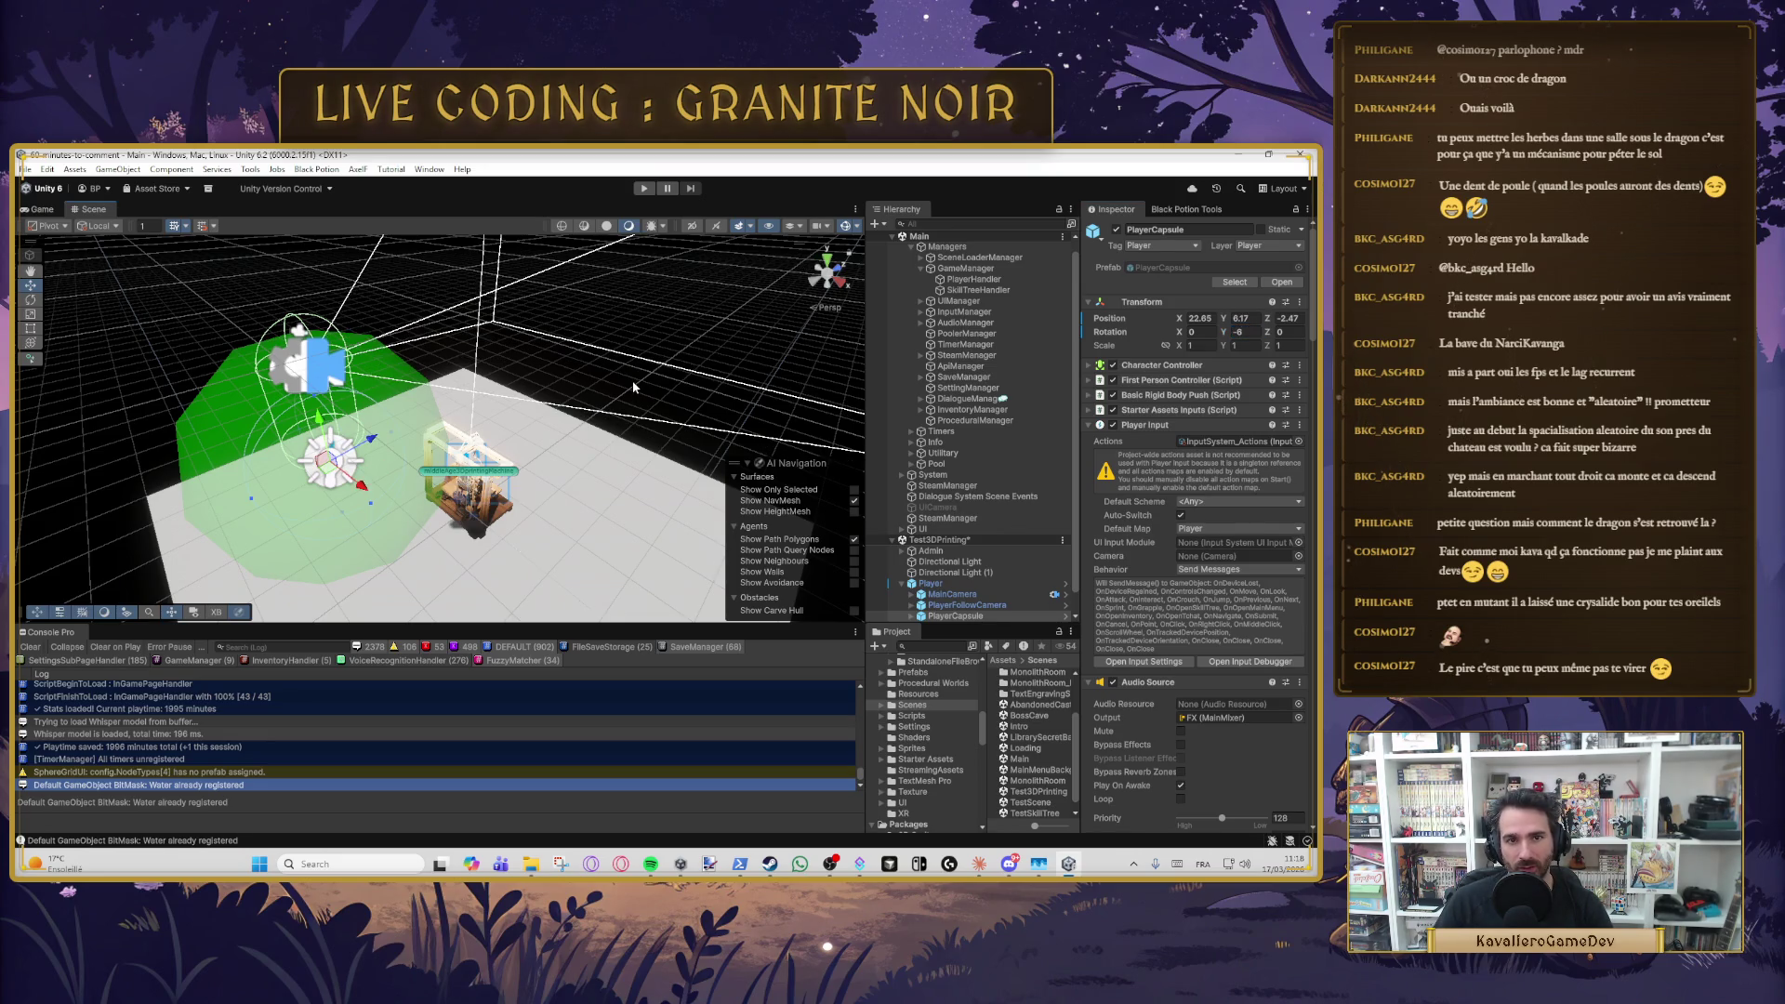
pyautogui.click(633, 386)
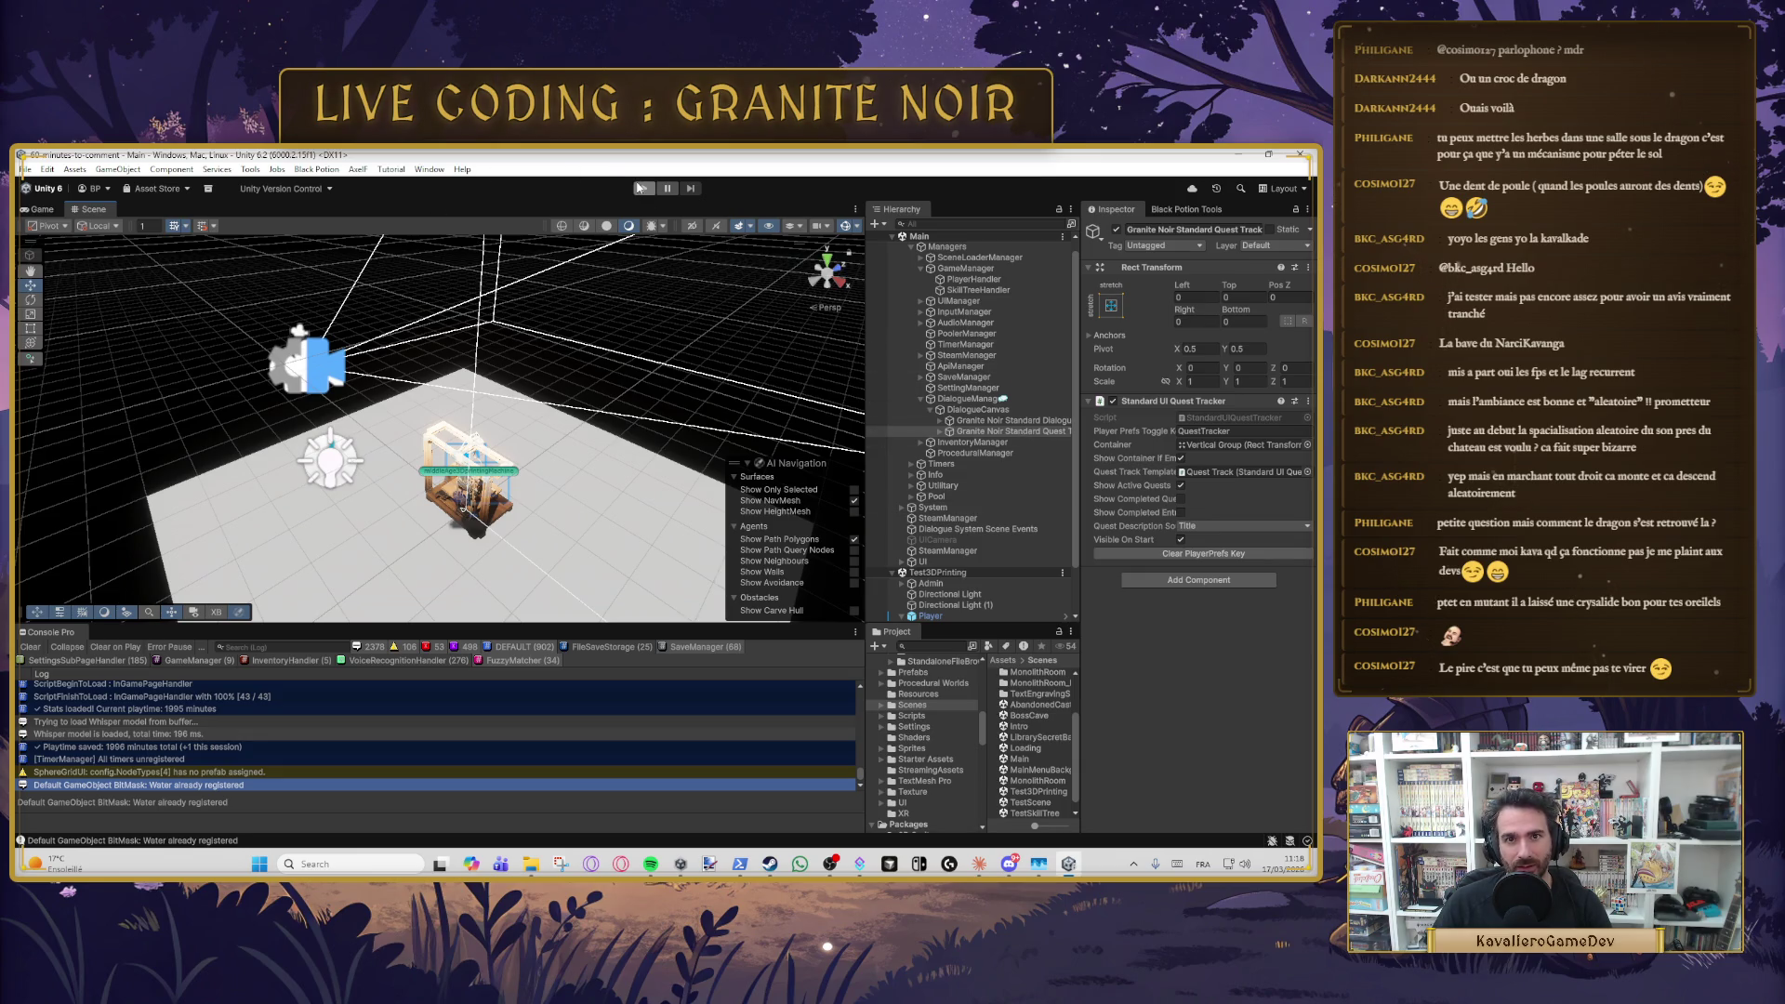
# - Enter play mode with Ctrl+P to test the new player placement
pyautogui.hotkey('ctrl', 'p')
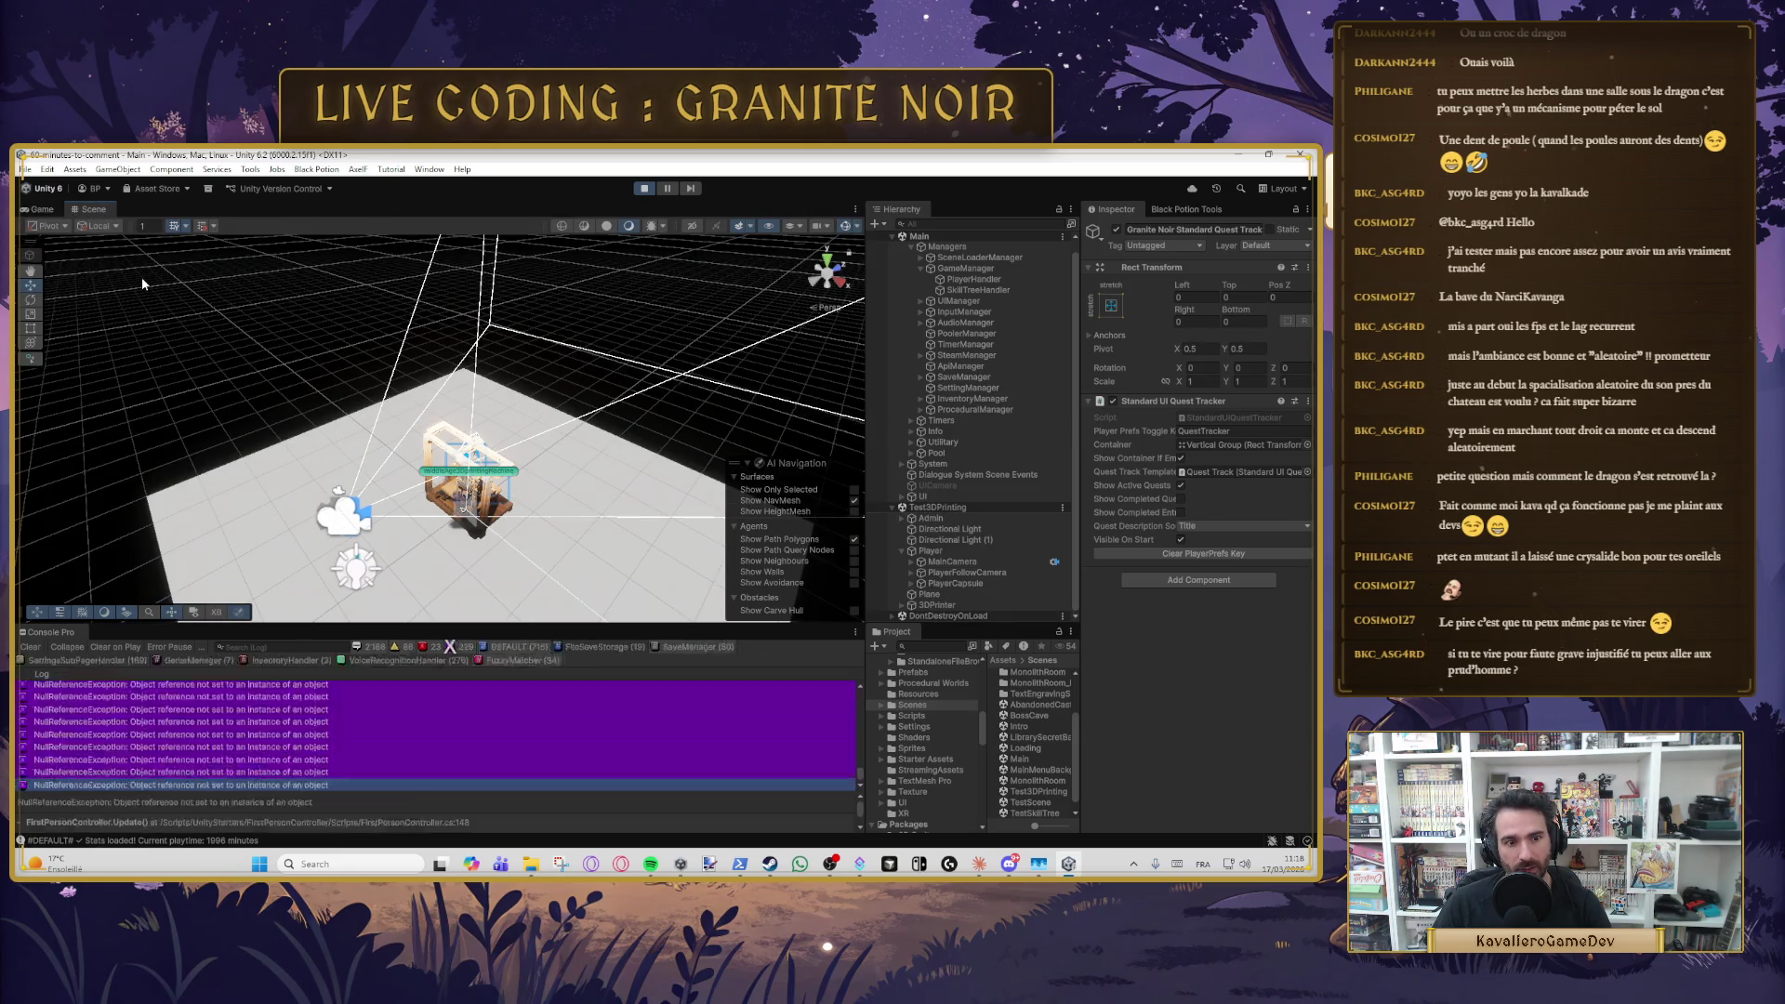
# - In the Game view, trigger the 3D printer three times and inspect the DllNotFoundException error
pyautogui.click(42, 209)
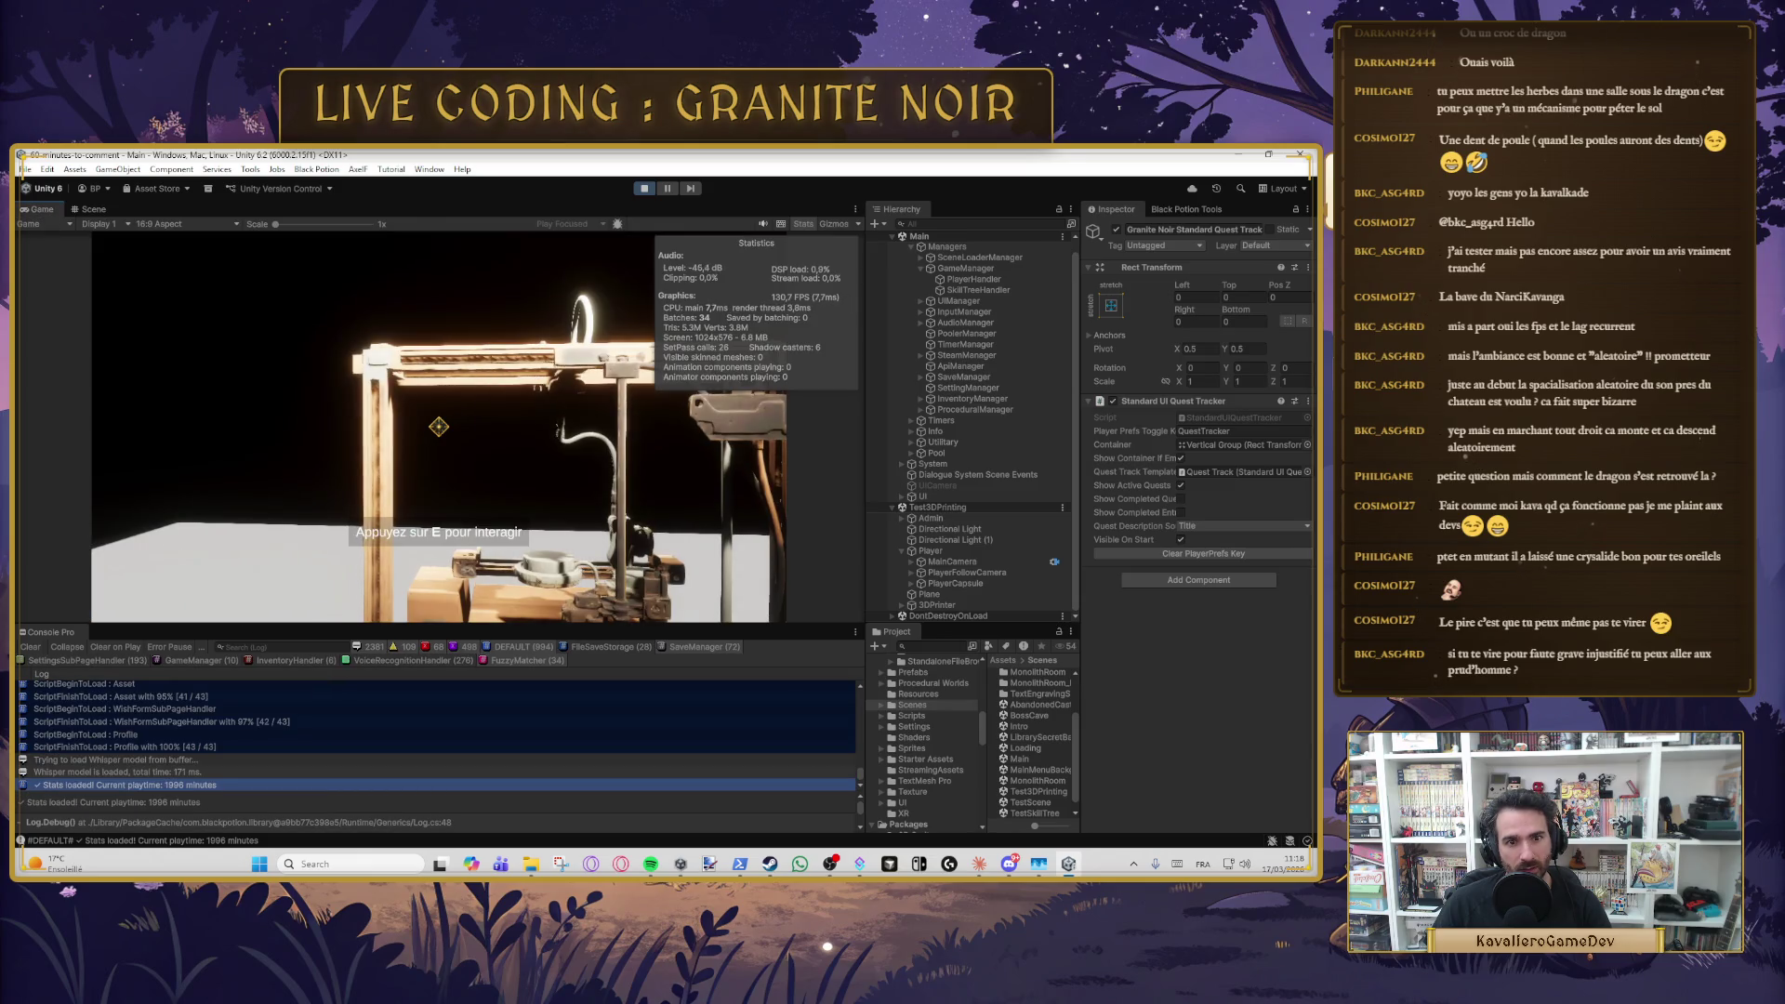
pyautogui.press('e')
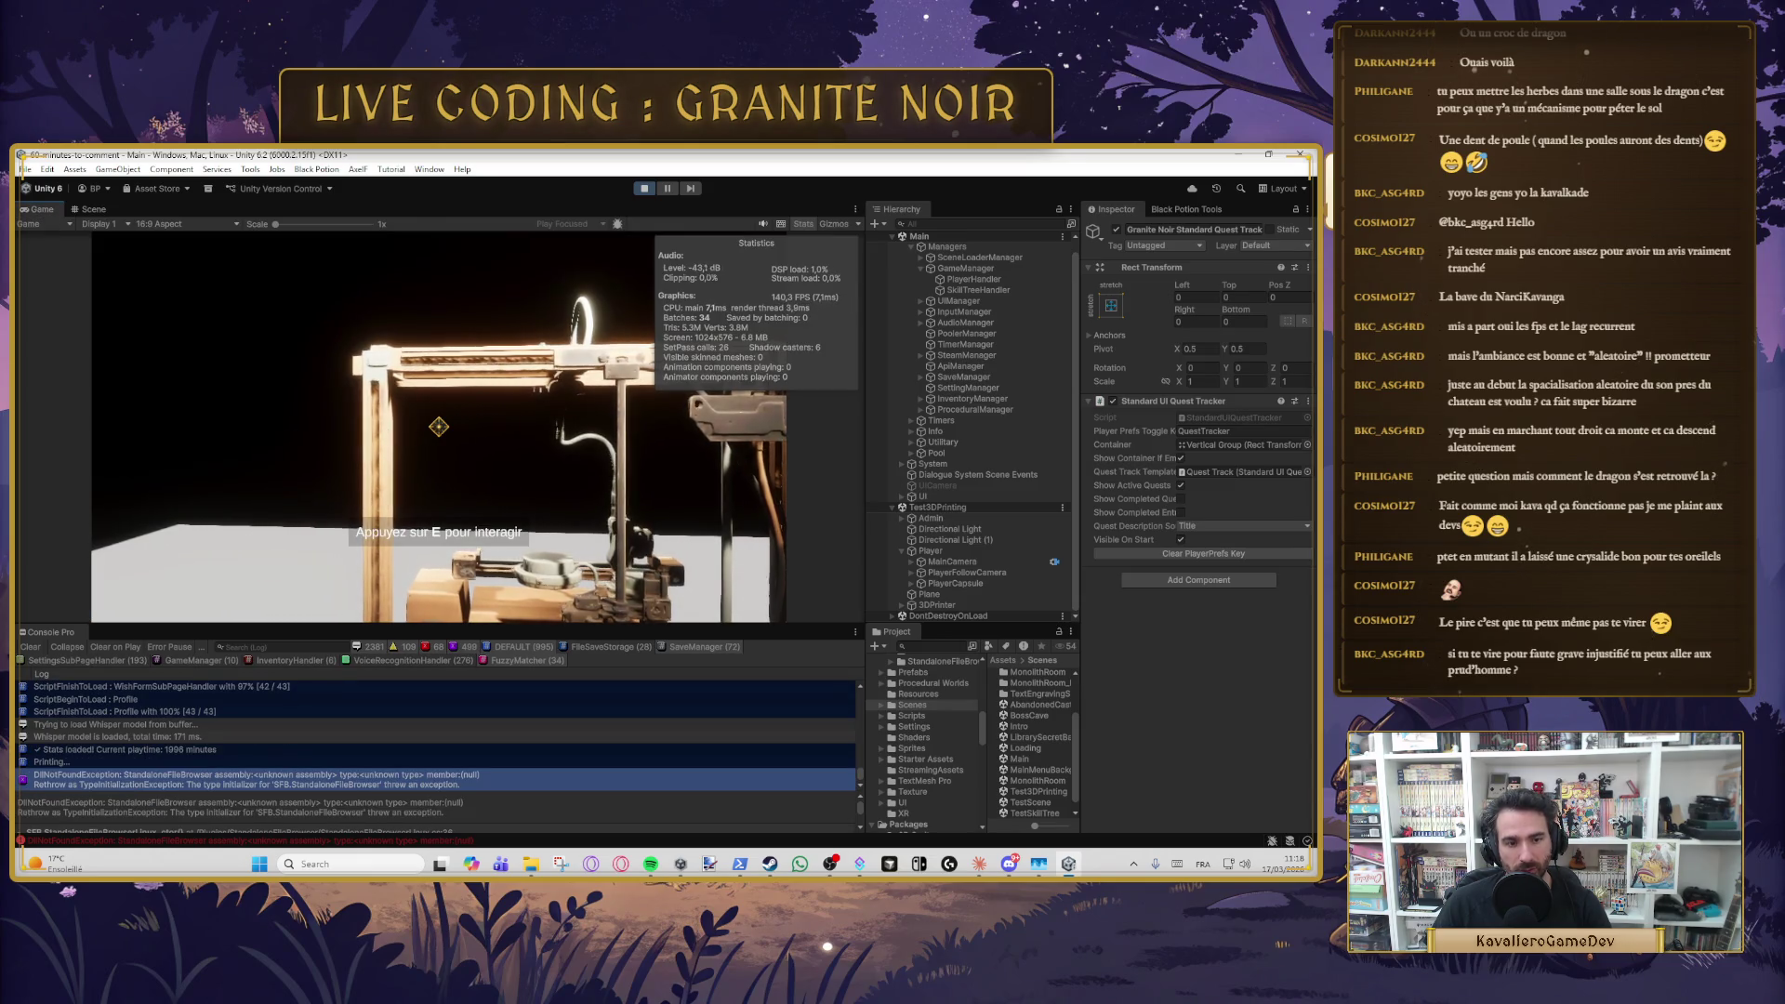
pyautogui.press('e')
pyautogui.press('e')
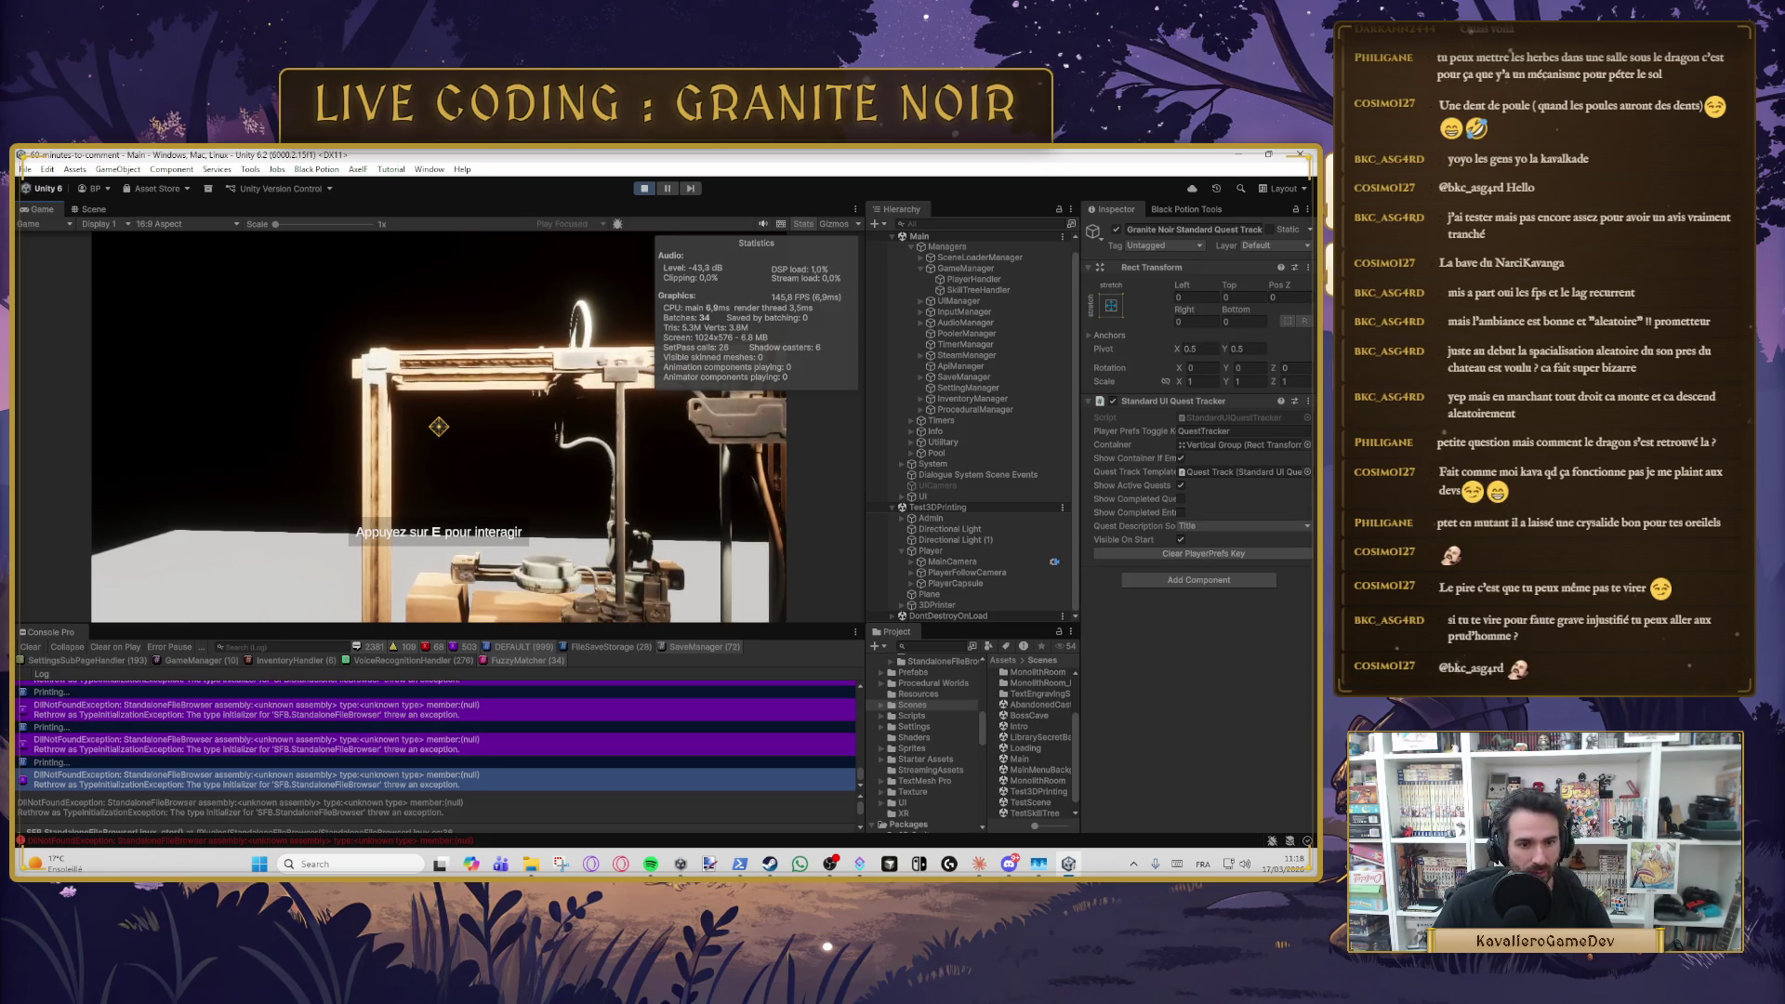
pyautogui.press('e')
pyautogui.press('e')
pyautogui.press('e')
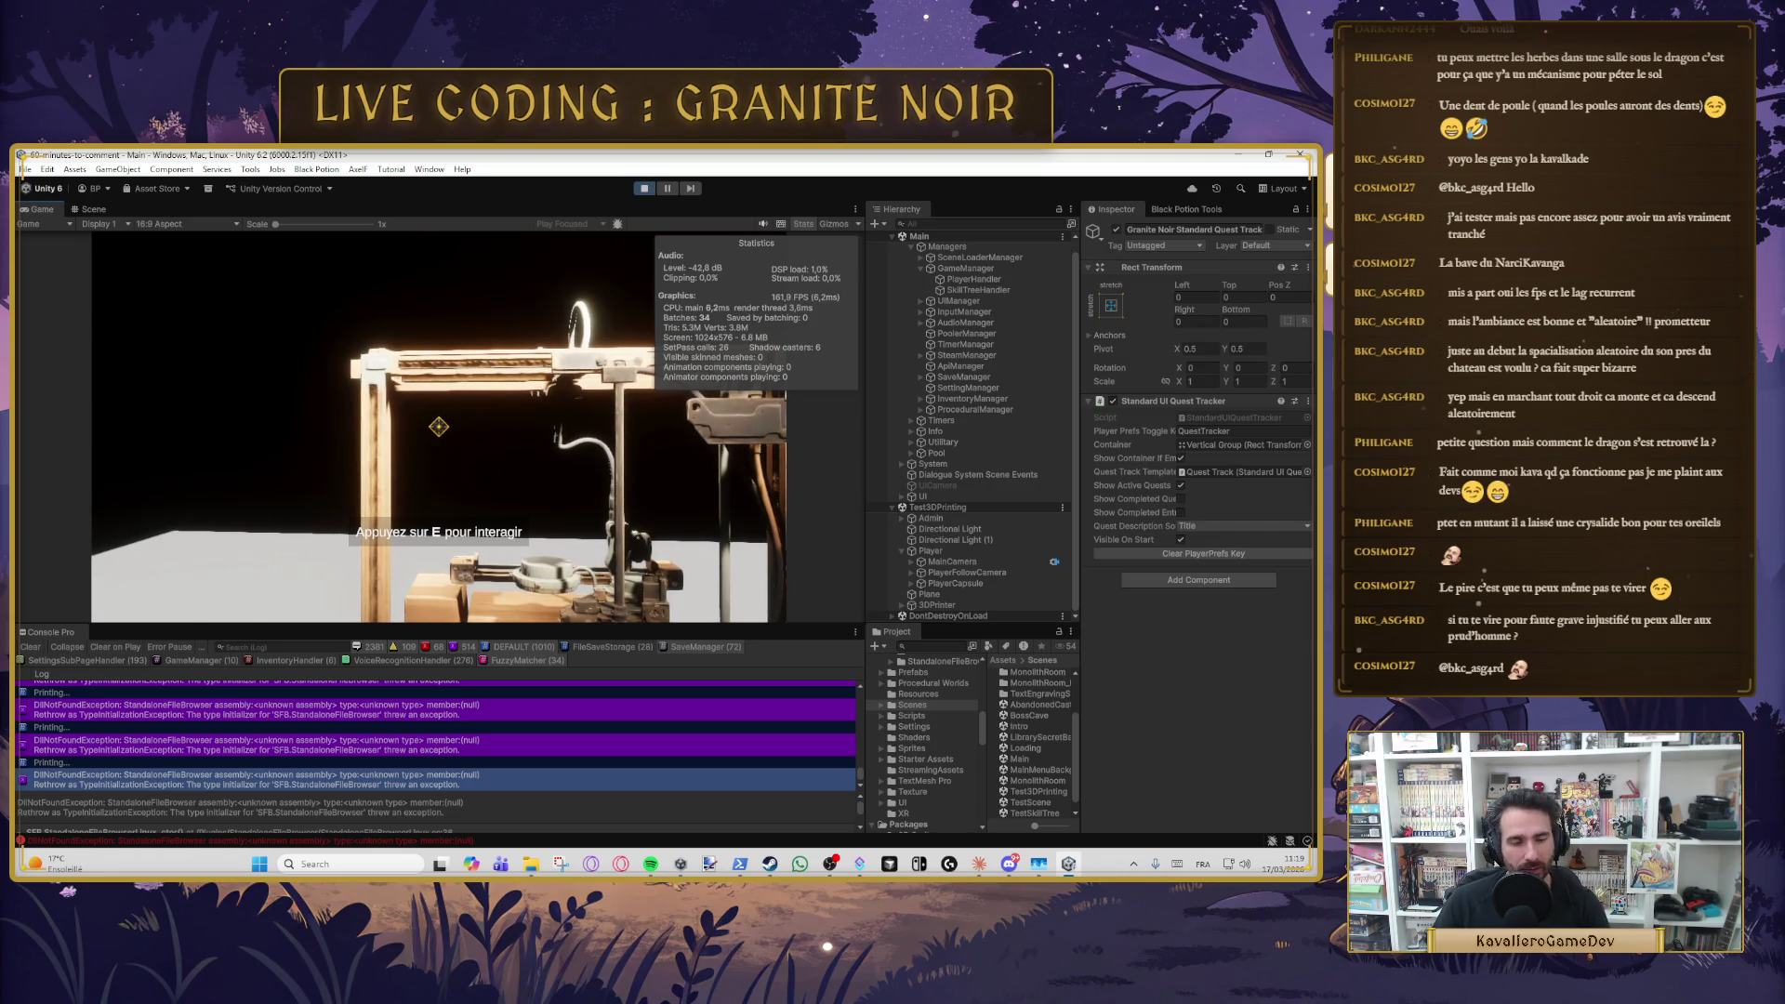
pyautogui.click(251, 709)
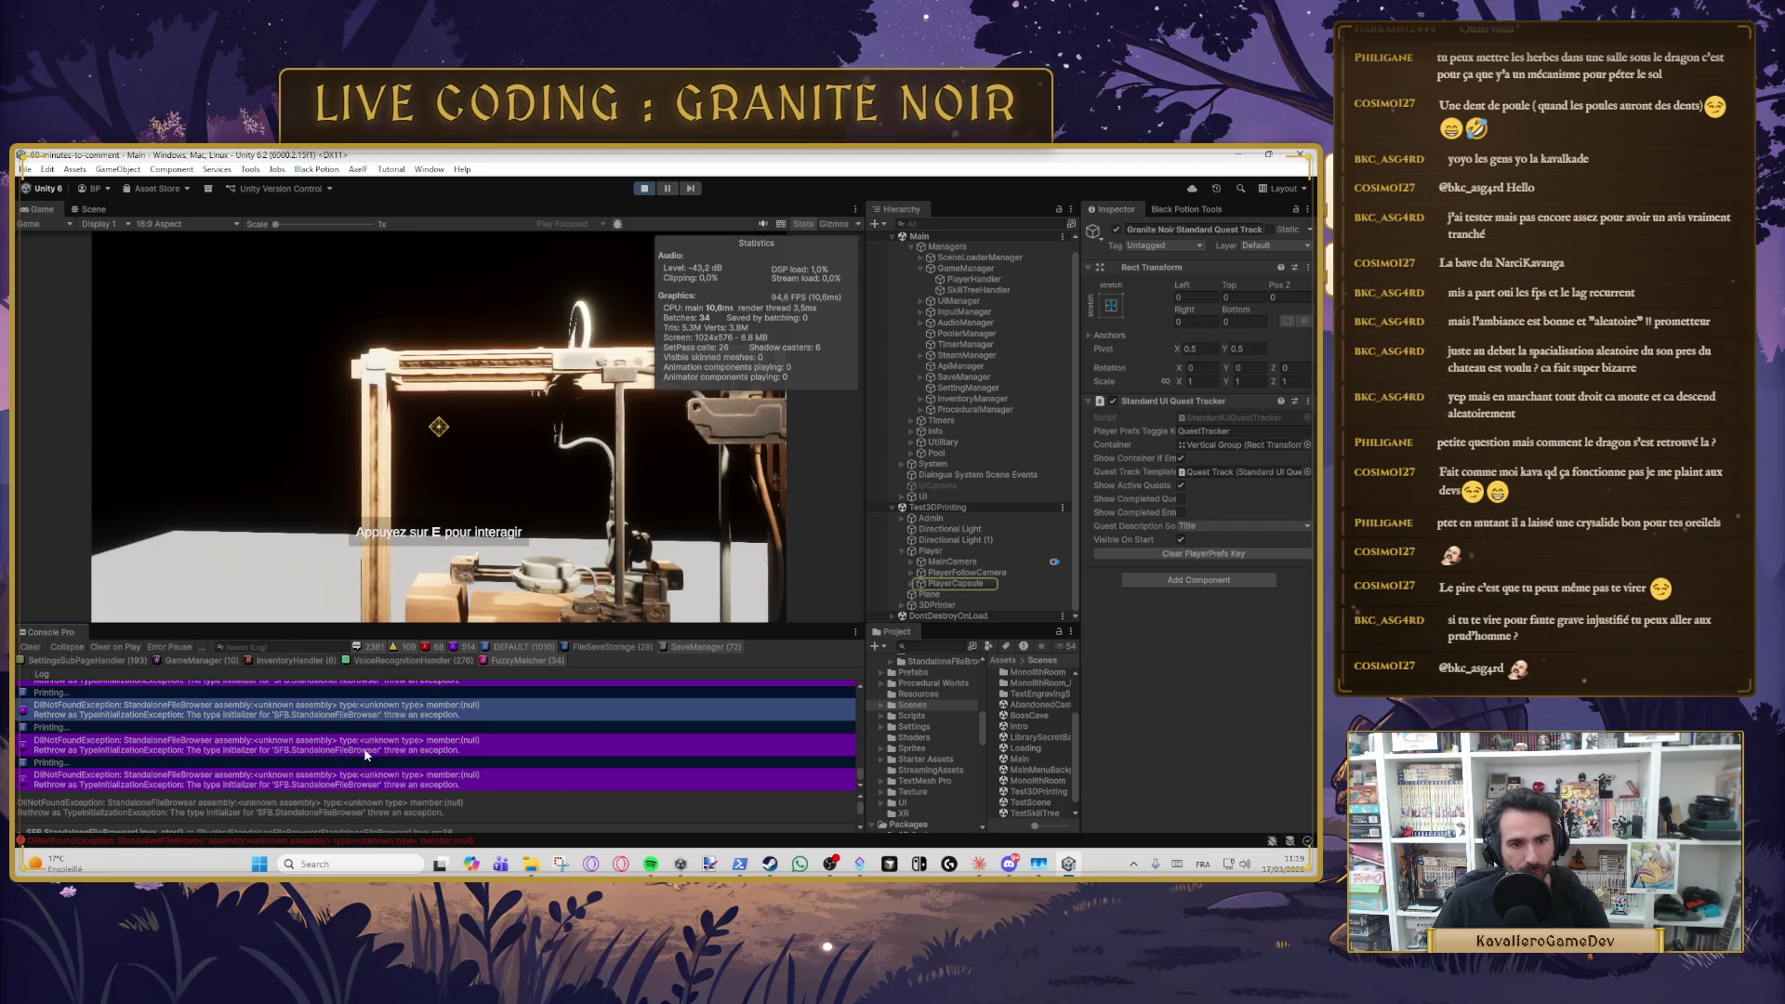
# - Return focus to the game, then open the Build Profiles window showing Linux active
pyautogui.hotkey('alt', 'f')
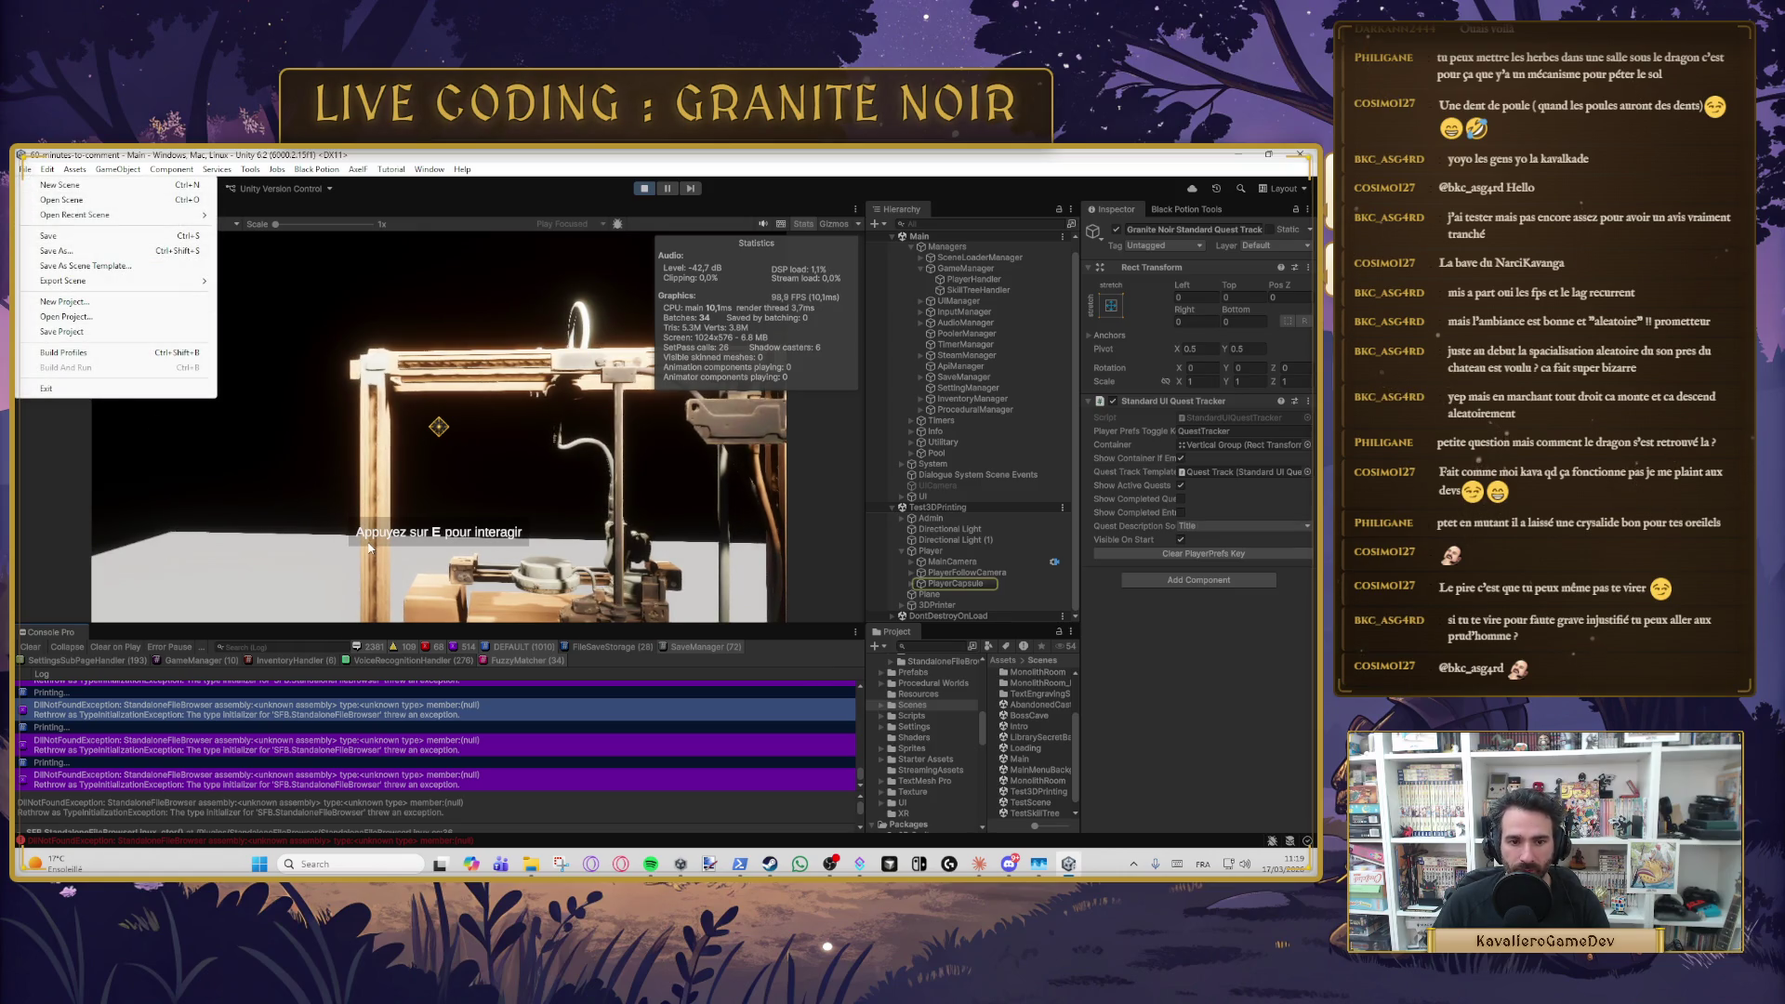
pyautogui.press('Left')
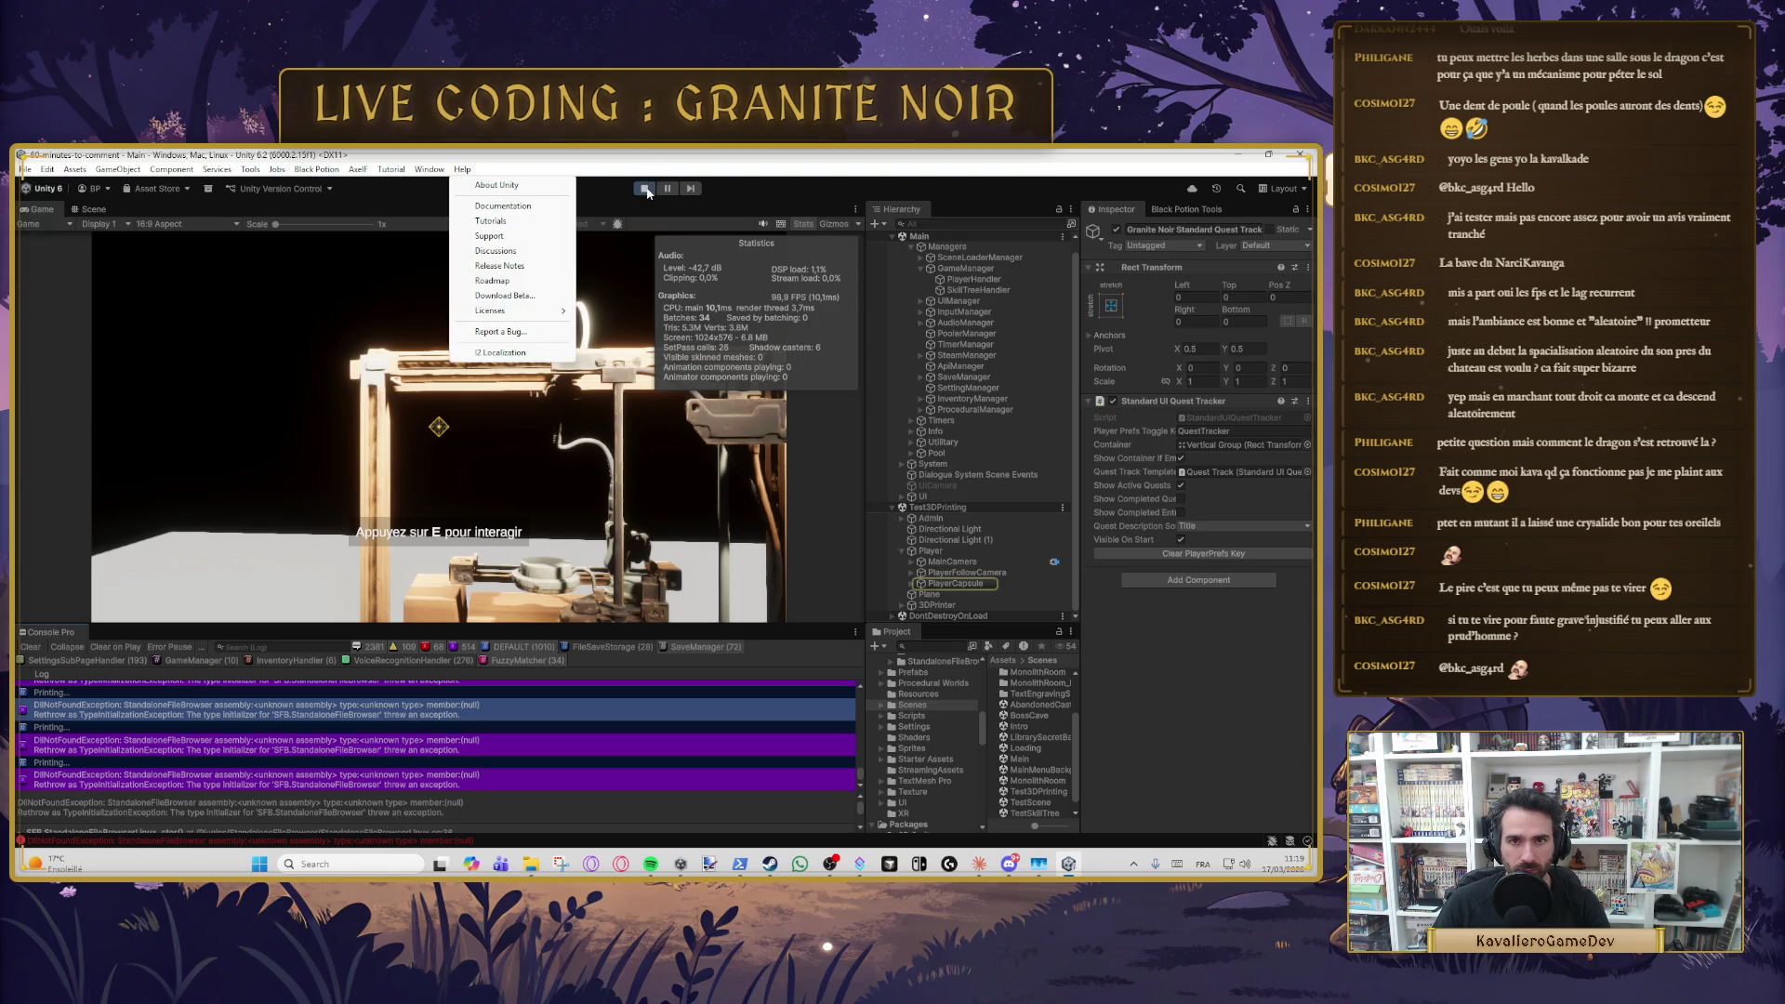
pyautogui.click(369, 295)
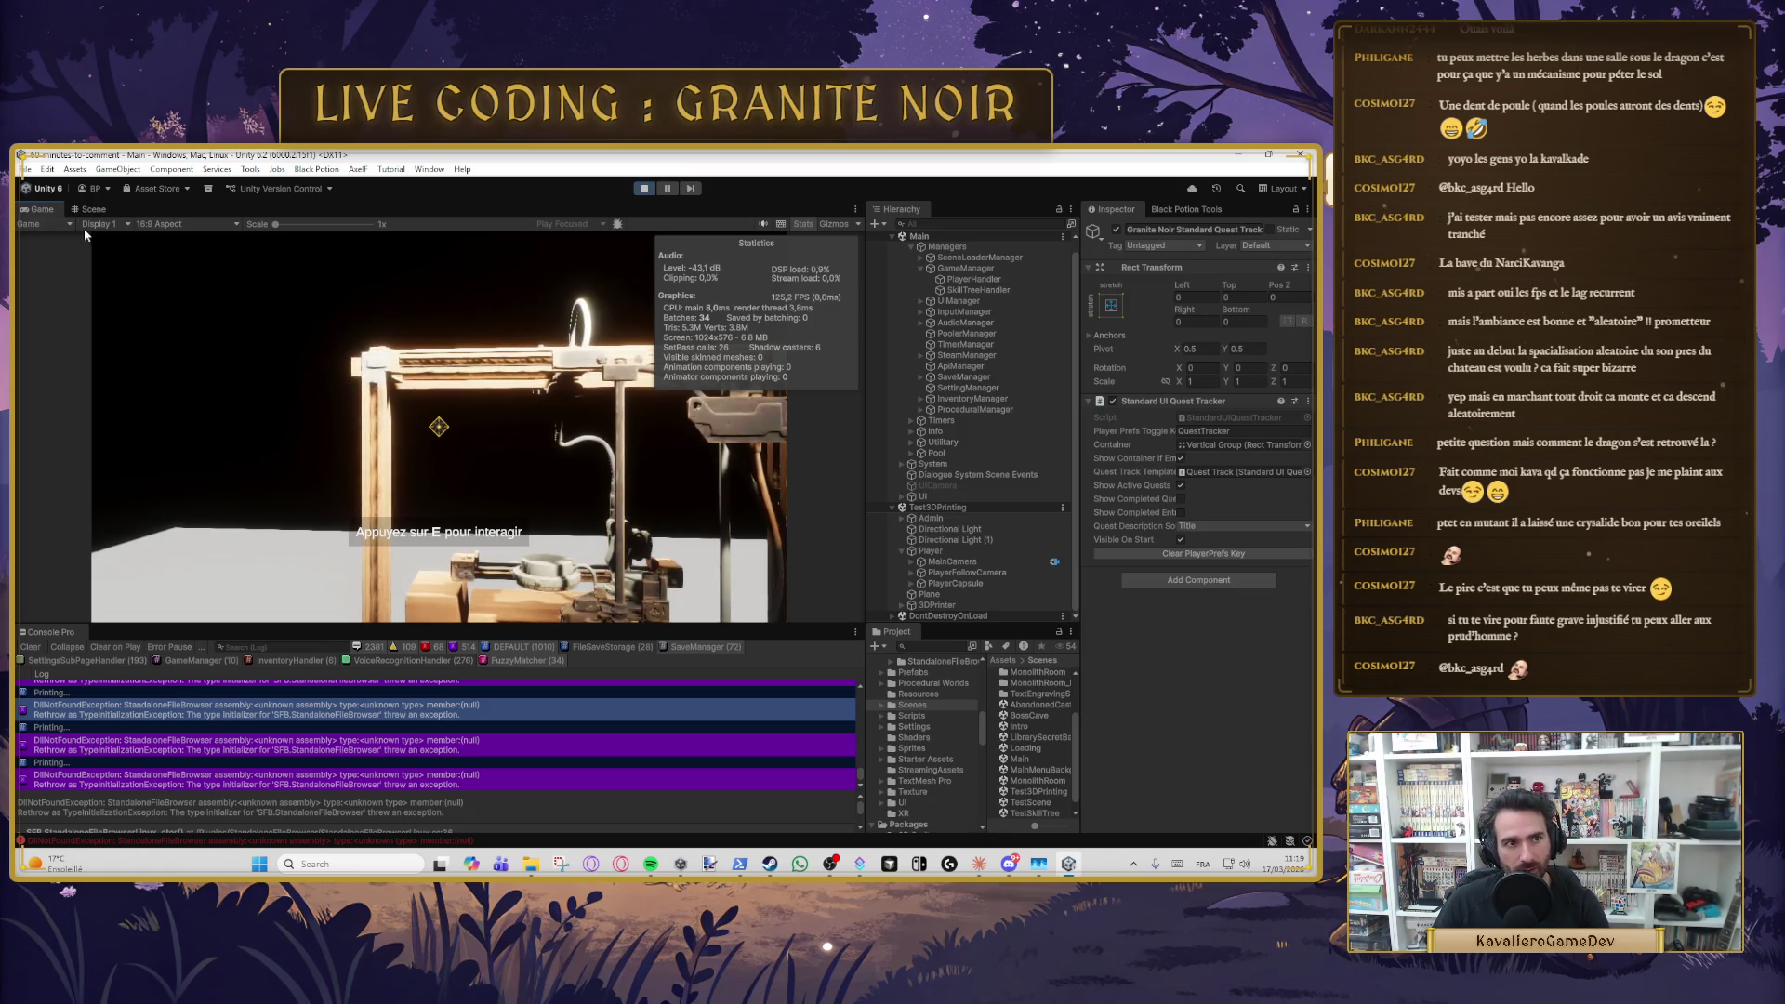
pyautogui.click(27, 170)
# - Stop play mode and switch the active build platform to Windows in Build Profiles
pyautogui.click(97, 350)
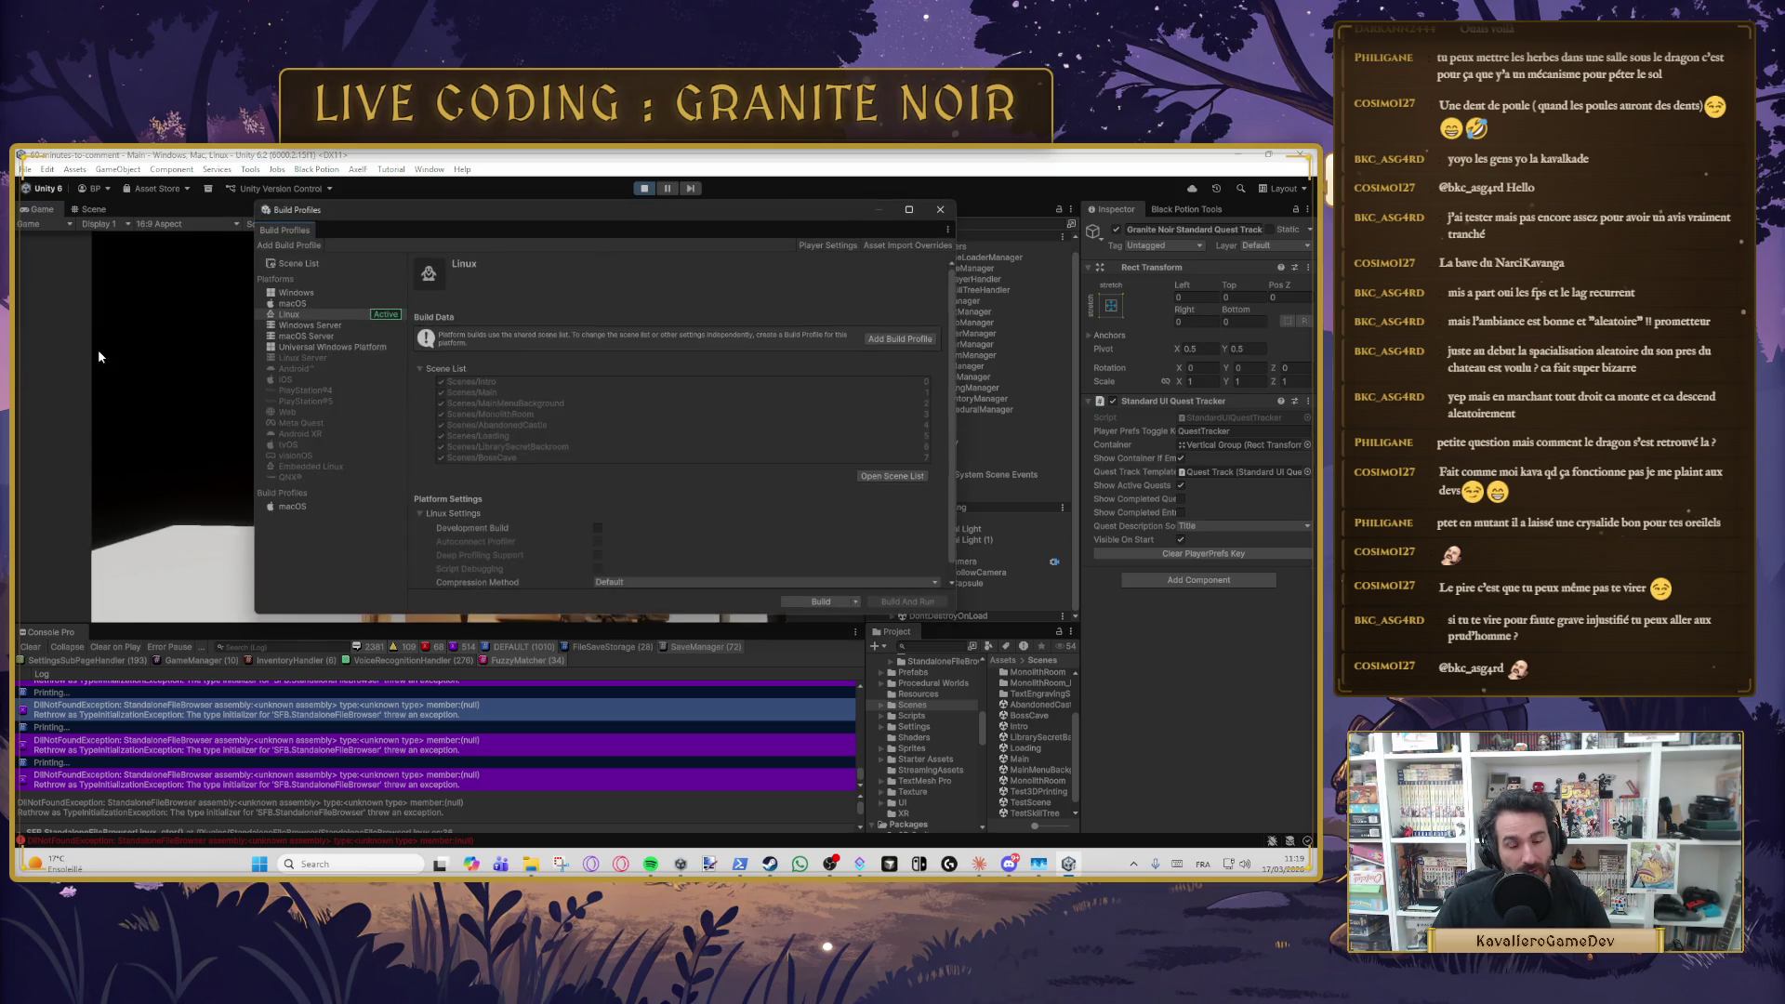
pyautogui.click(297, 293)
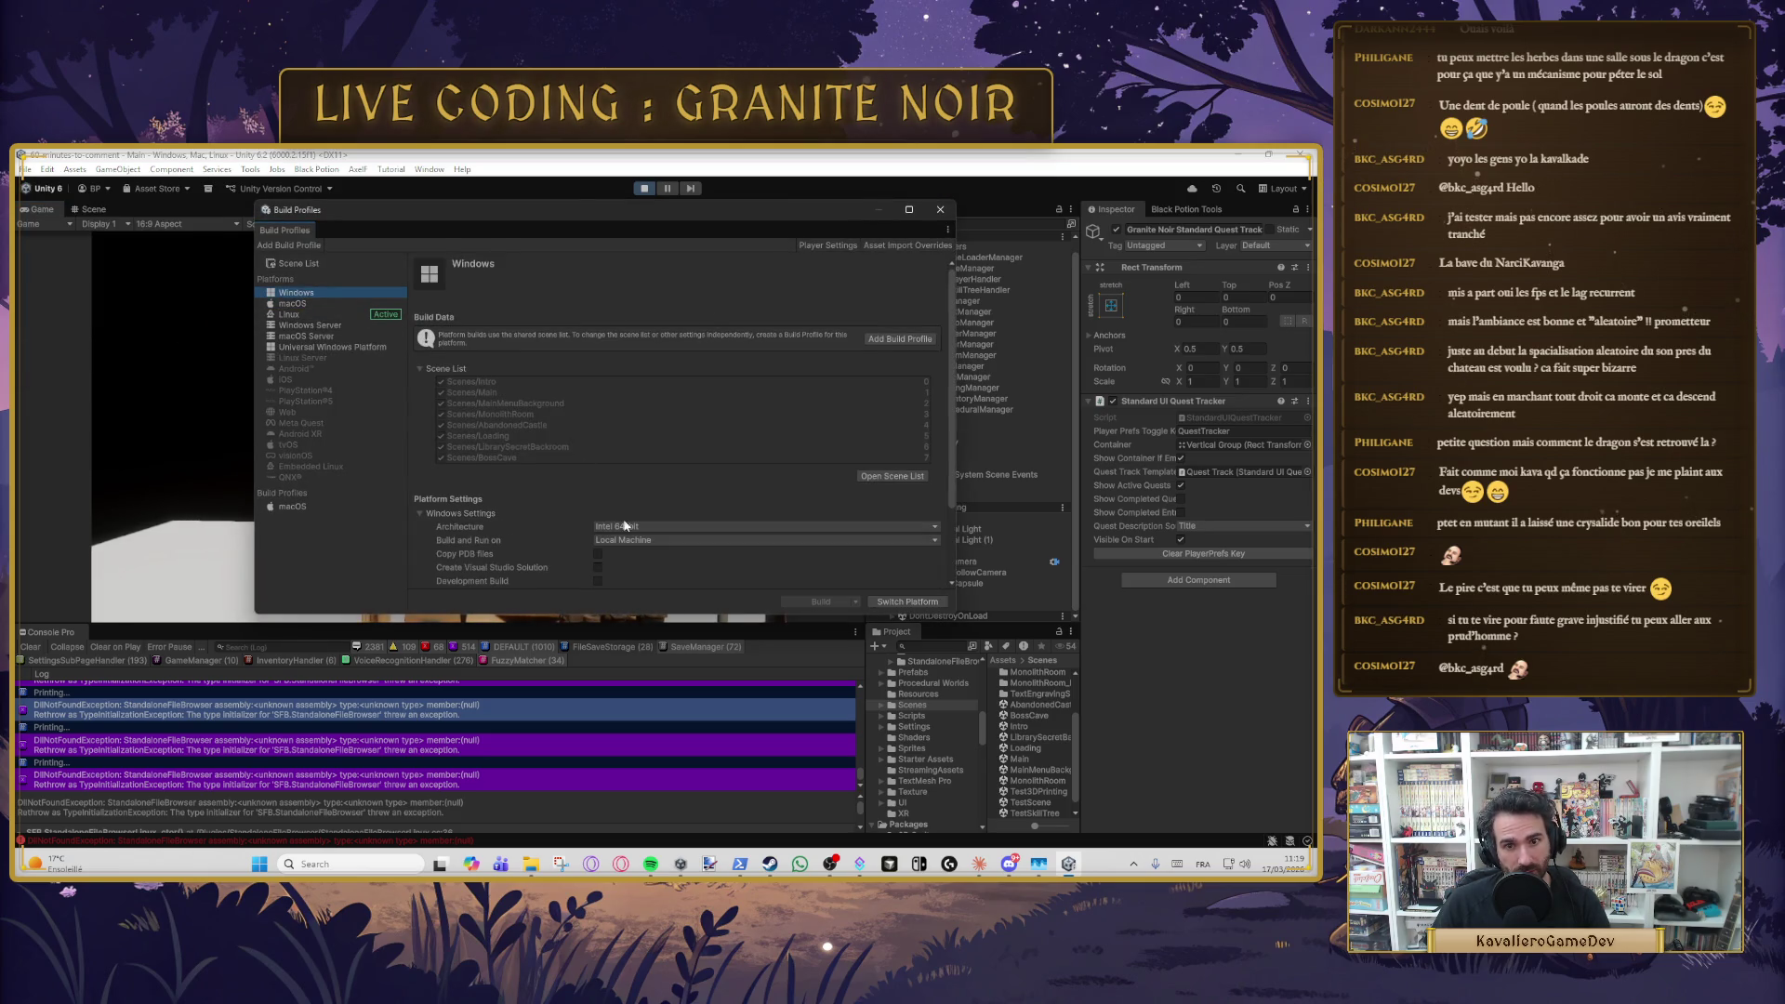
pyautogui.click(643, 188)
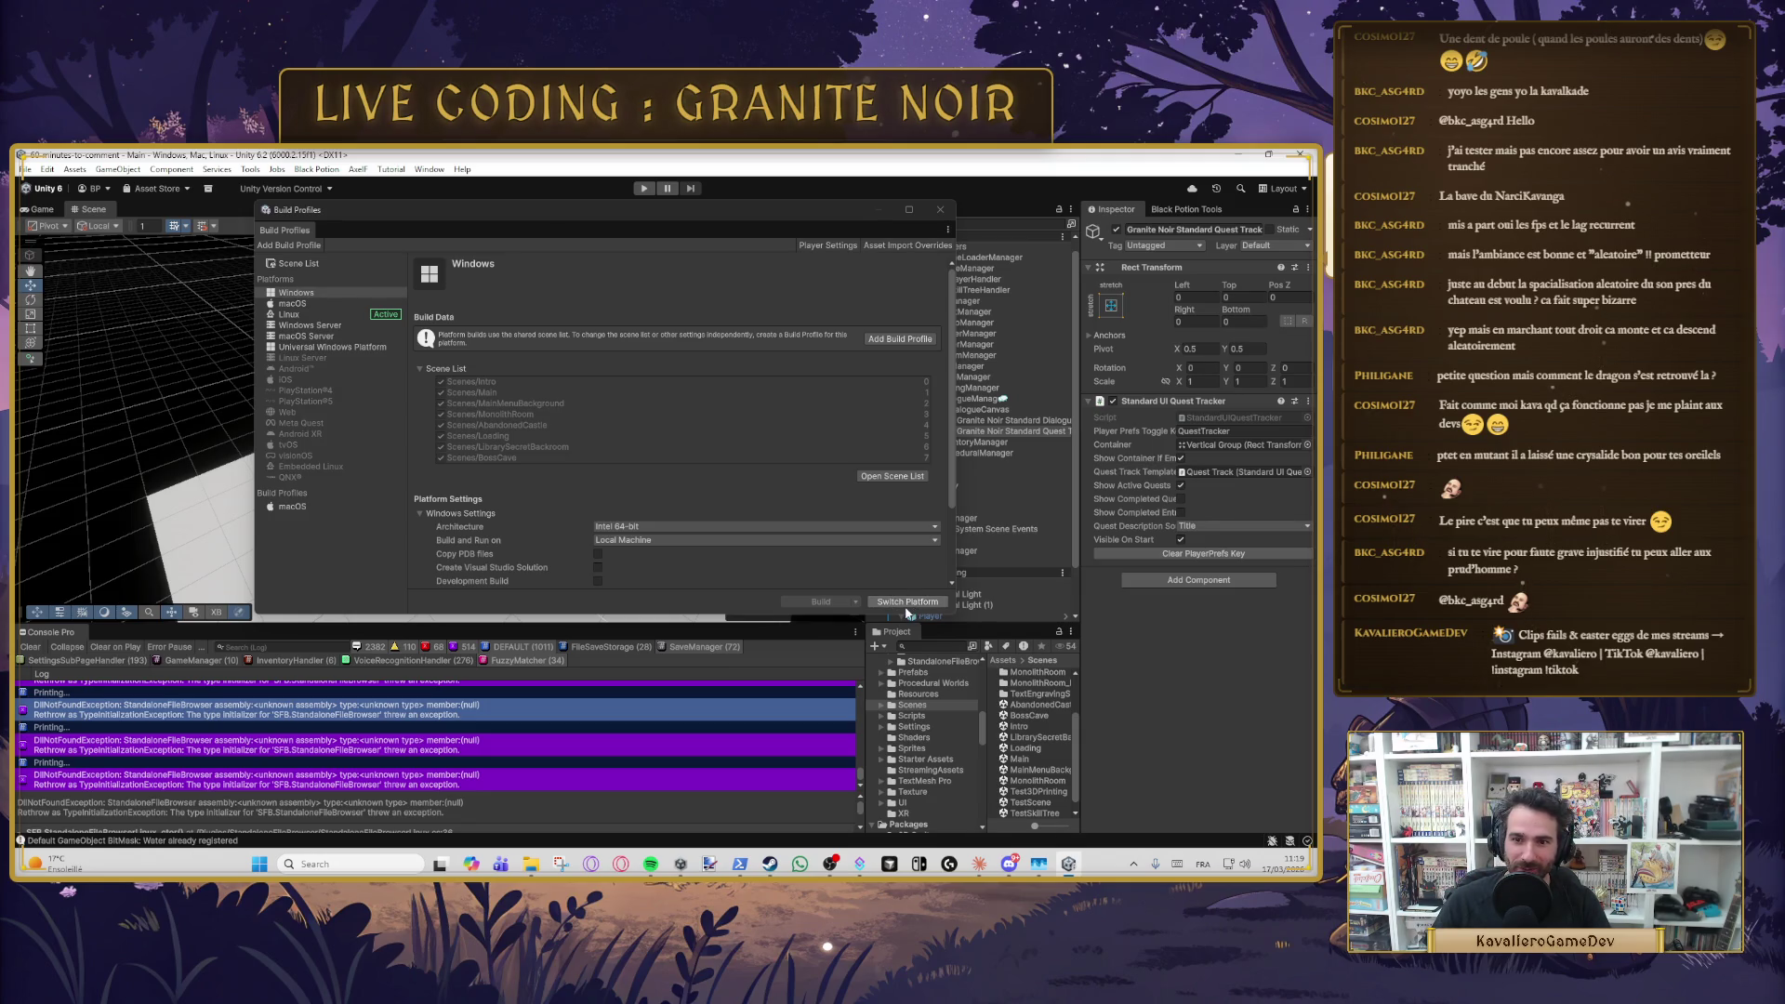
pyautogui.click(909, 602)
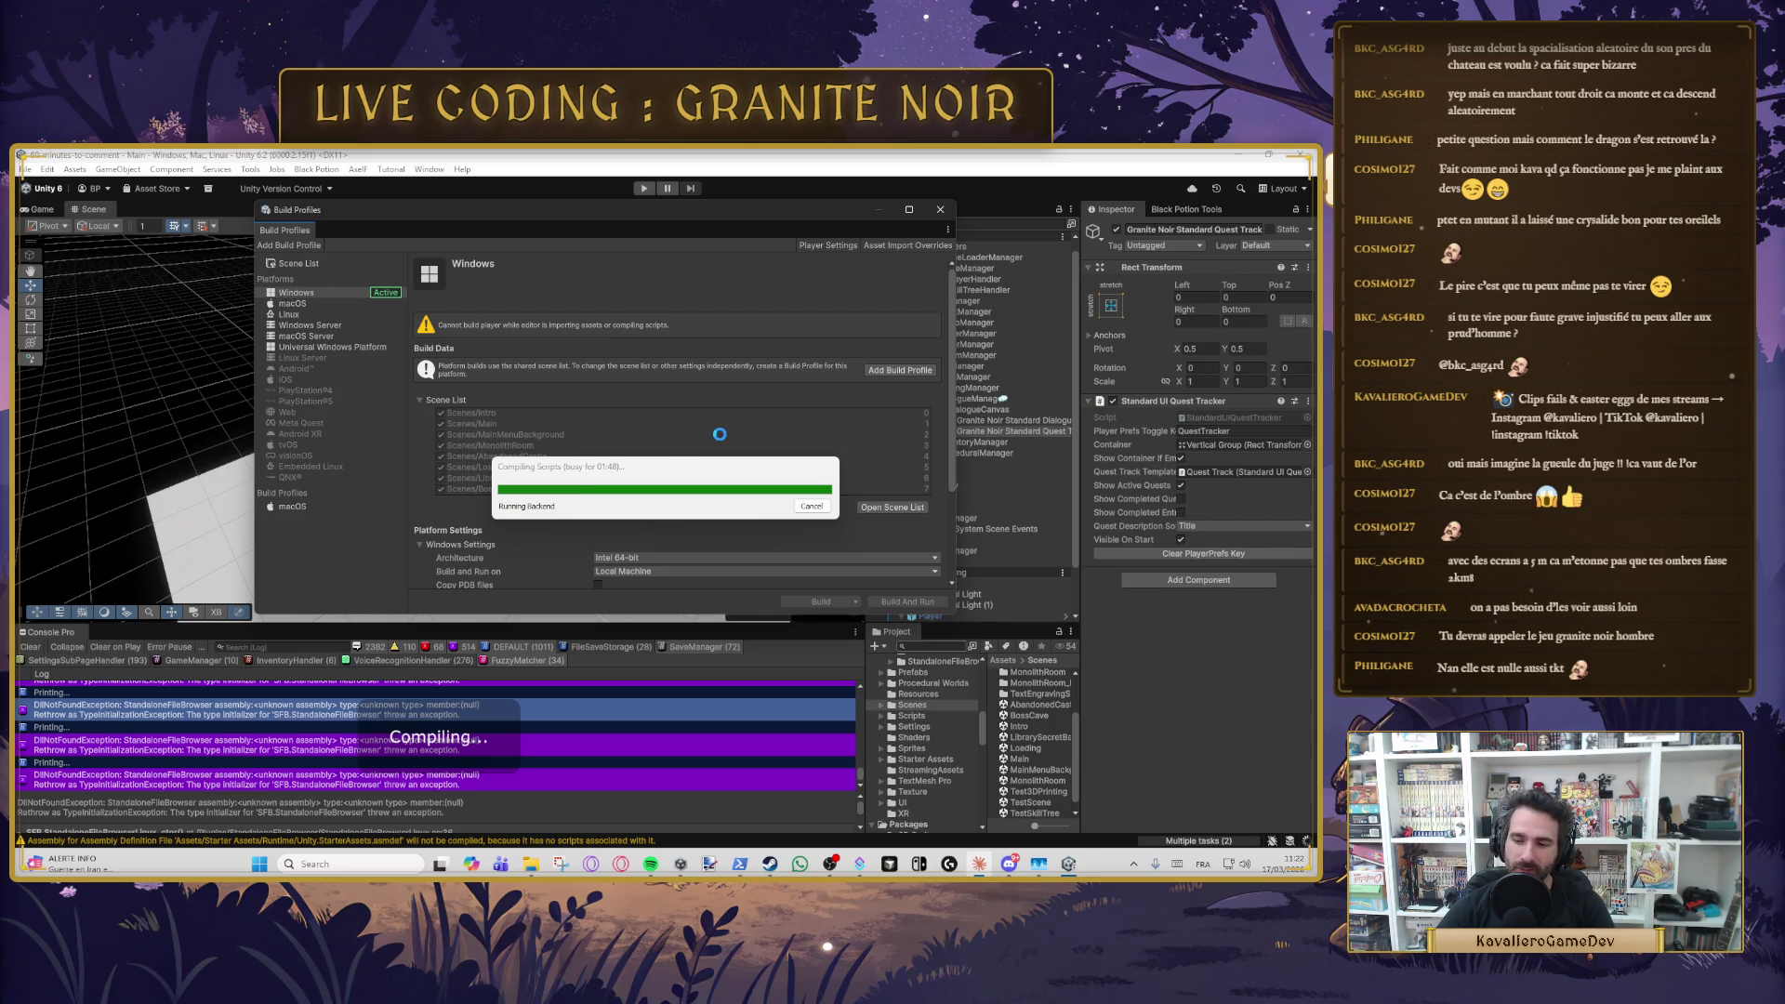
# - Wait for the Windows platform switch to import assets and recompile scripts
pyautogui.moveTo(650, 868)
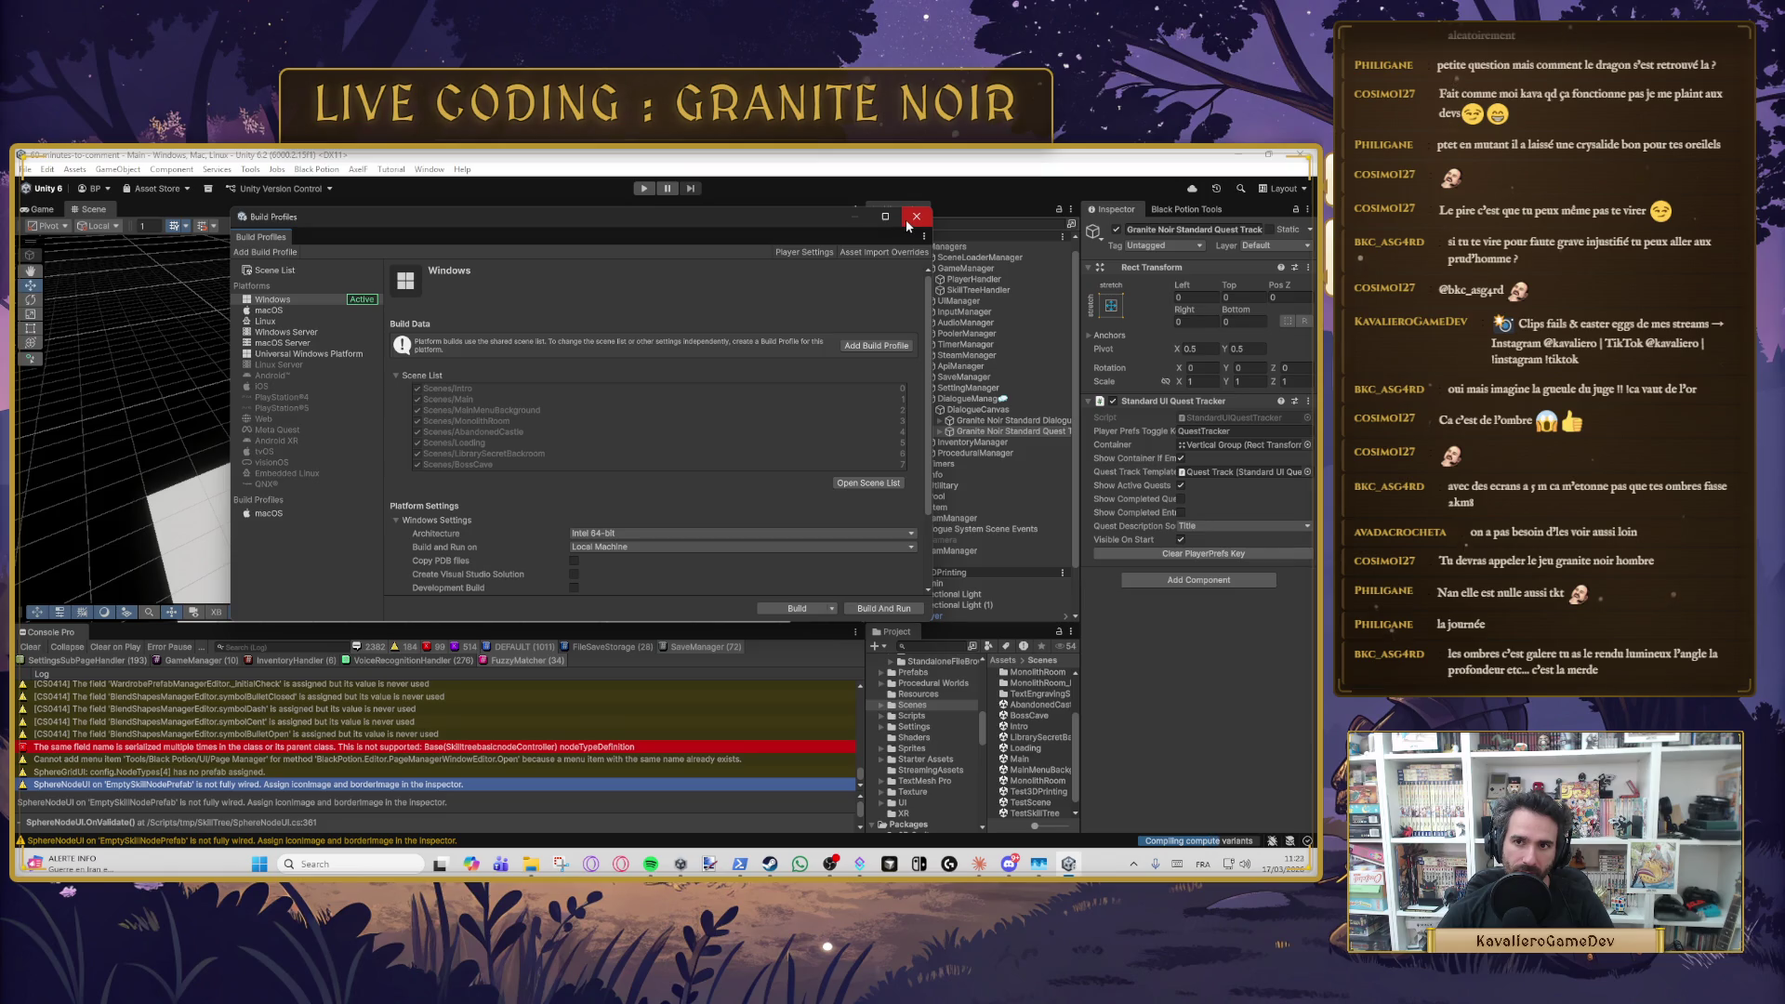
# - Close Build Profiles and enter 500 as the DefaultVolumeProfile's Shadows Max Distance
pyautogui.click(907, 223)
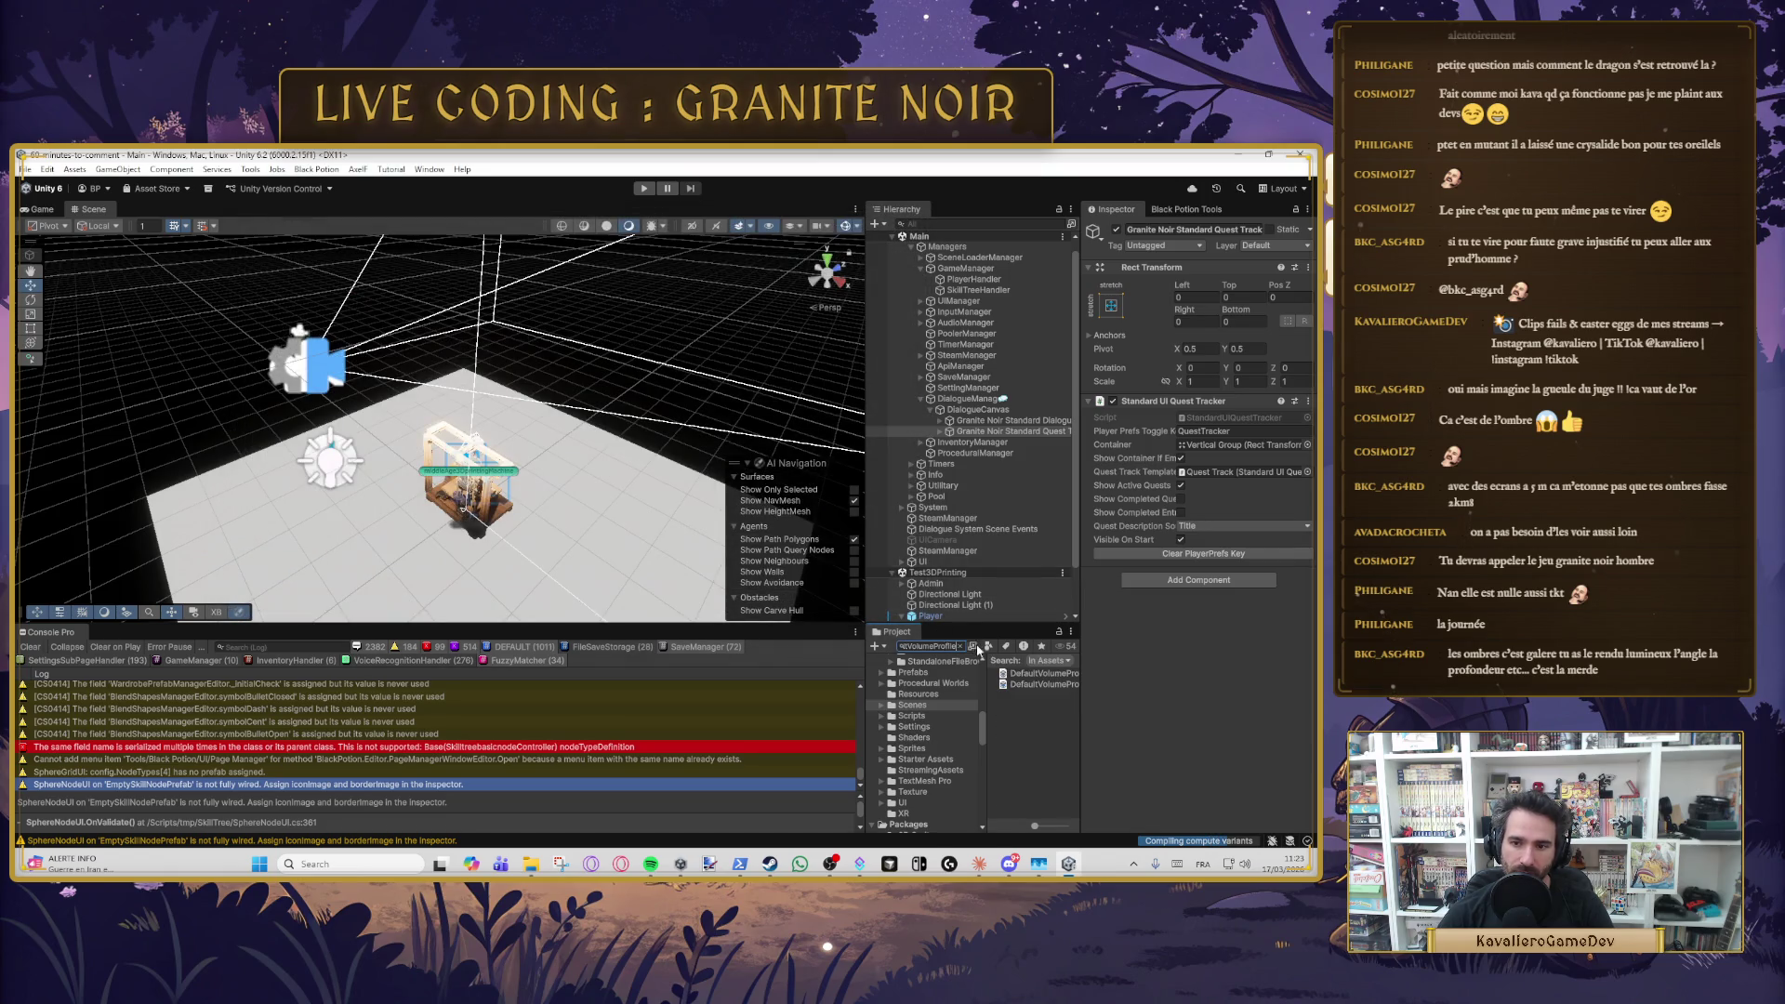
pyautogui.click(1029, 675)
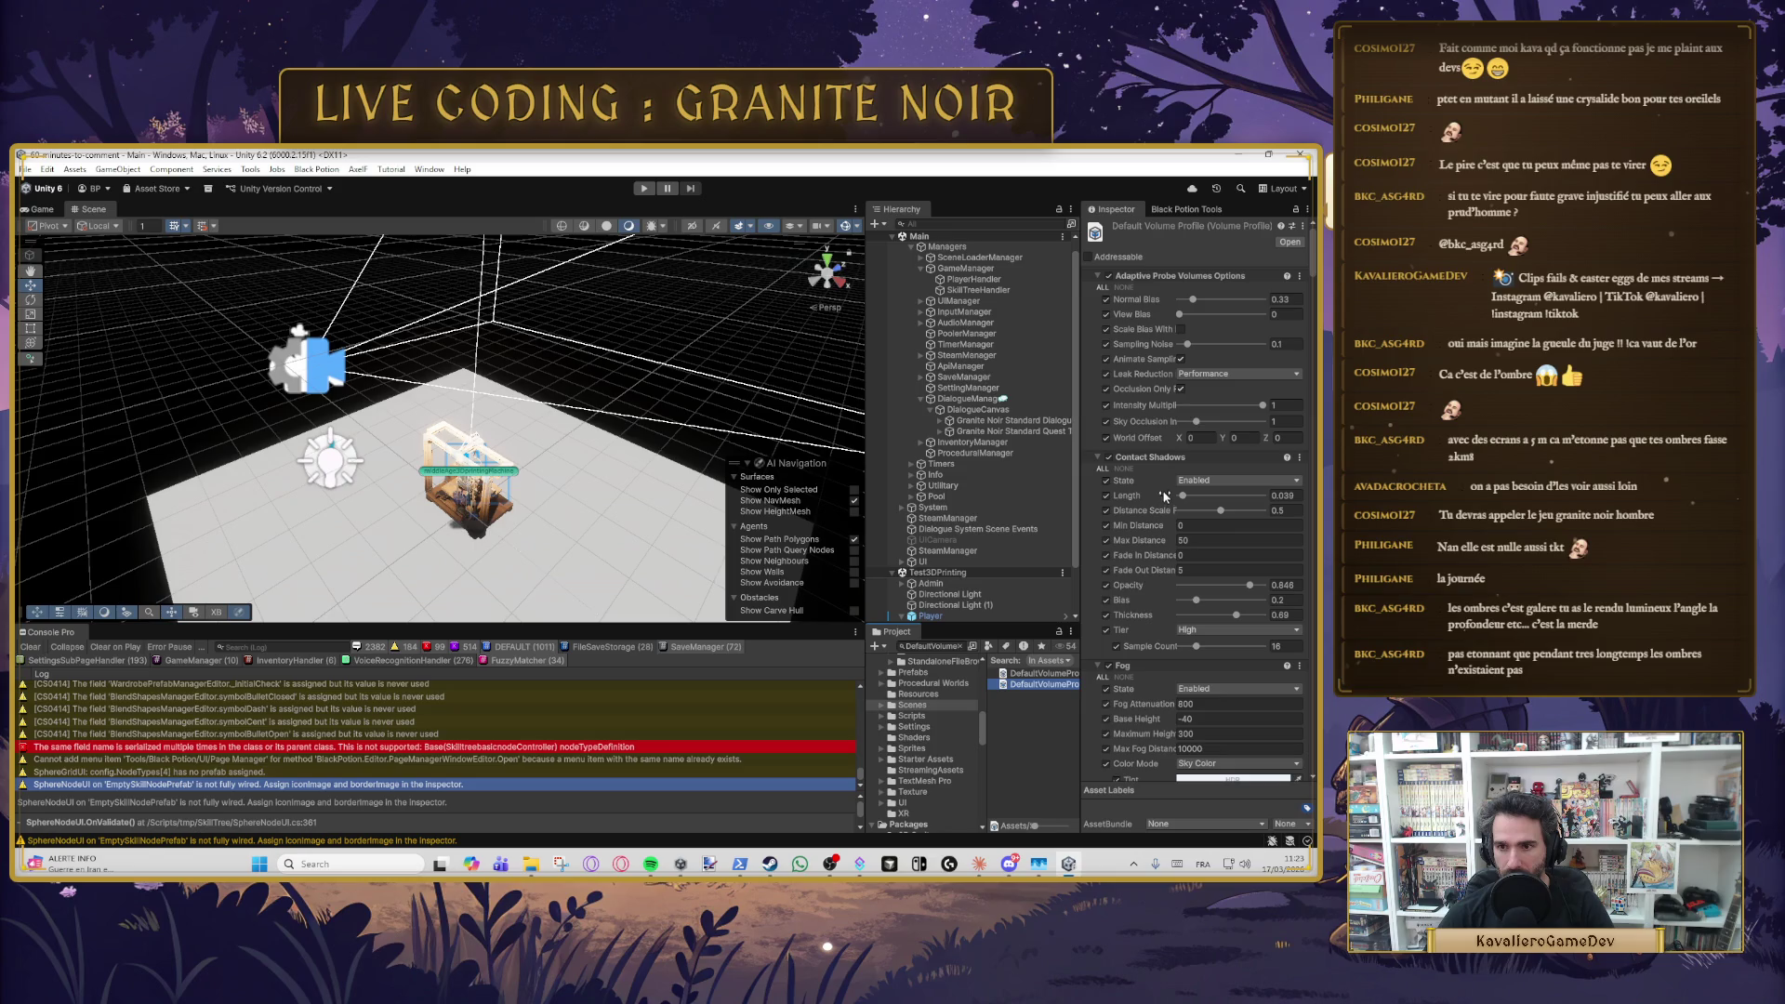
pyautogui.scroll(-3, 1218, 554)
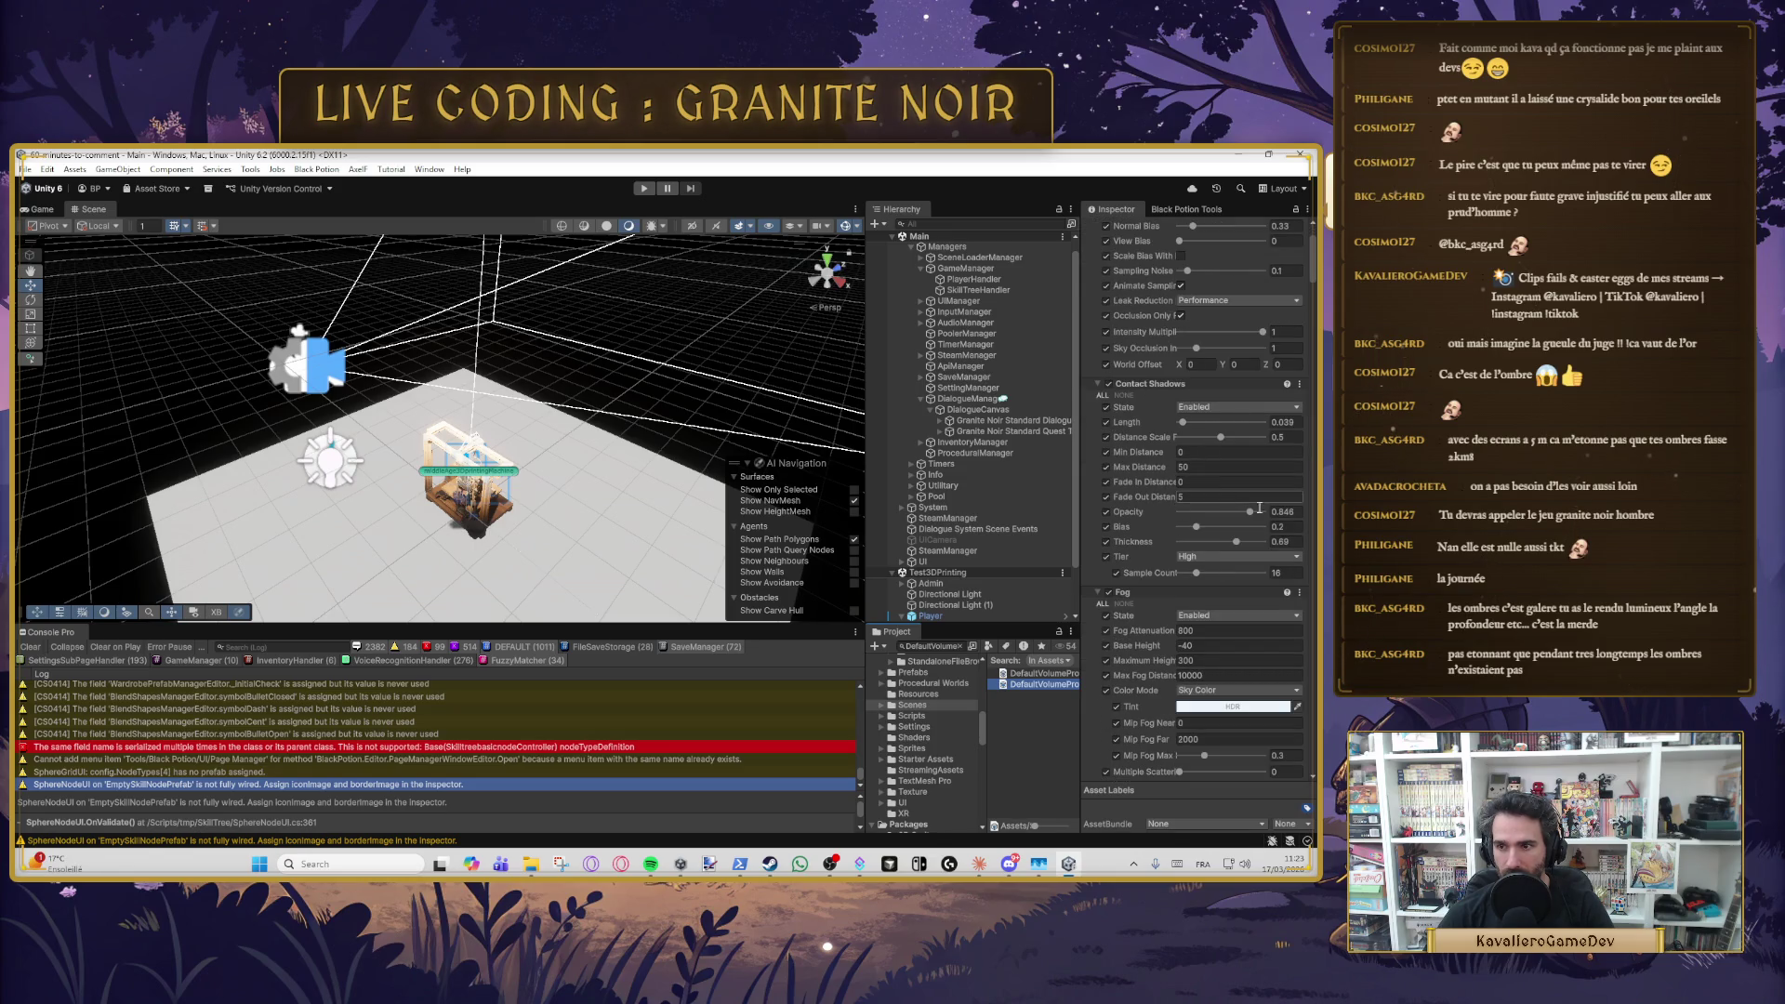
pyautogui.scroll(-3, 1208, 483)
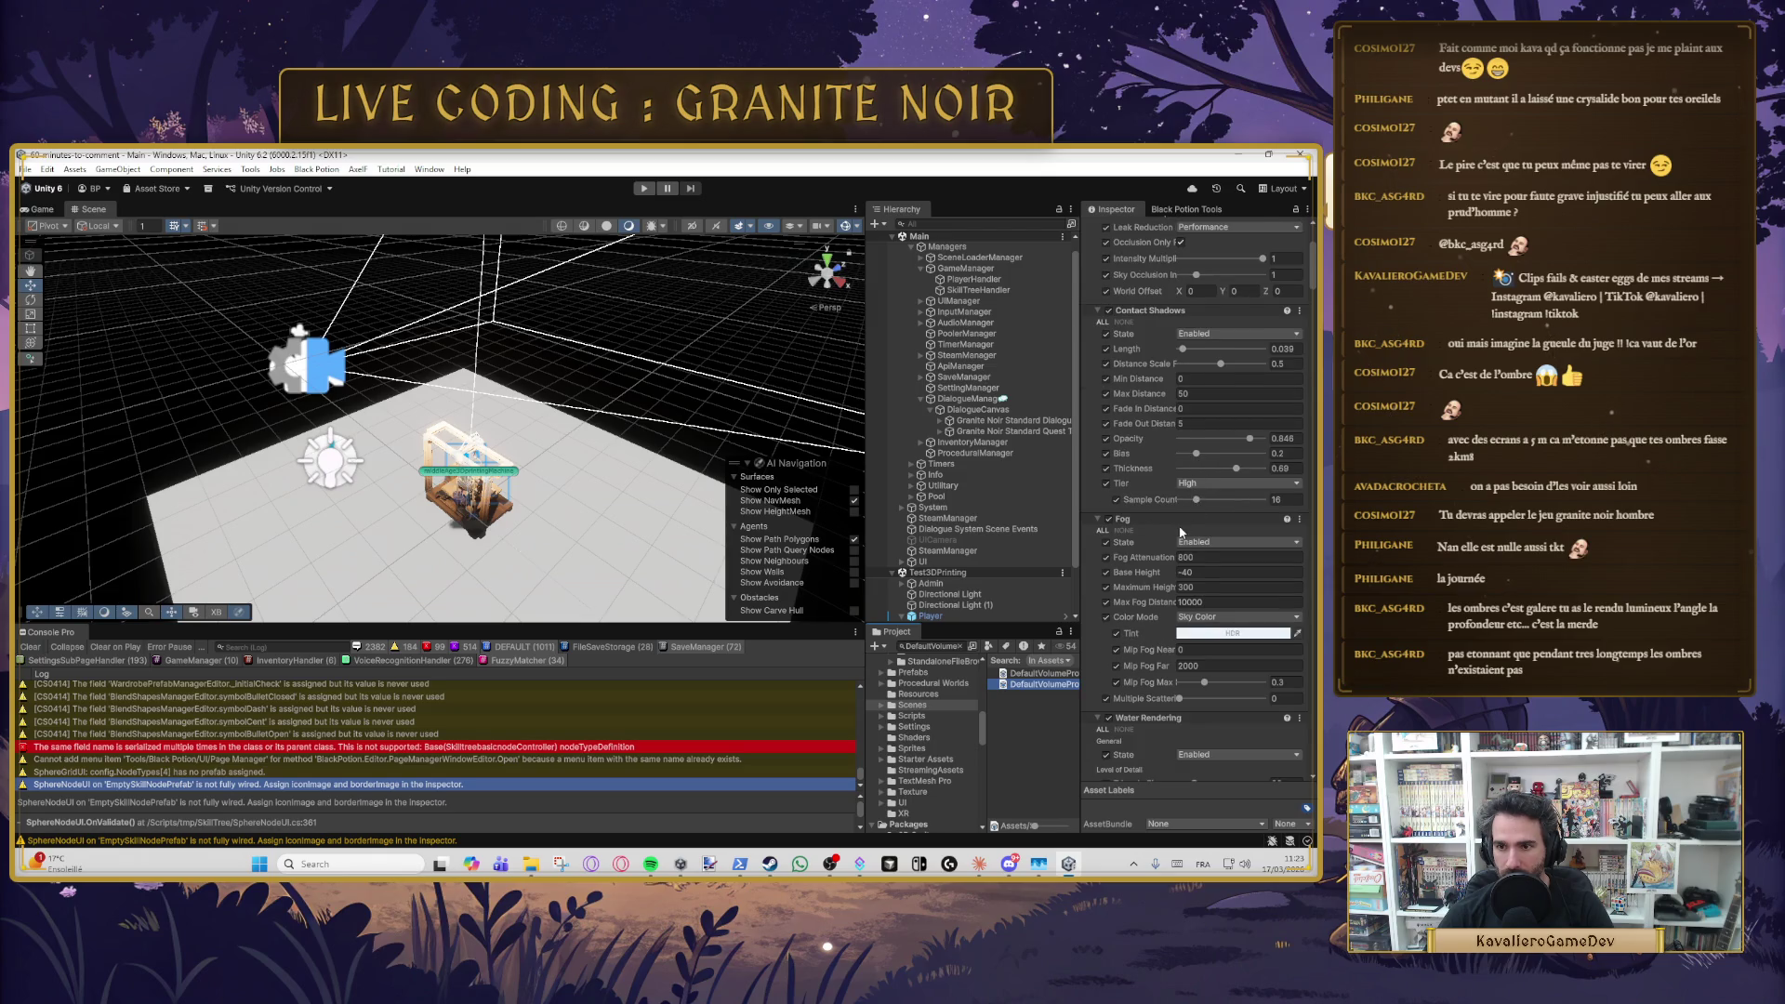
pyautogui.scroll(-12, 1181, 532)
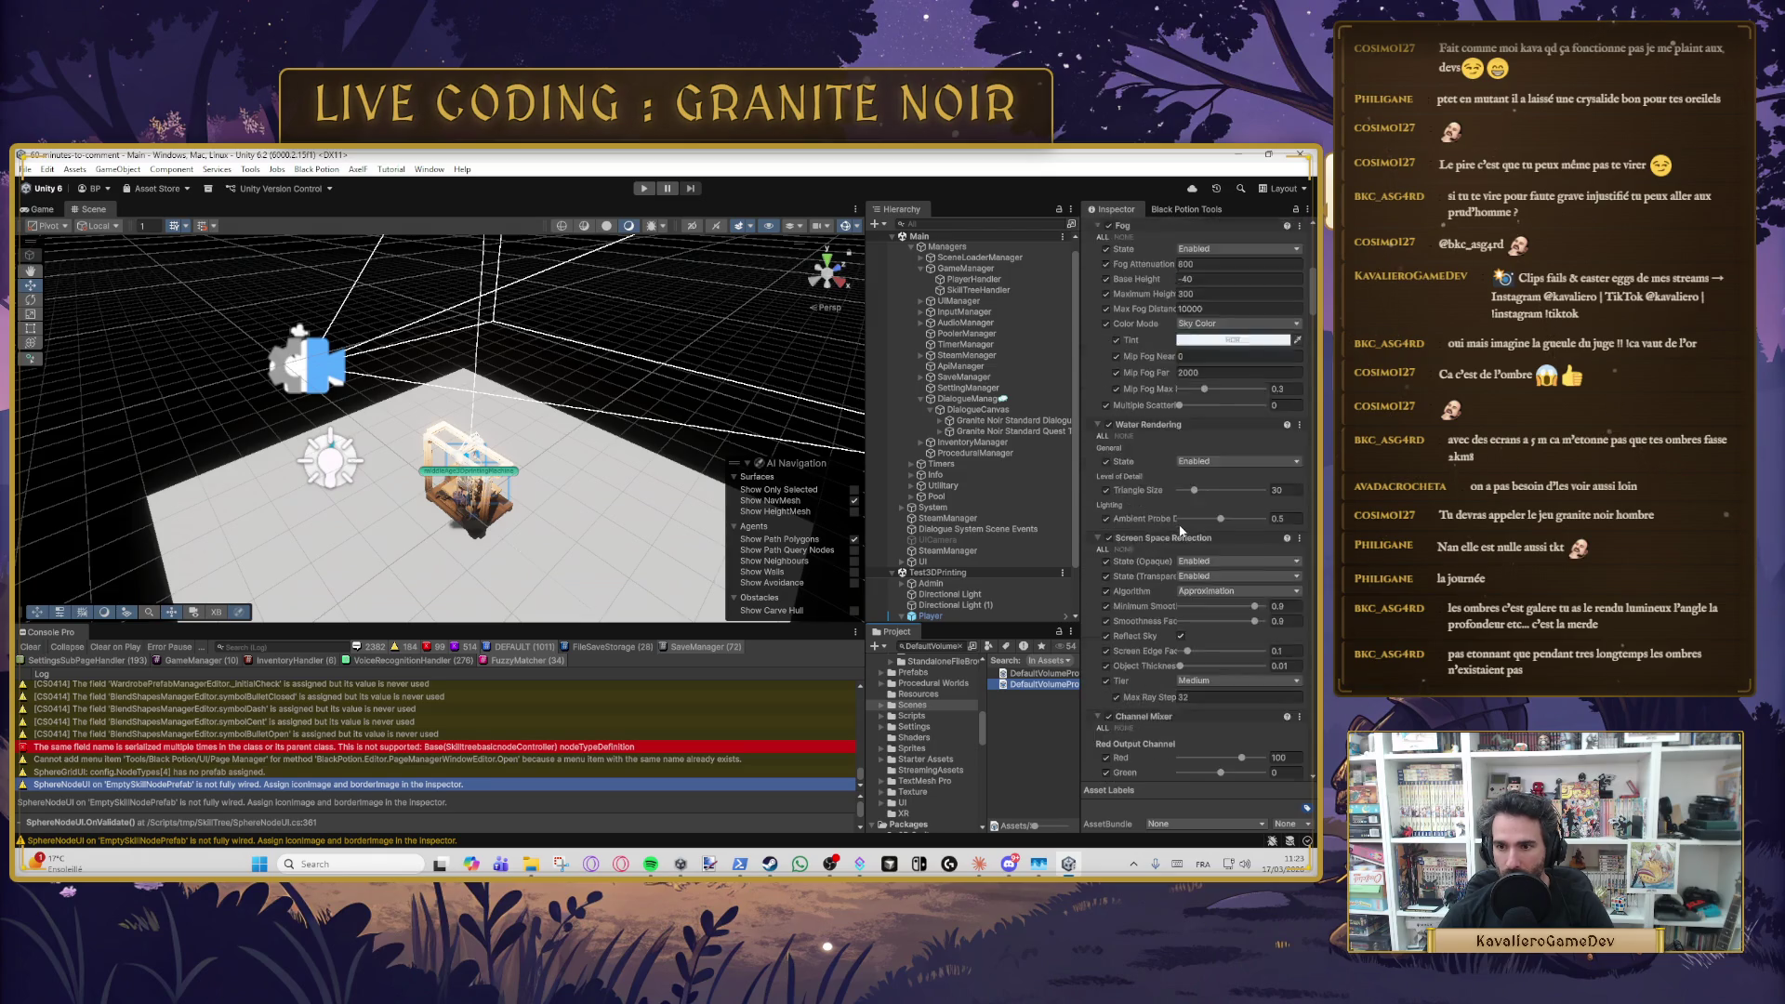
pyautogui.scroll(-18, 1182, 521)
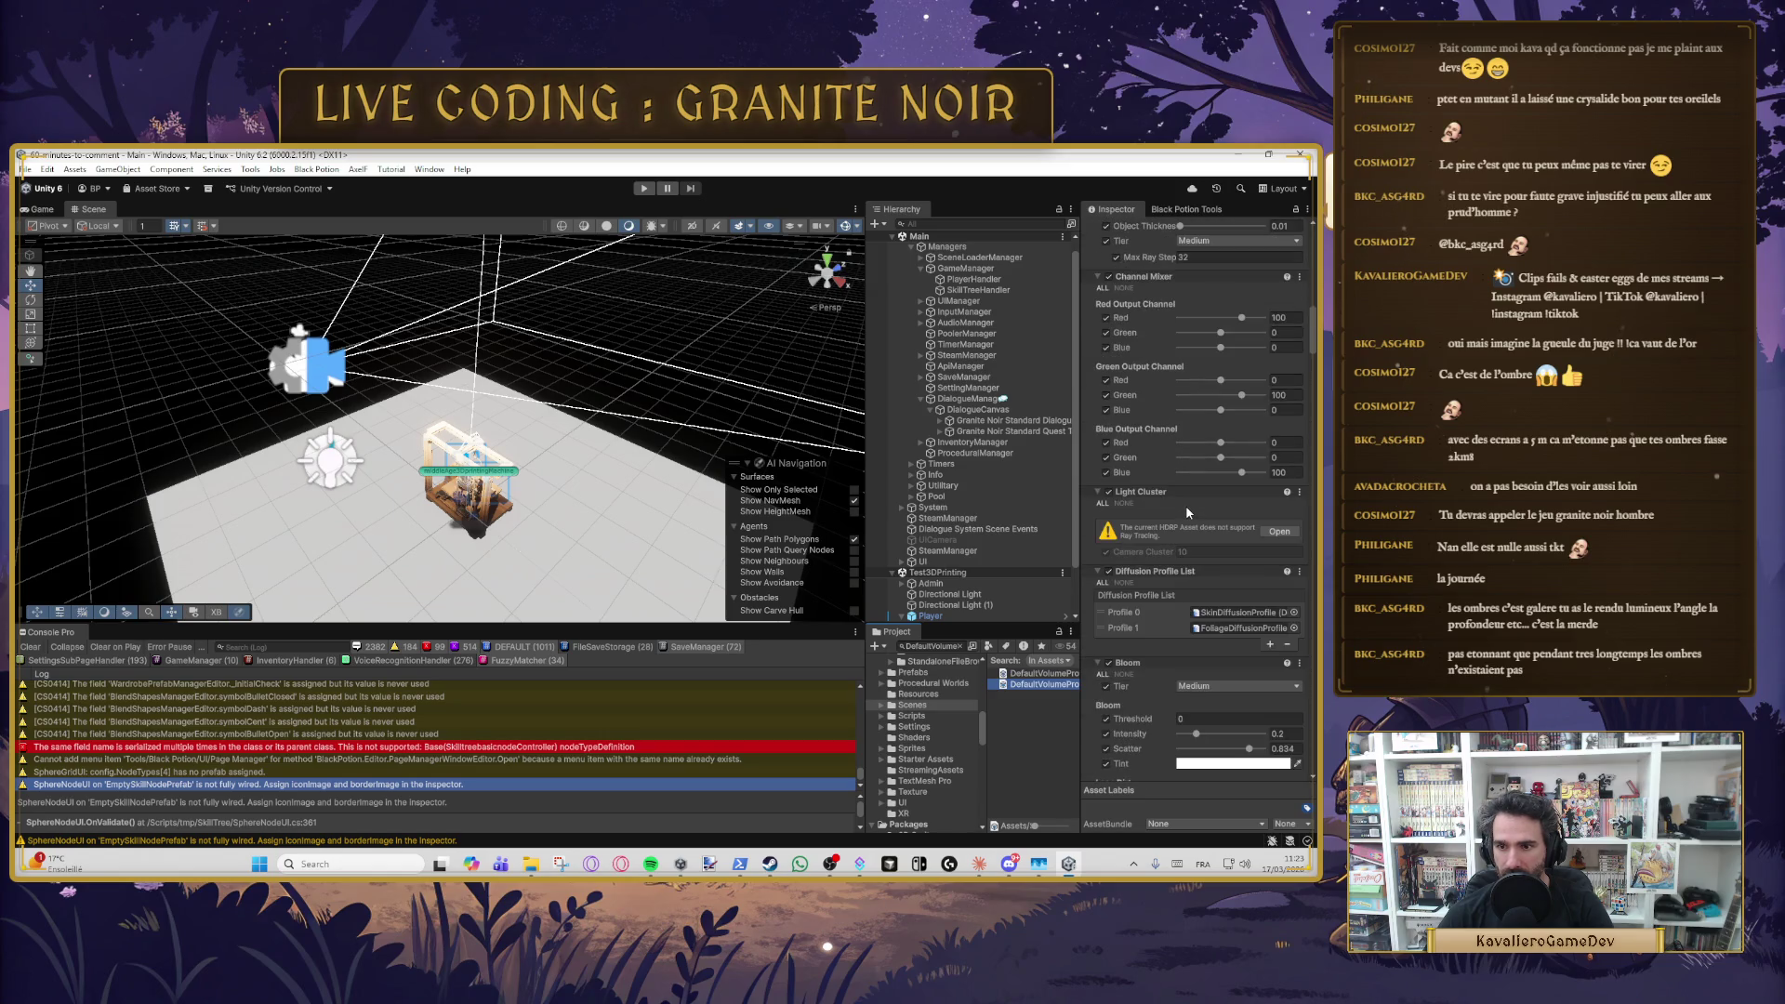
pyautogui.scroll(-14, 1186, 511)
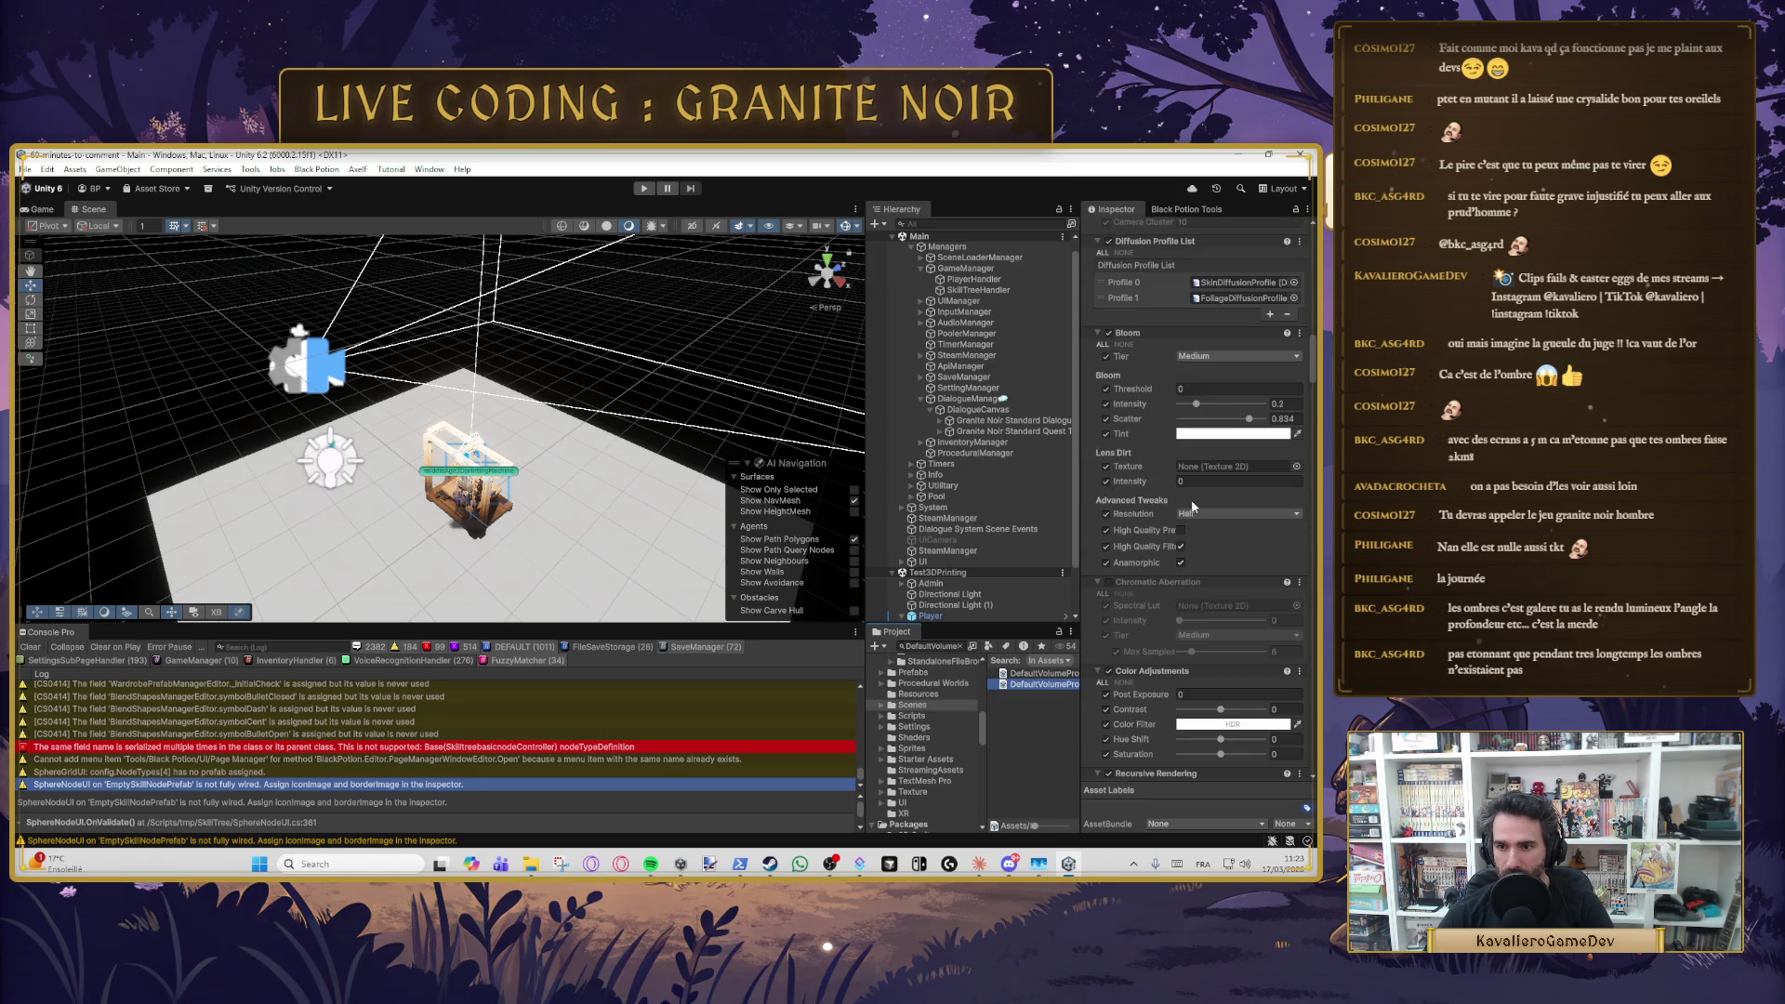
pyautogui.scroll(-20, 1193, 506)
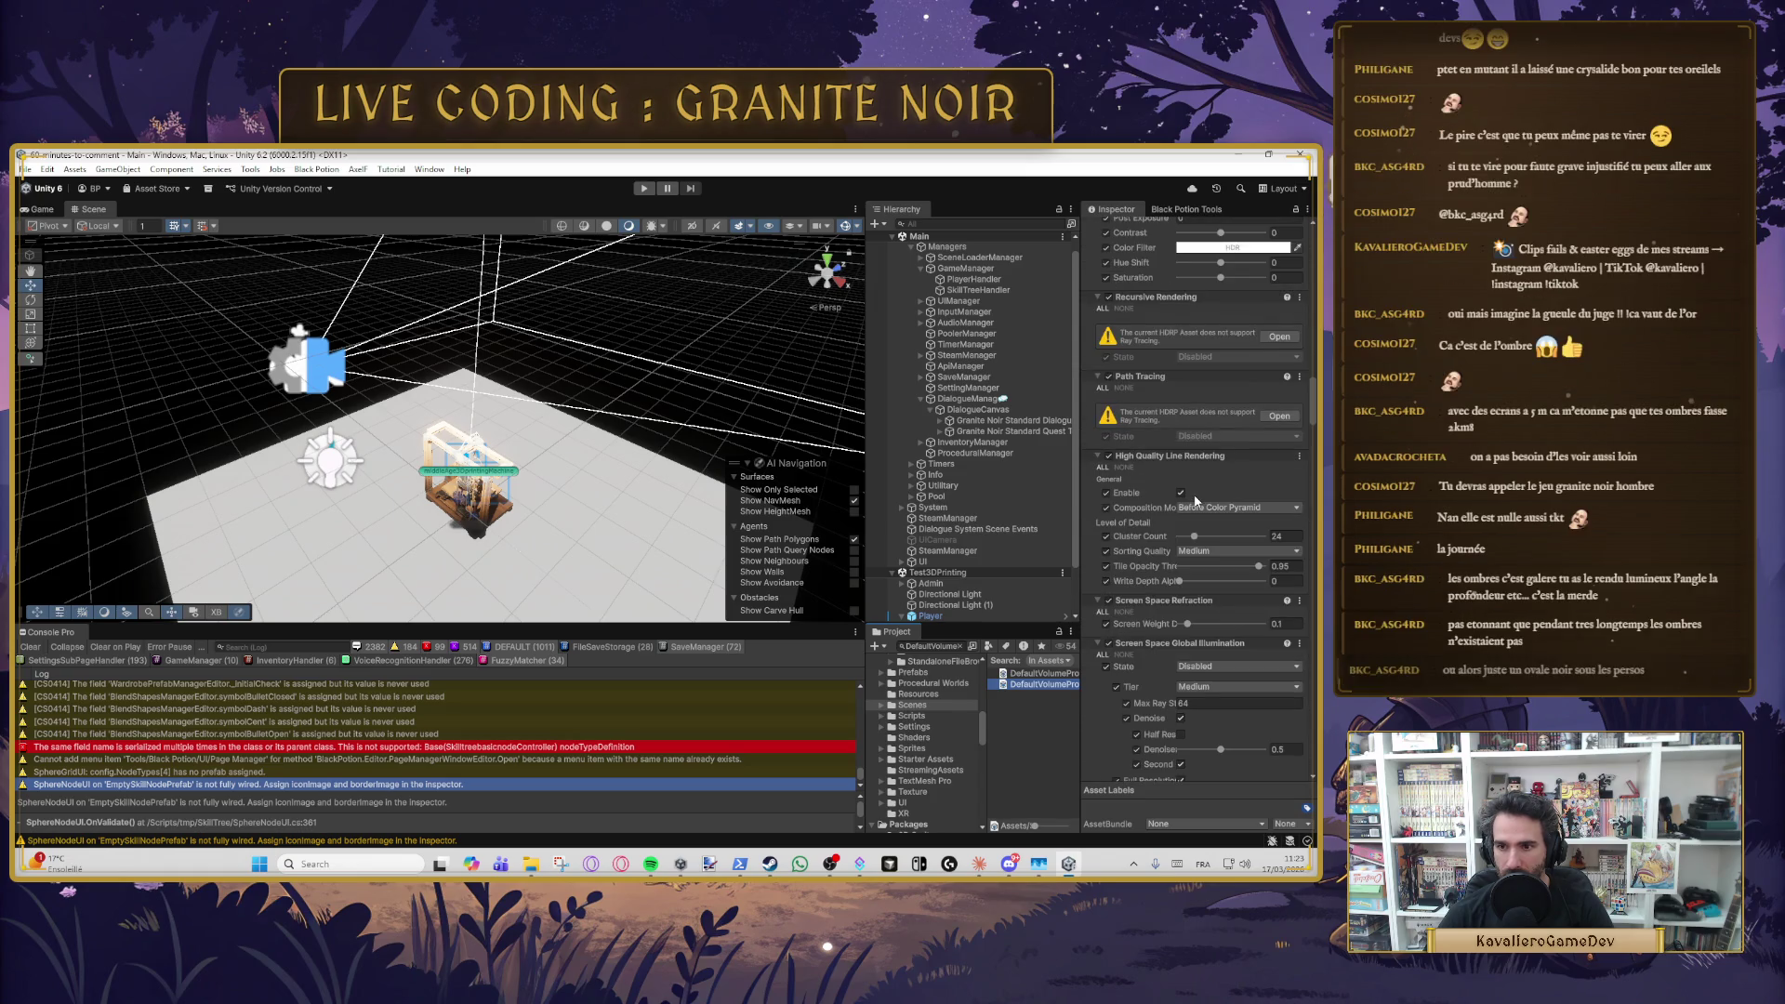
pyautogui.scroll(-16, 1195, 501)
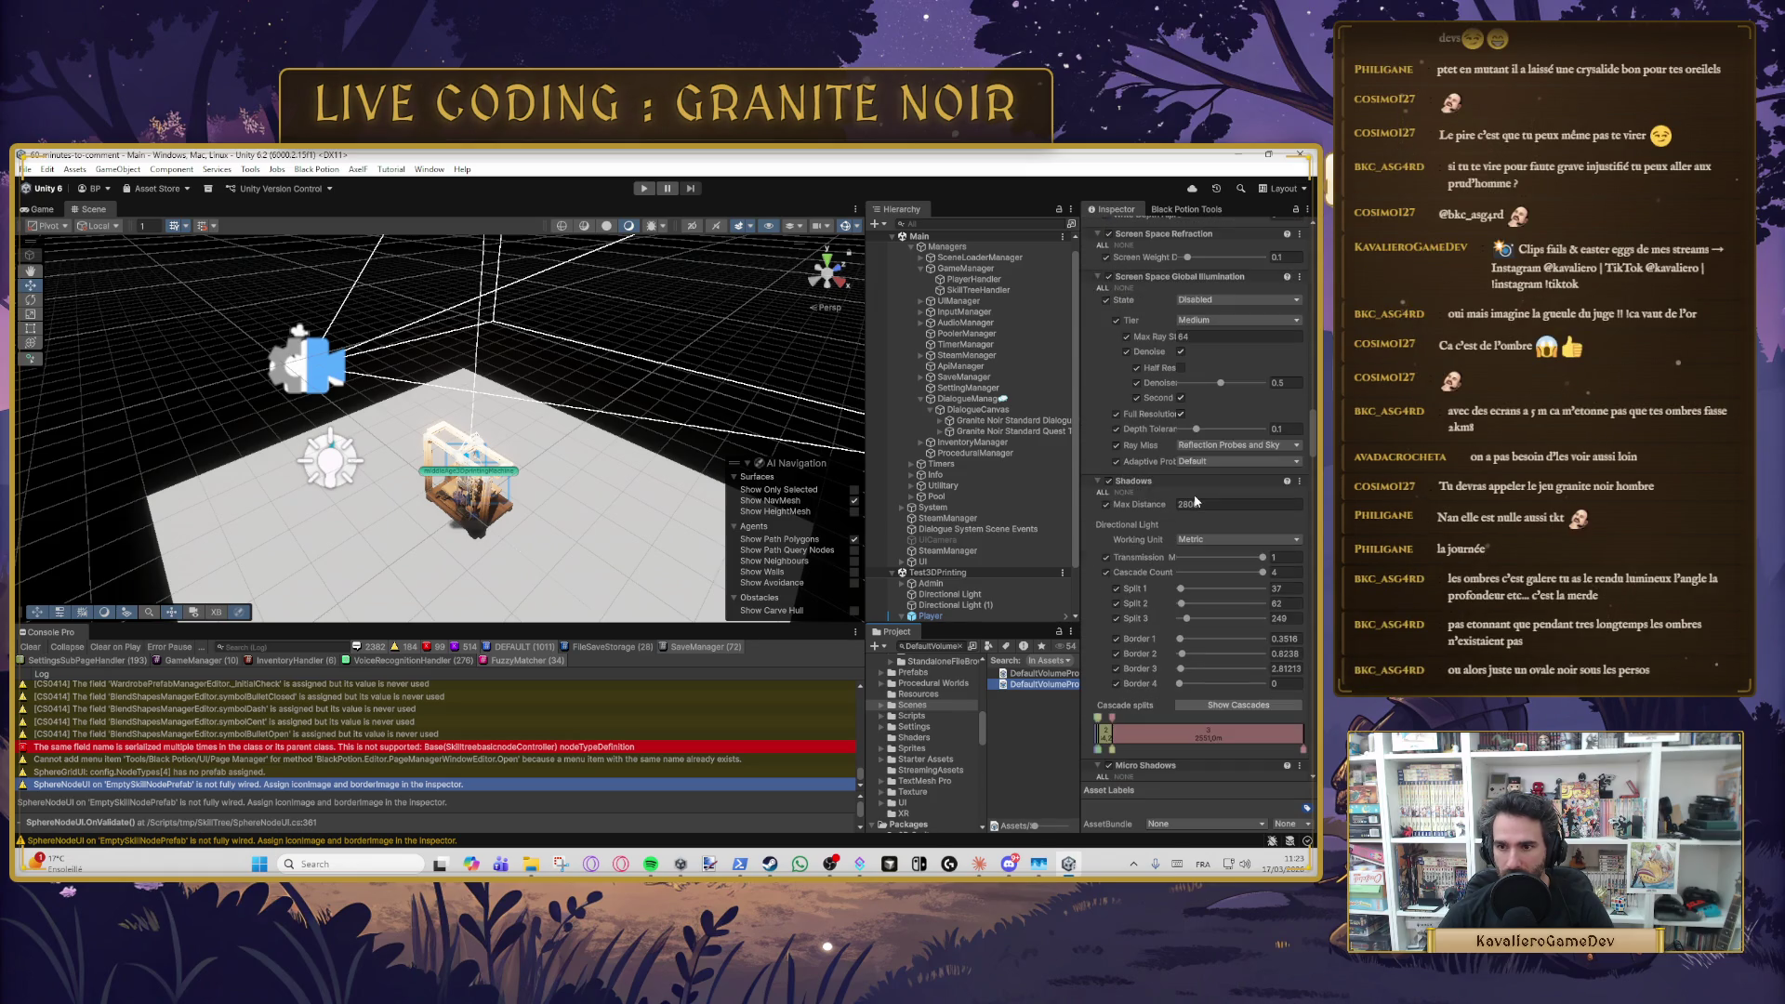
pyautogui.click(1196, 503)
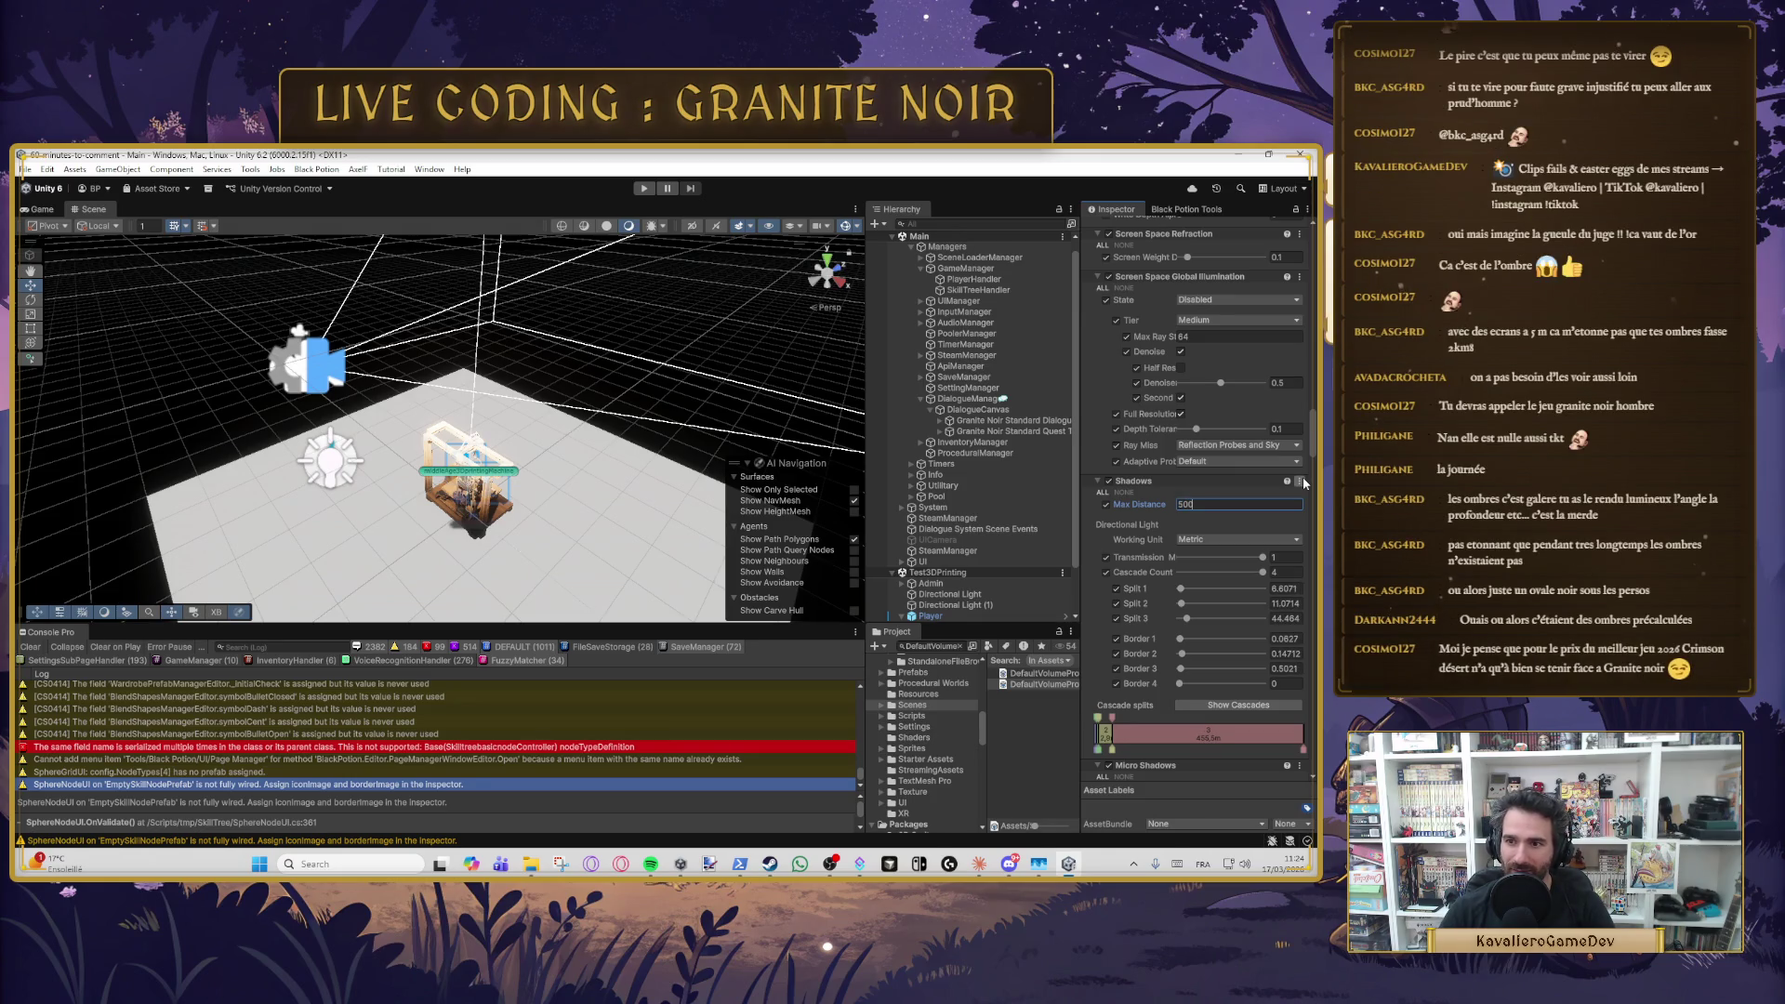
pyautogui.write('500')
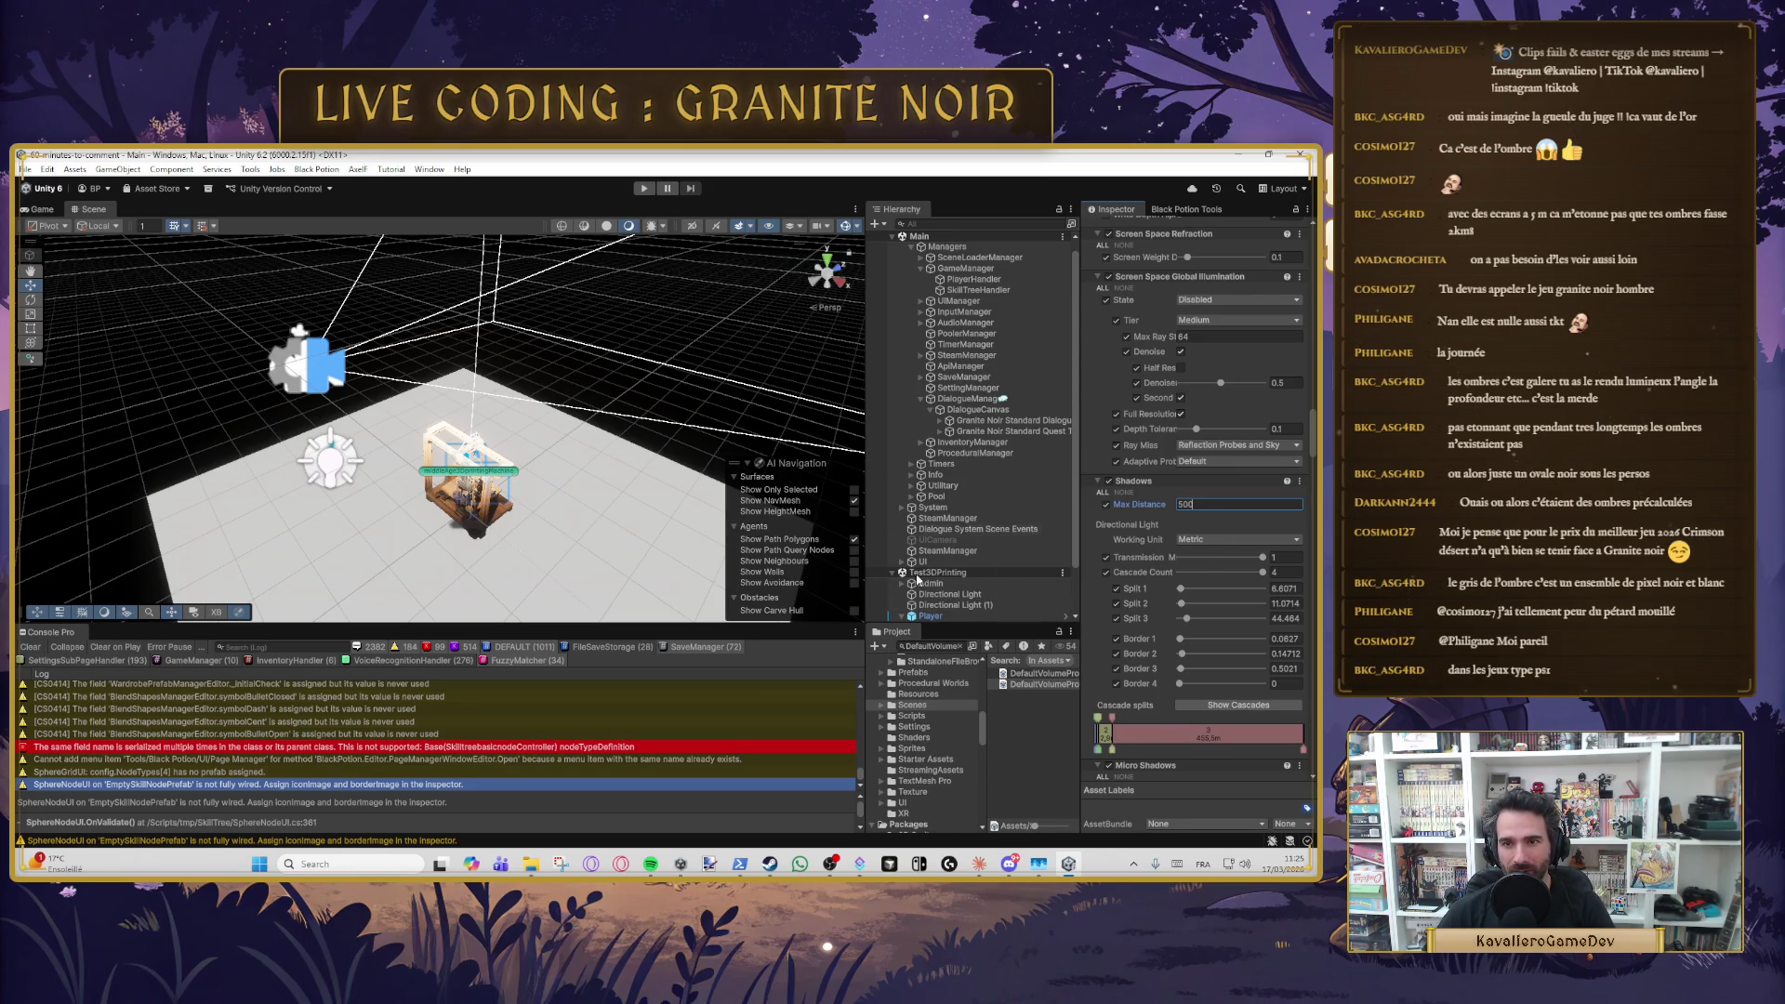
# - Leave the volume profile by selecting the Main scene in the Hierarchy
pyautogui.click(967, 236)
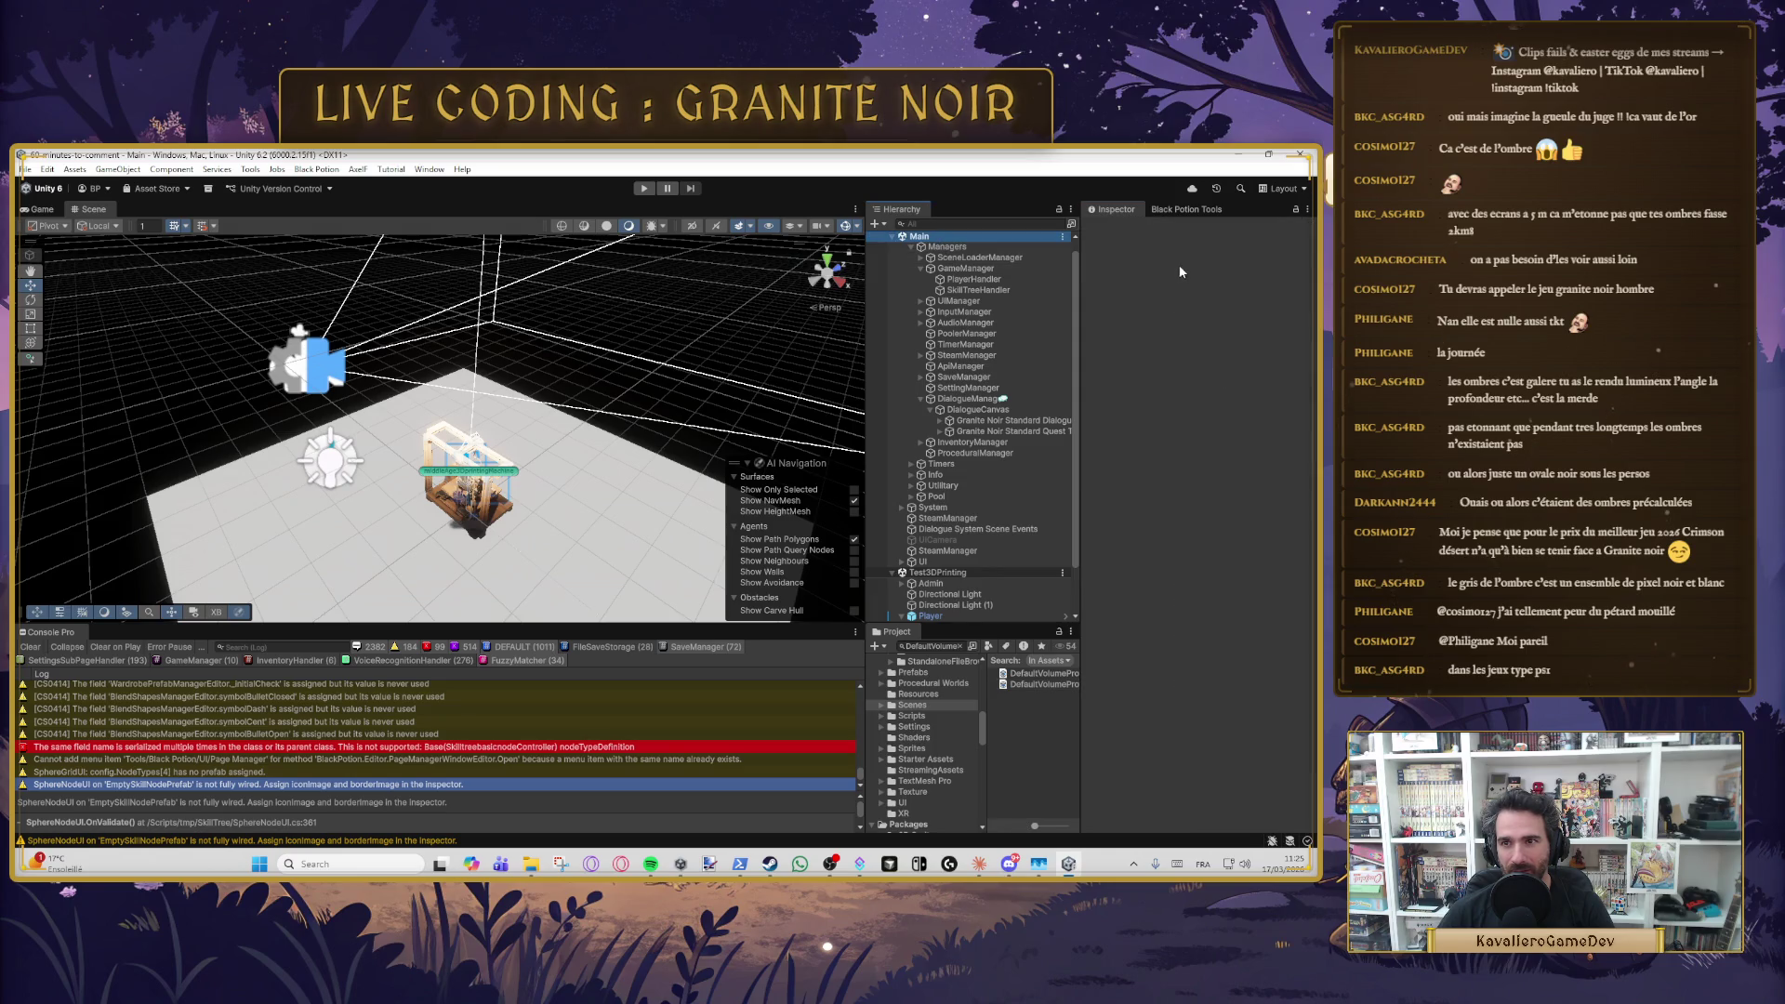
# - Turn off Dev Mode on the GameManager and view the second DefaultVolumeProfile asset
pyautogui.press('Down')
pyautogui.press('Down')
pyautogui.press('Down')
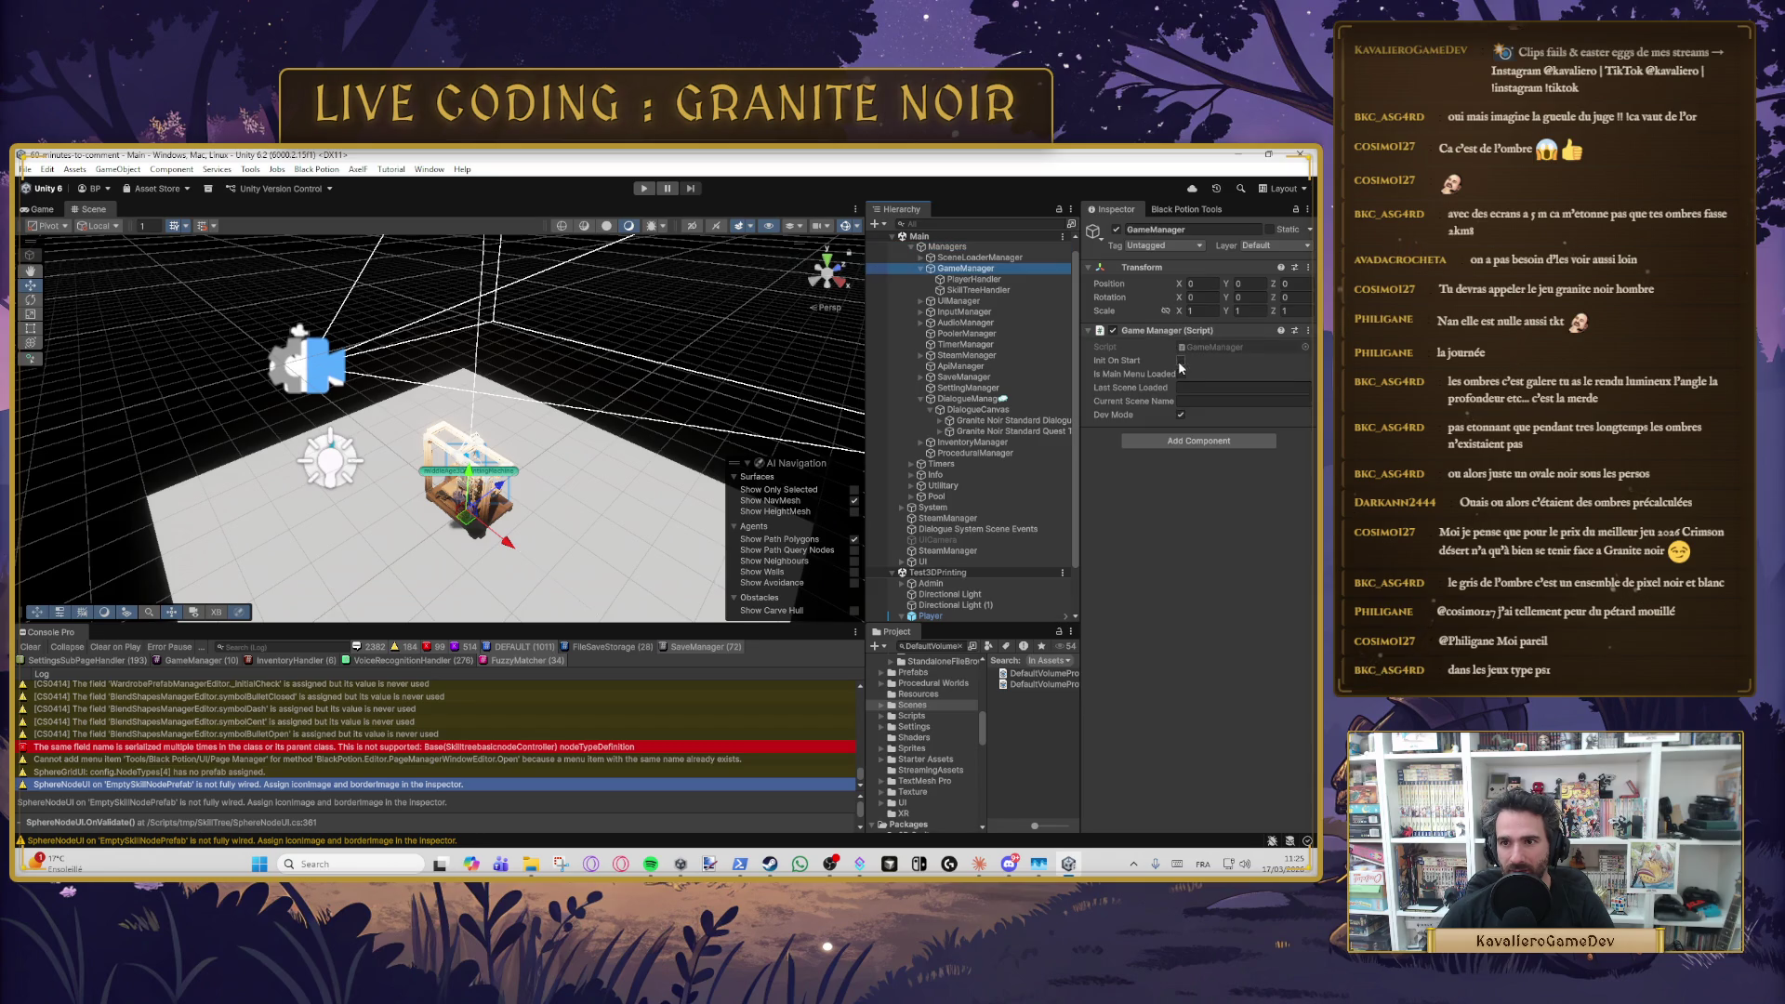
pyautogui.click(1182, 415)
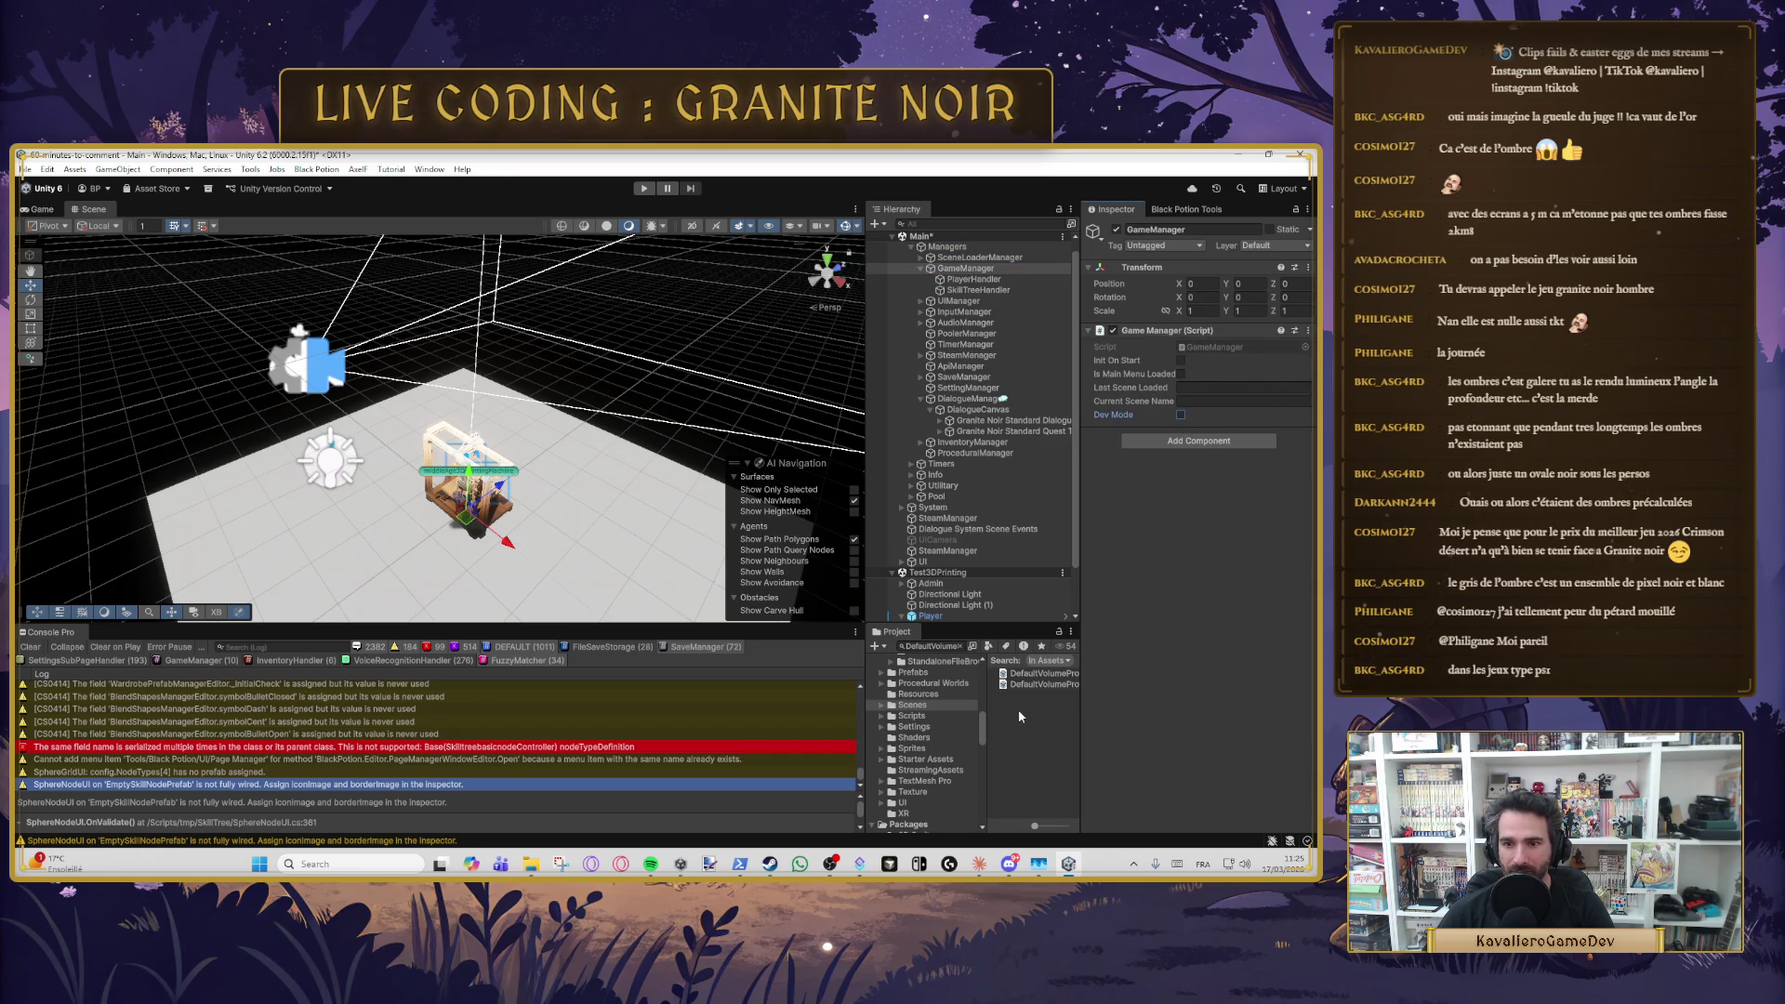
pyautogui.click(1038, 685)
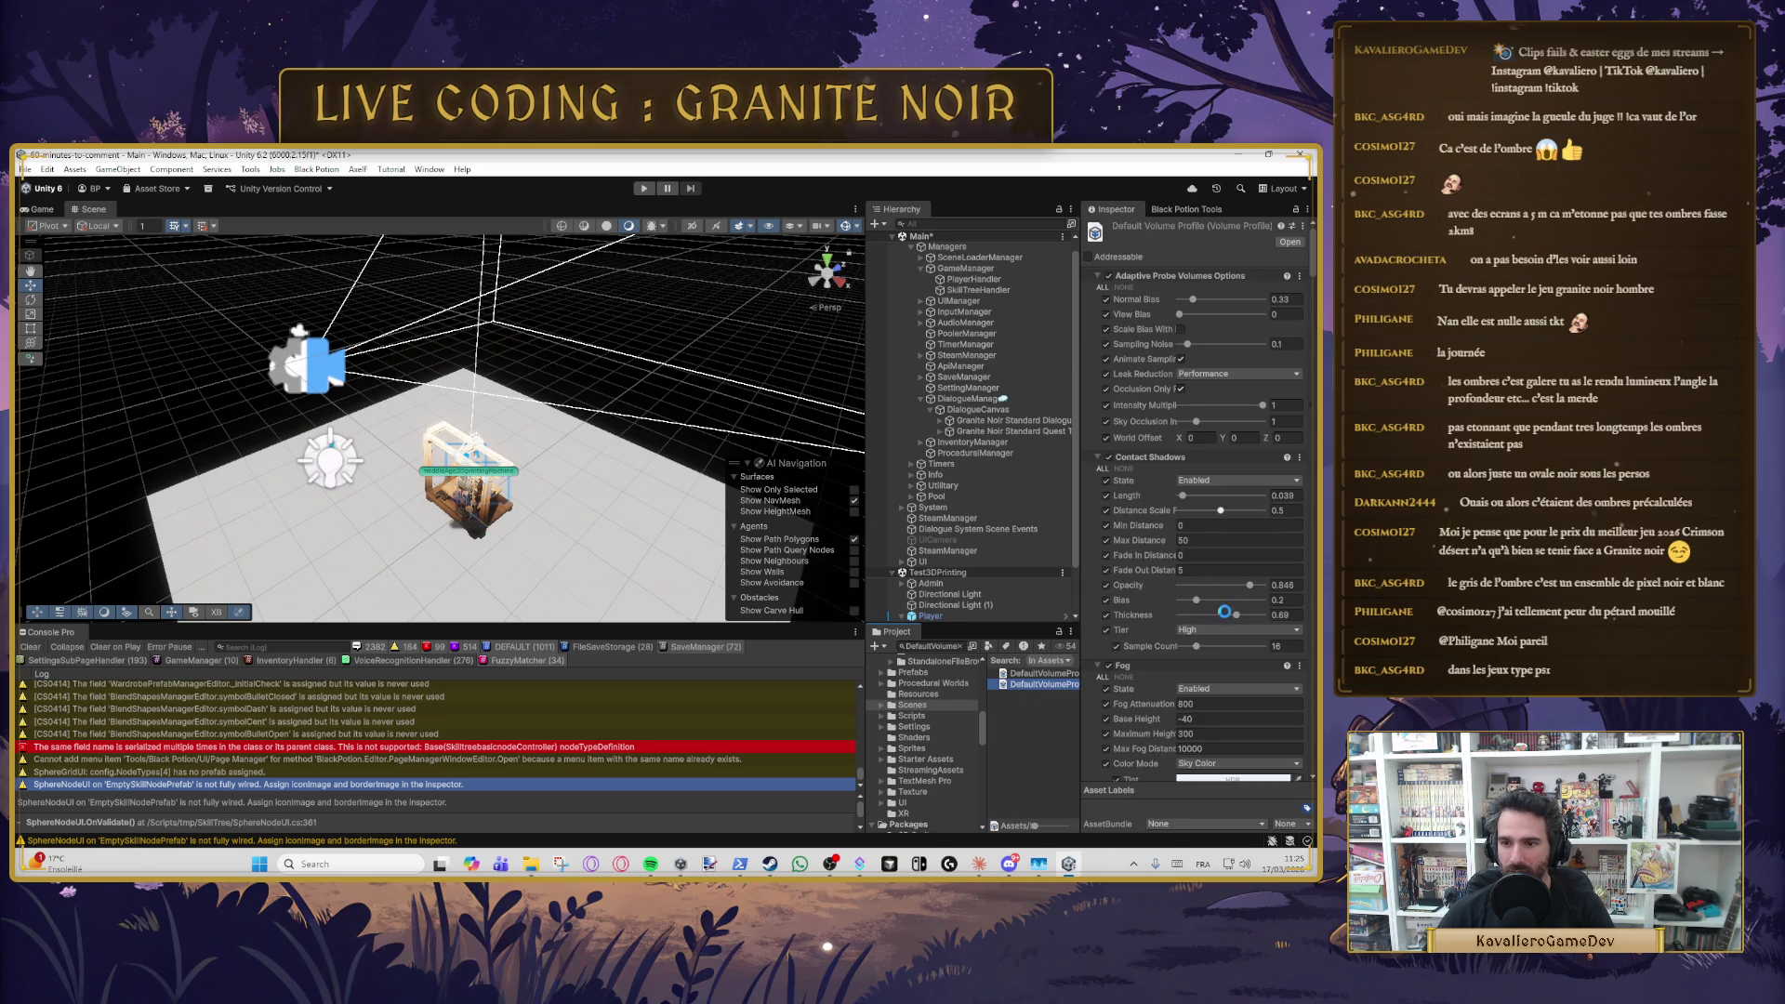
# - Browse the Scripts and Scenes folders and select the Main scene asset
pyautogui.click(929, 716)
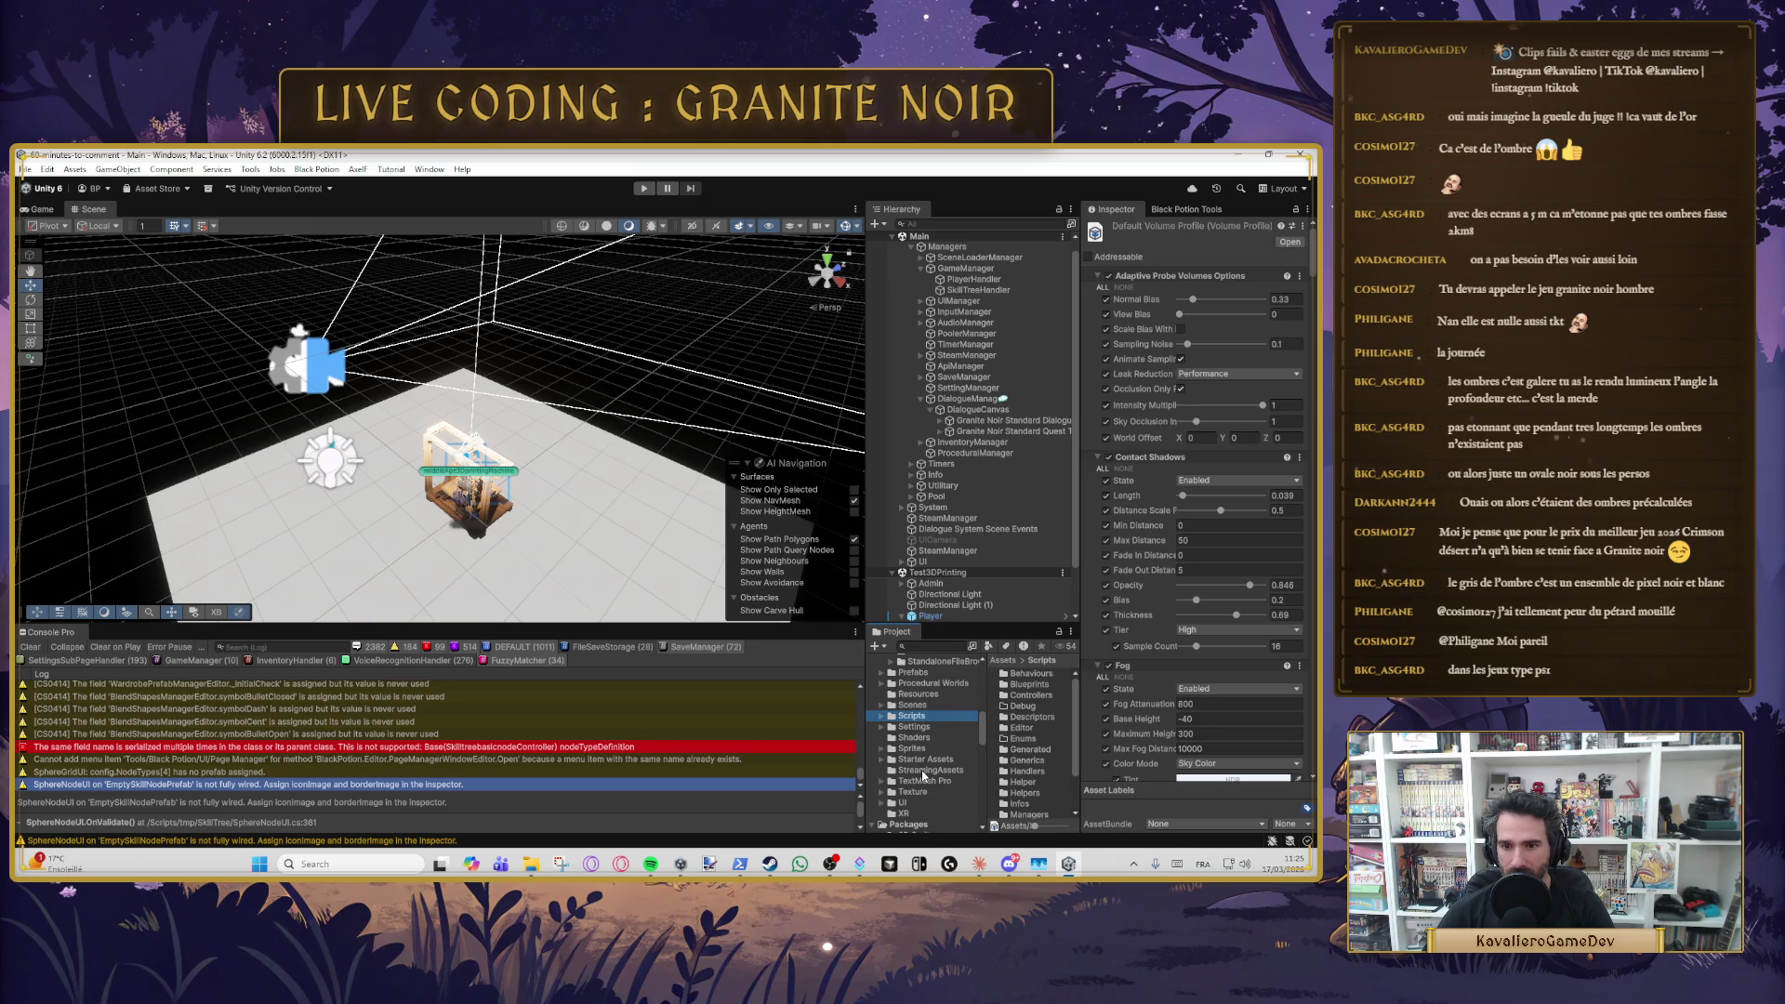
pyautogui.scroll(-3, 920, 720)
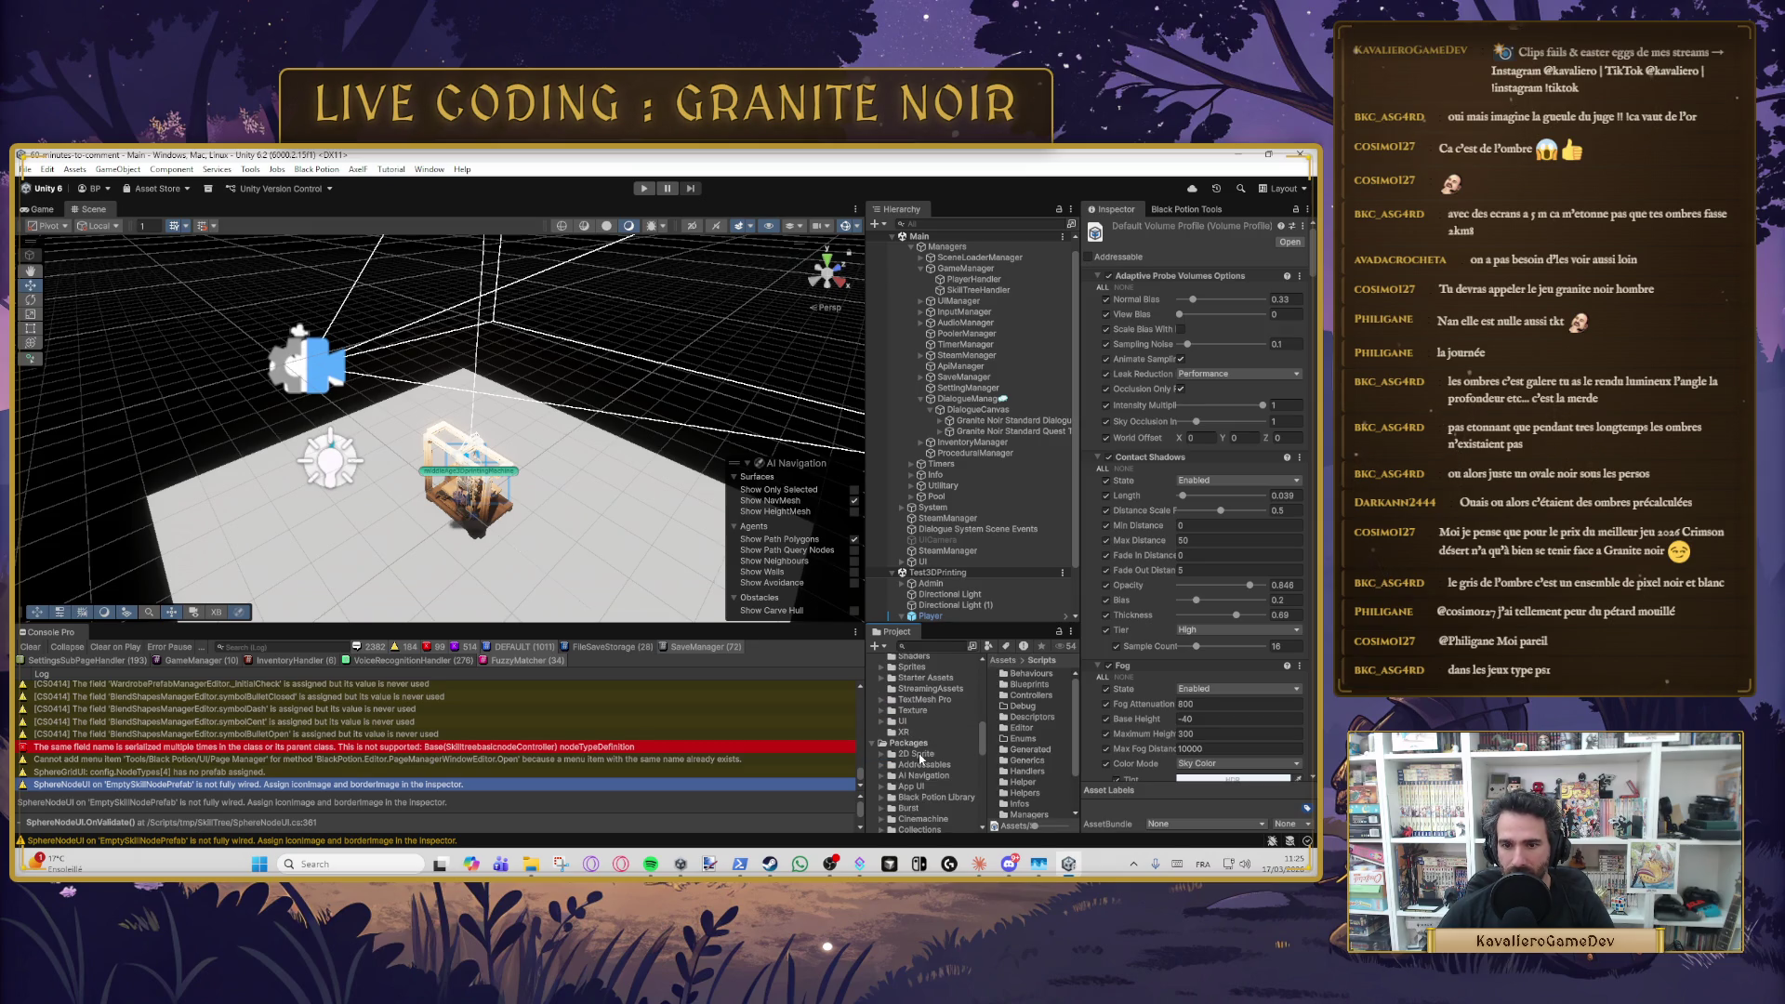
pyautogui.scroll(3, 920, 758)
pyautogui.click(912, 704)
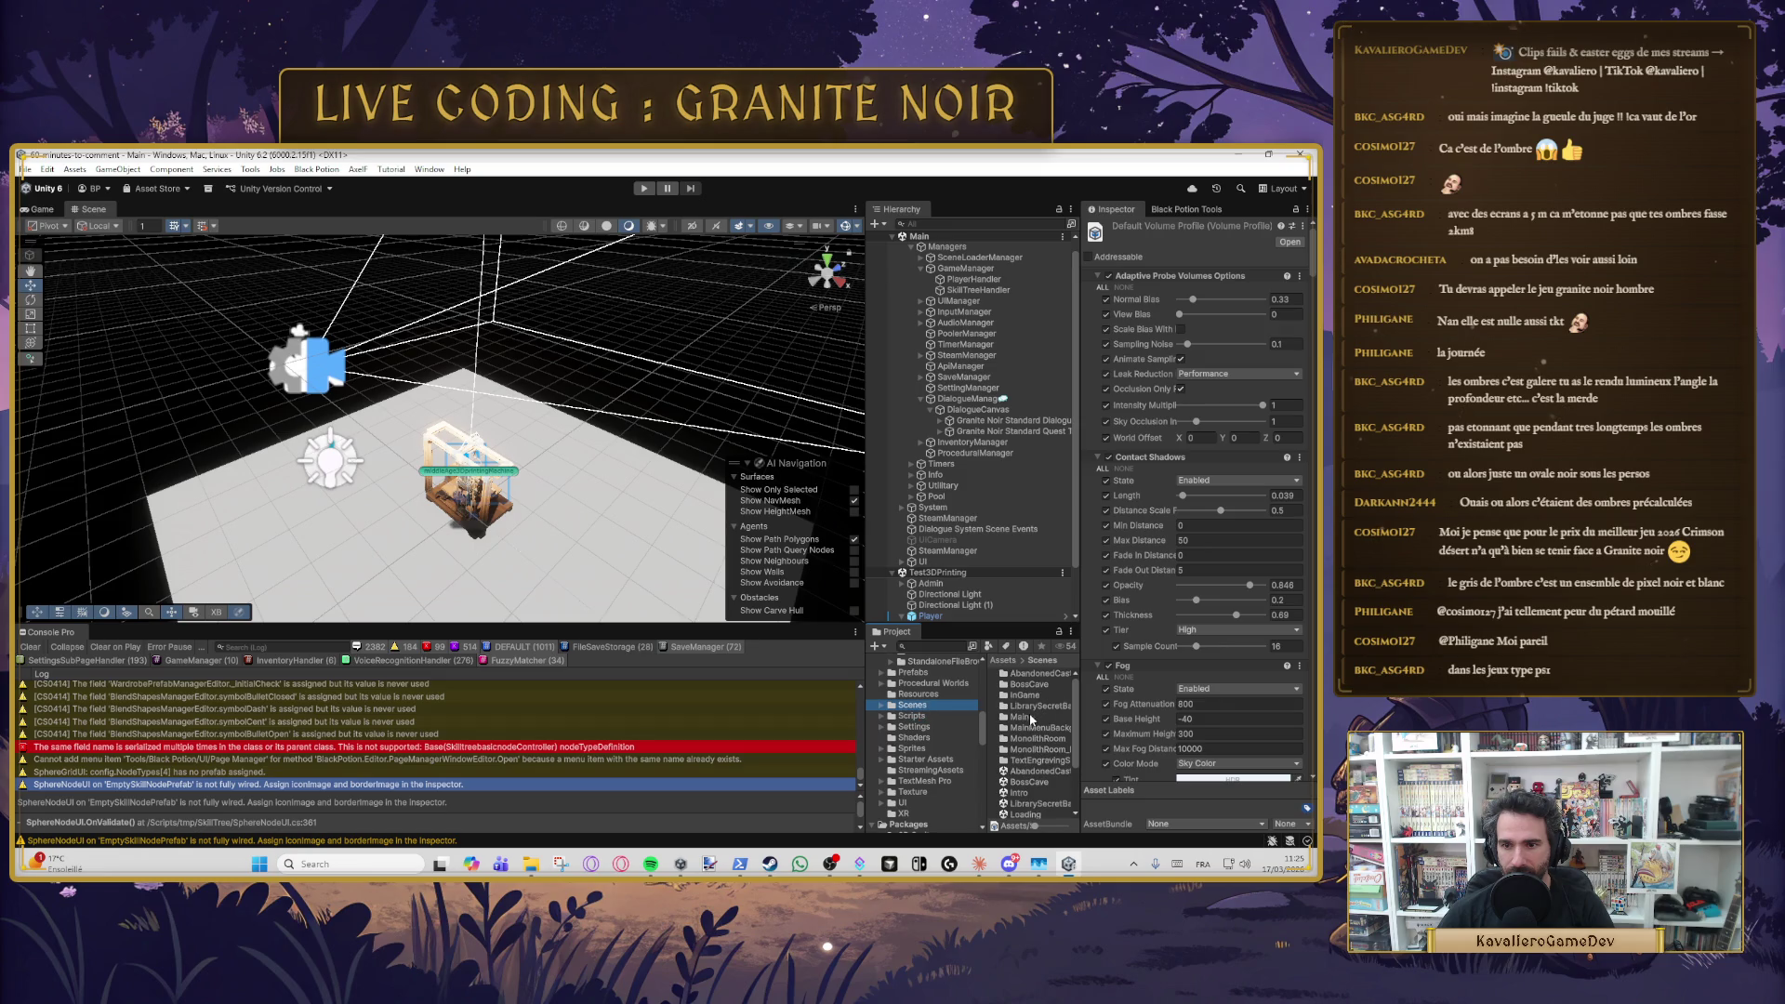
pyautogui.scroll(-1, 1030, 783)
pyautogui.click(1019, 784)
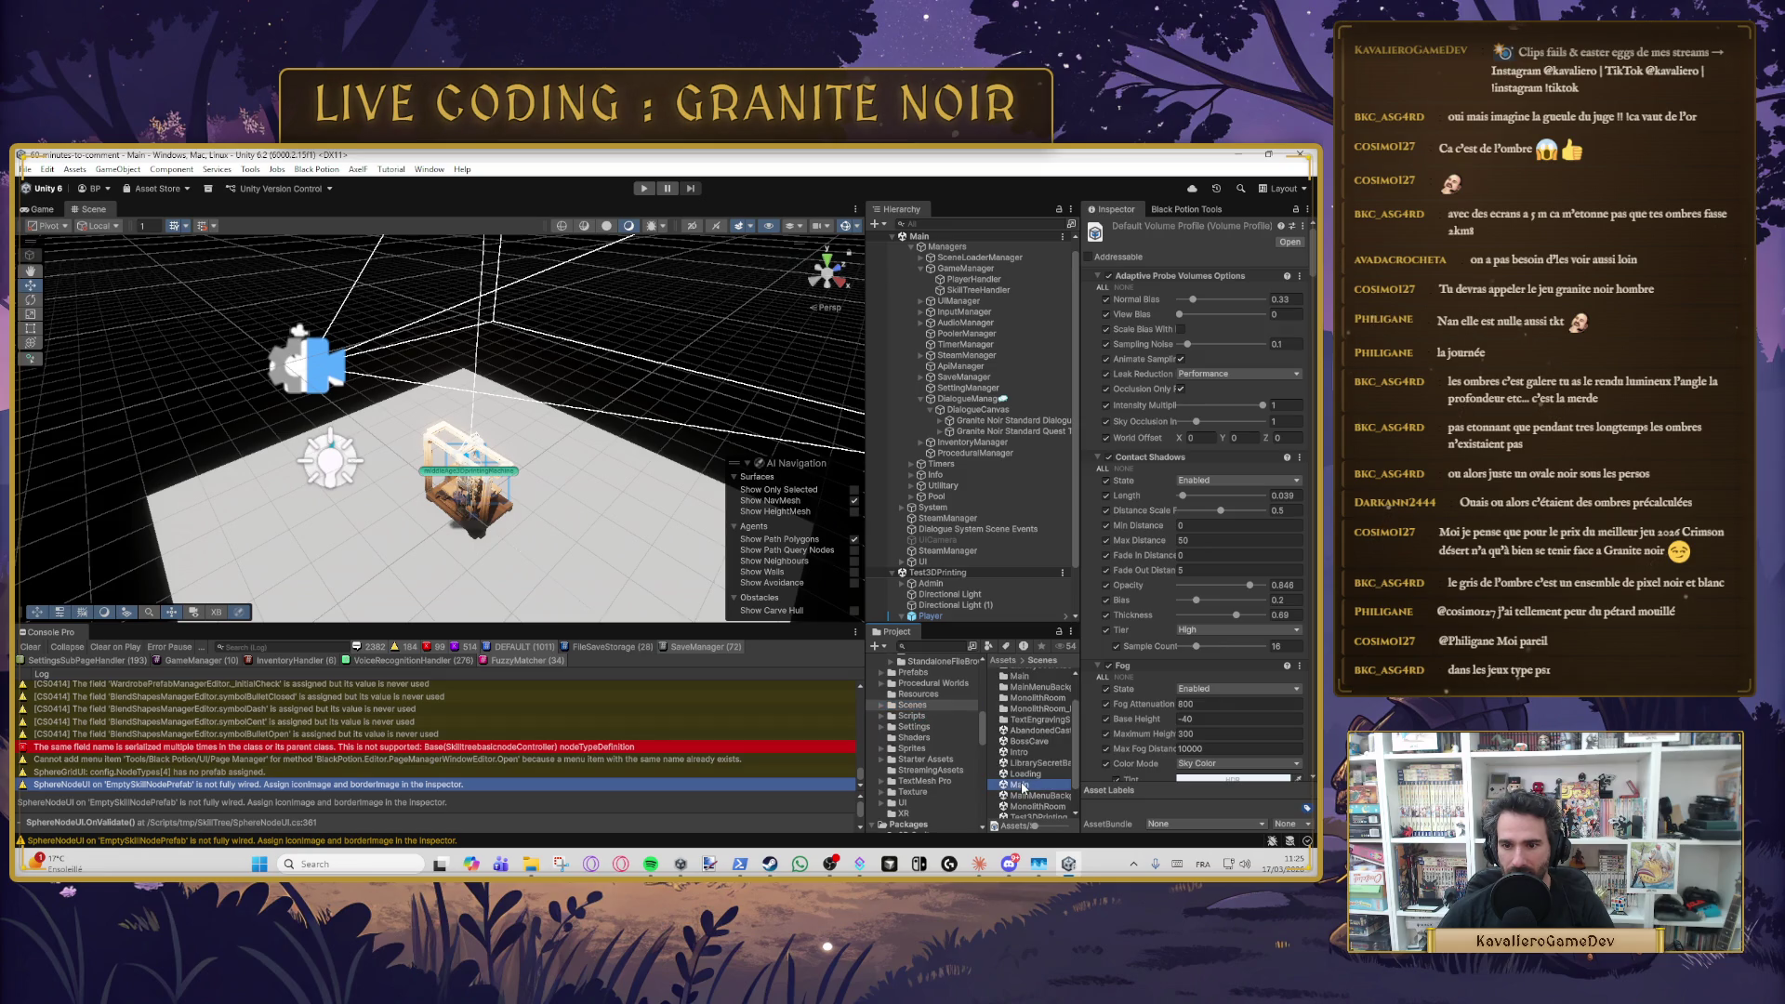
pyautogui.scroll(-1, 1019, 784)
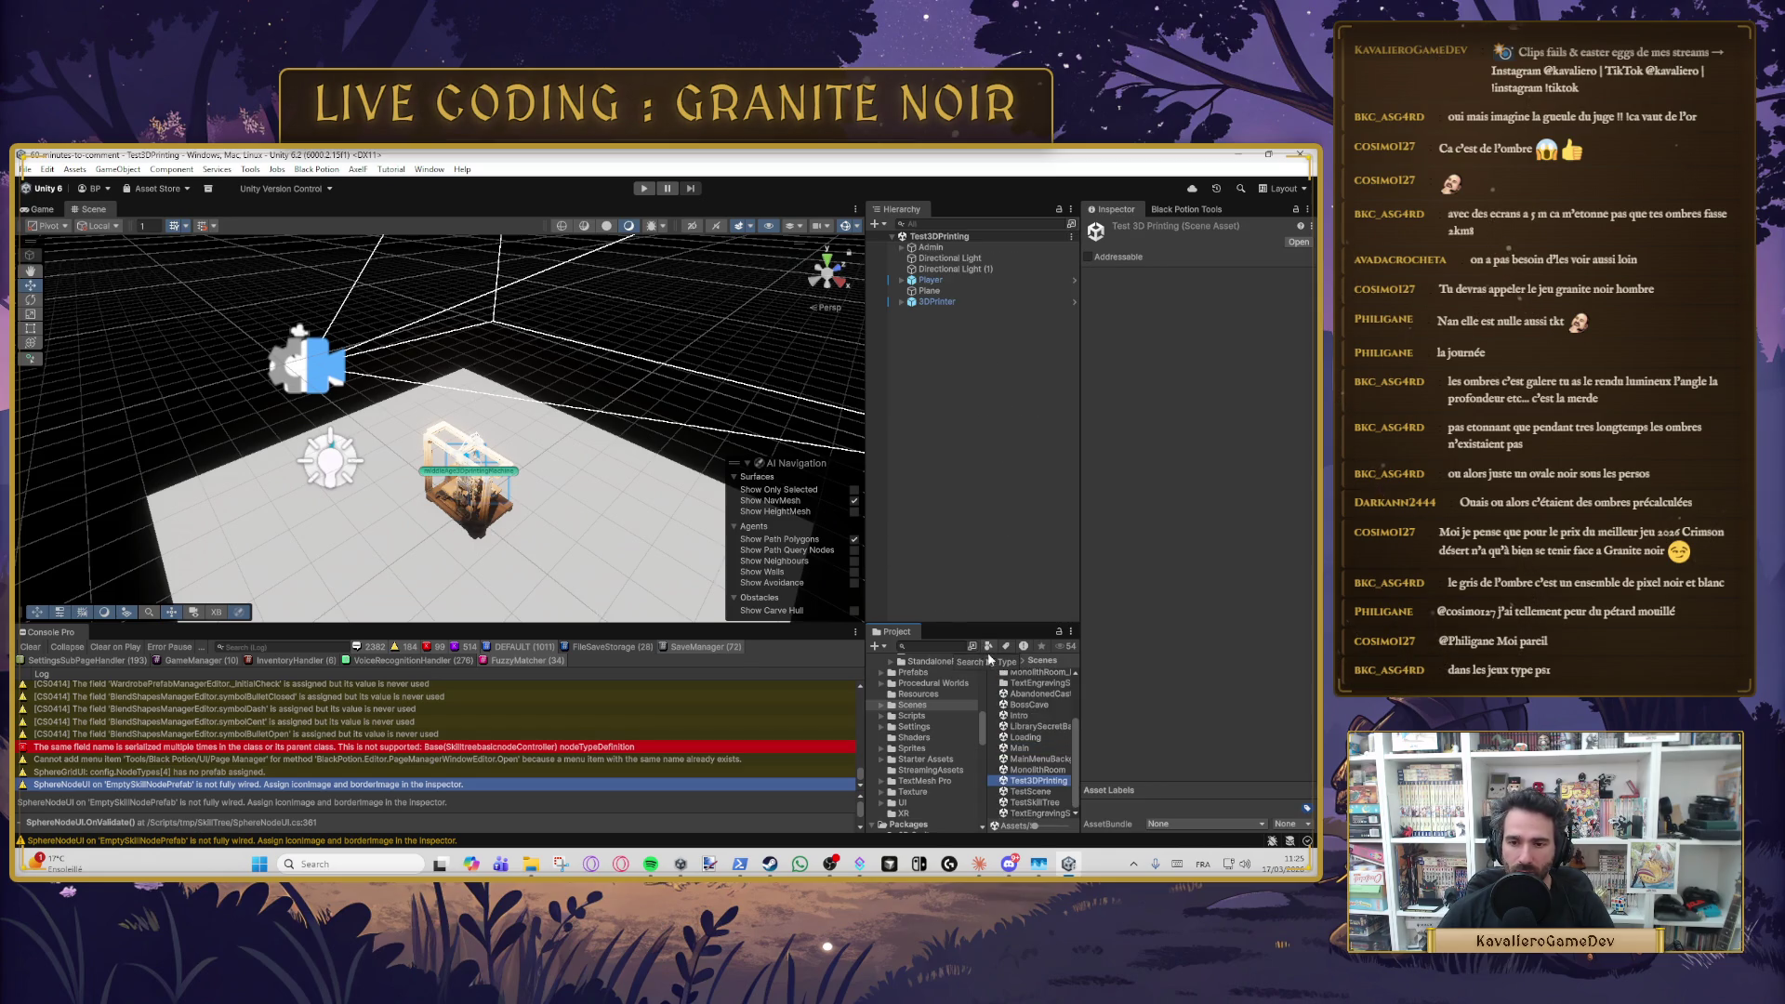
# - Open the Main scene and start it in Play mode
pyautogui.doubleClick(1022, 749)
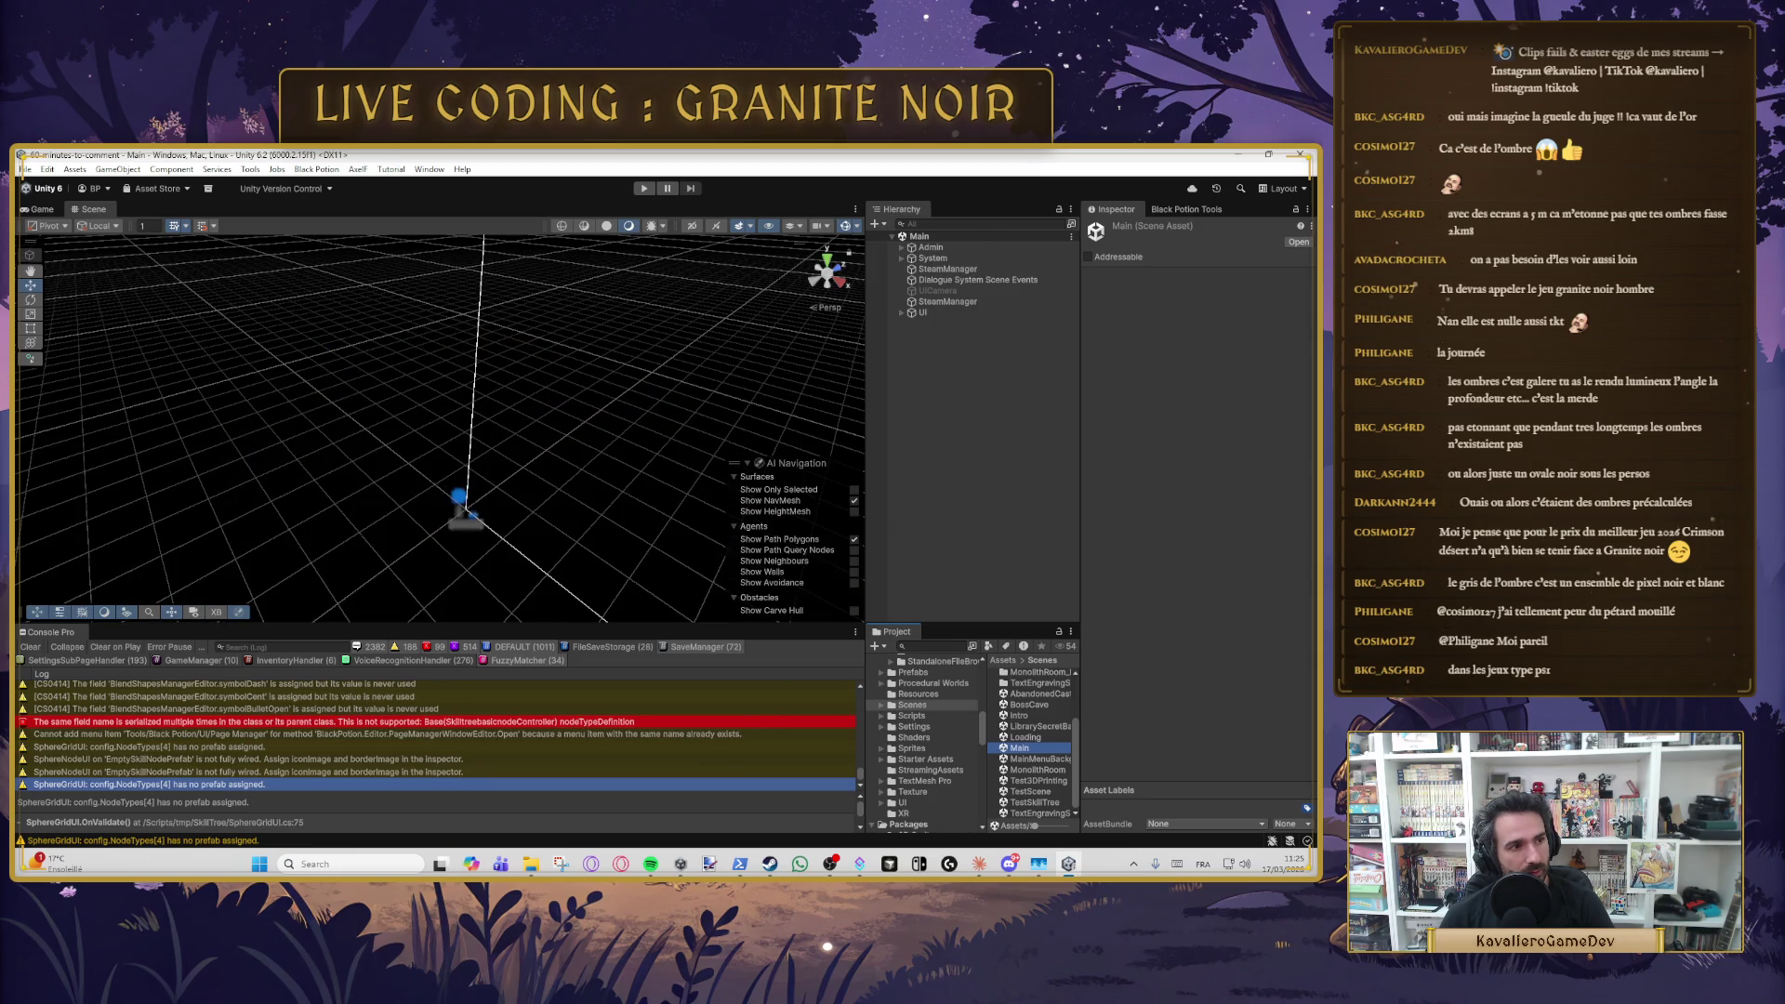
pyautogui.click(643, 187)
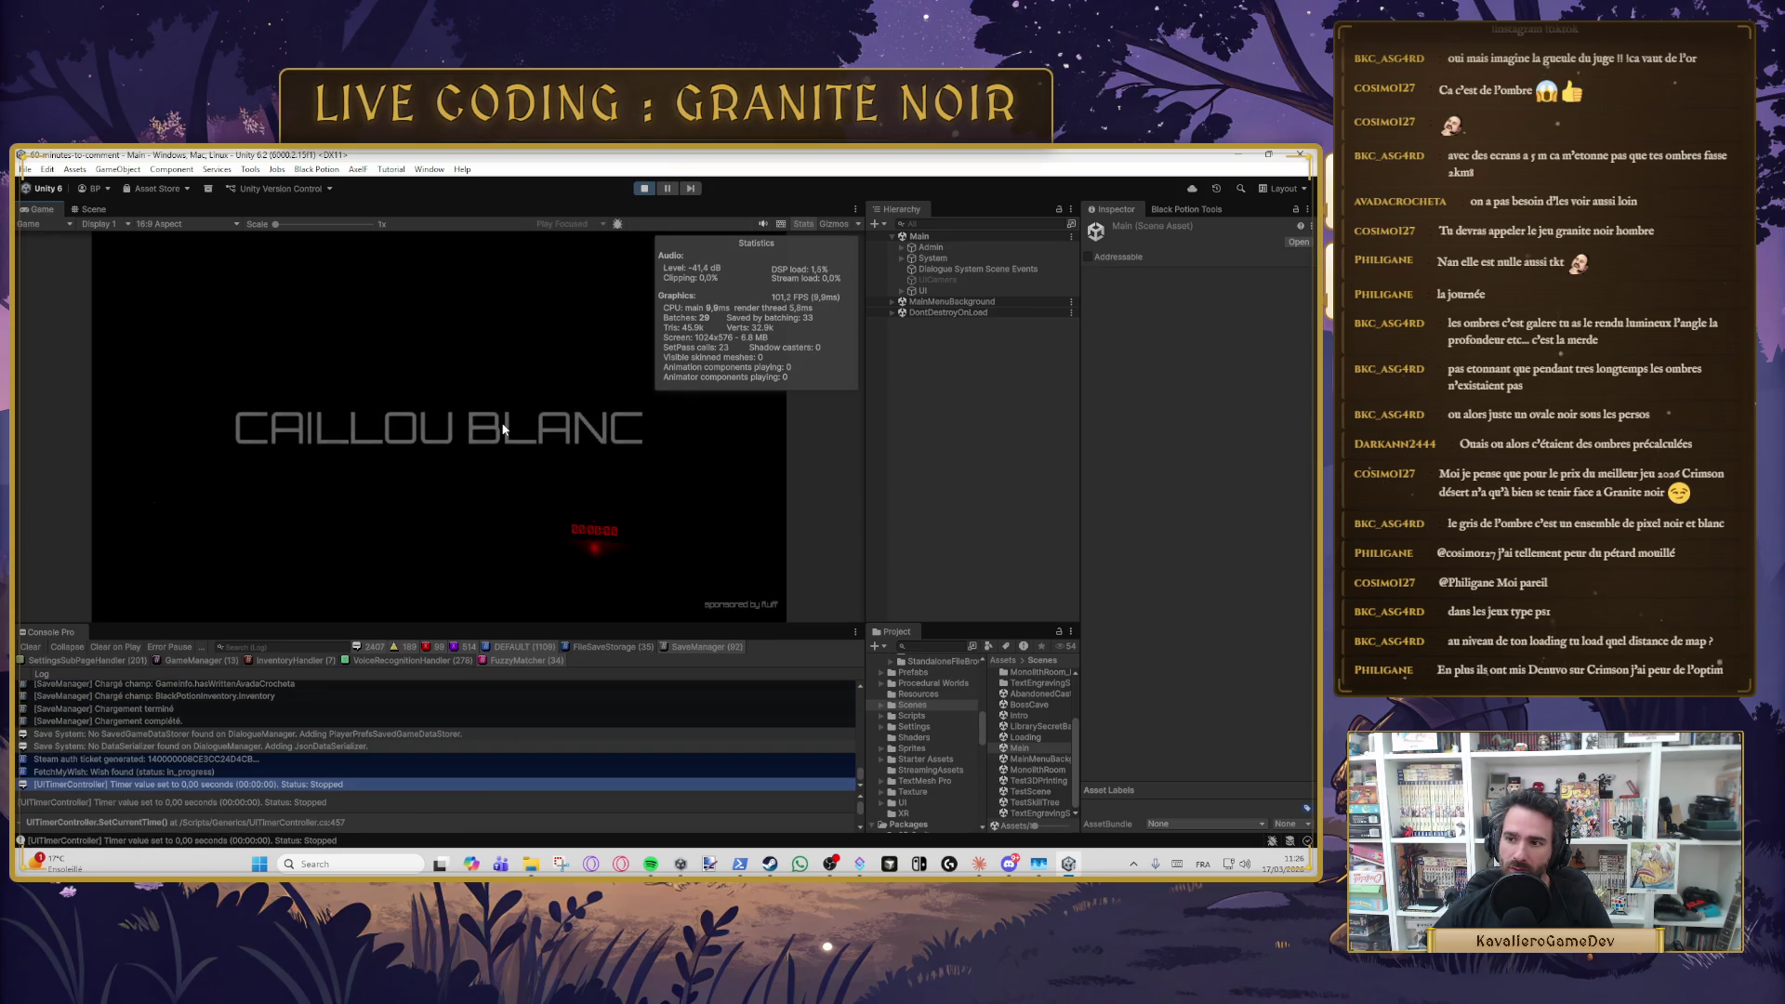
# - Get past the CAILLOU BLANC title screen and pause the MonolithRoom level with Escape
pyautogui.click(490, 450)
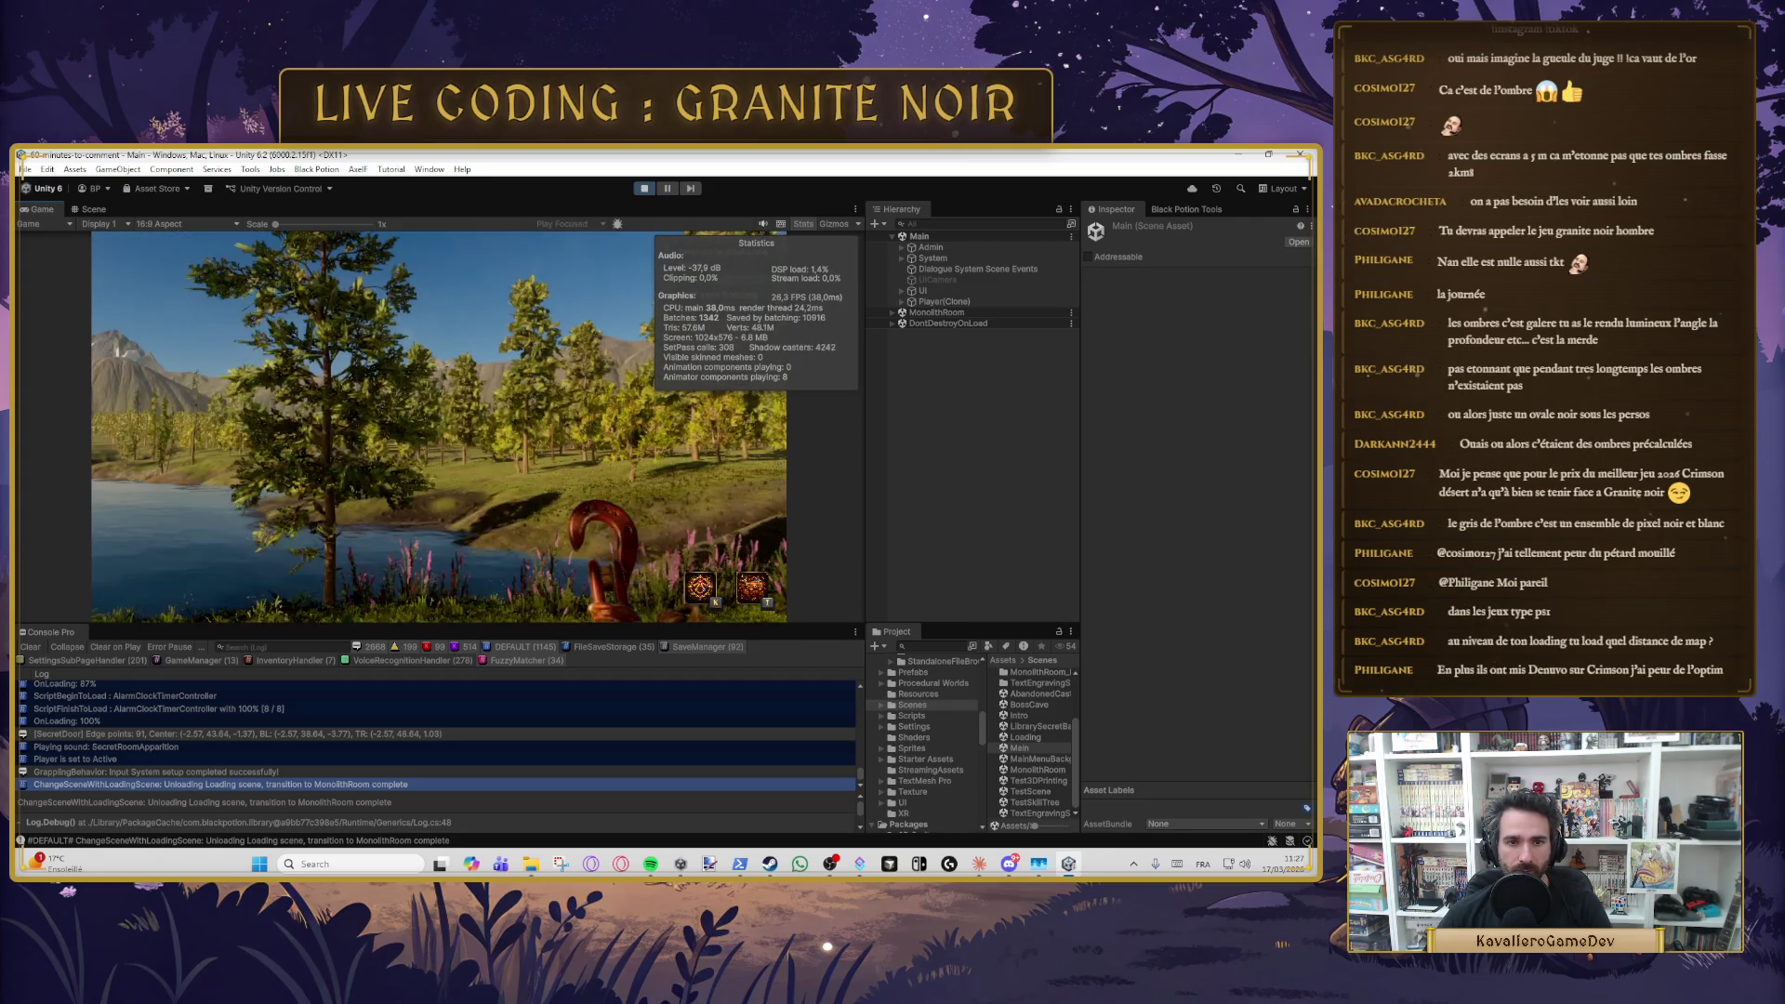
pyautogui.press('Escape')
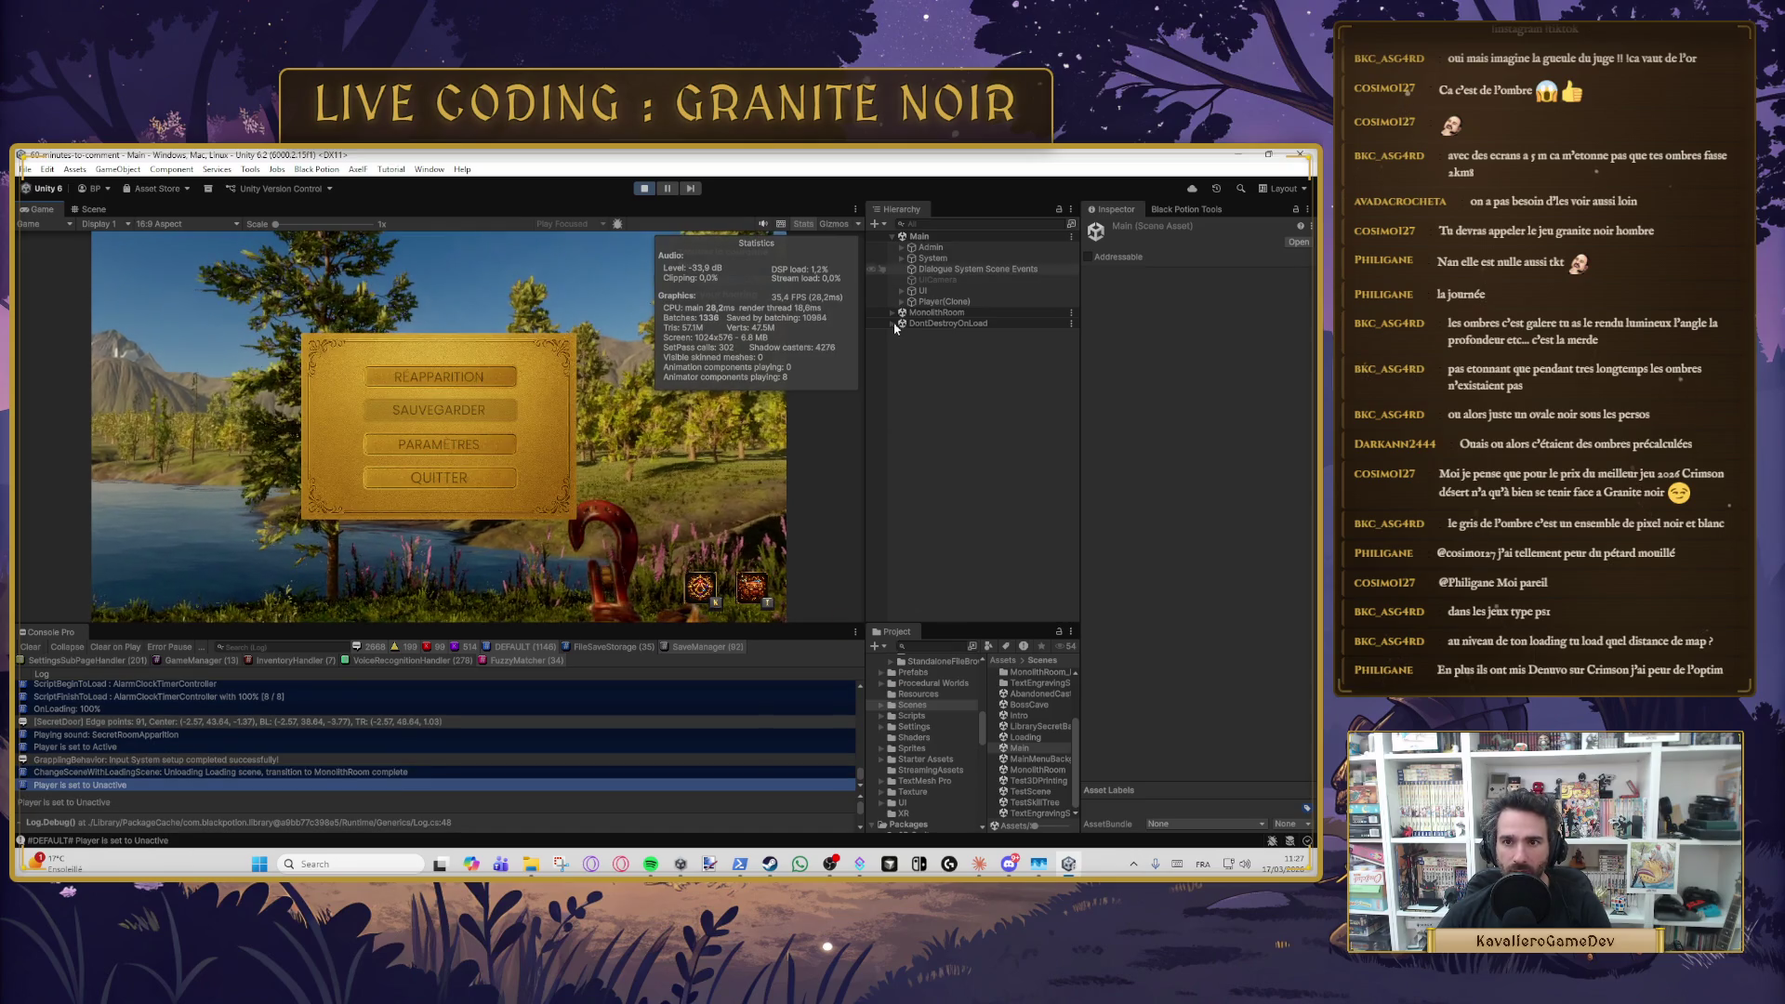
# - Expand MonolithRoom > Volumes and review the RayTracing, SkyFog and VolumeTemple volumes, ending on SkyFog
pyautogui.click(890, 313)
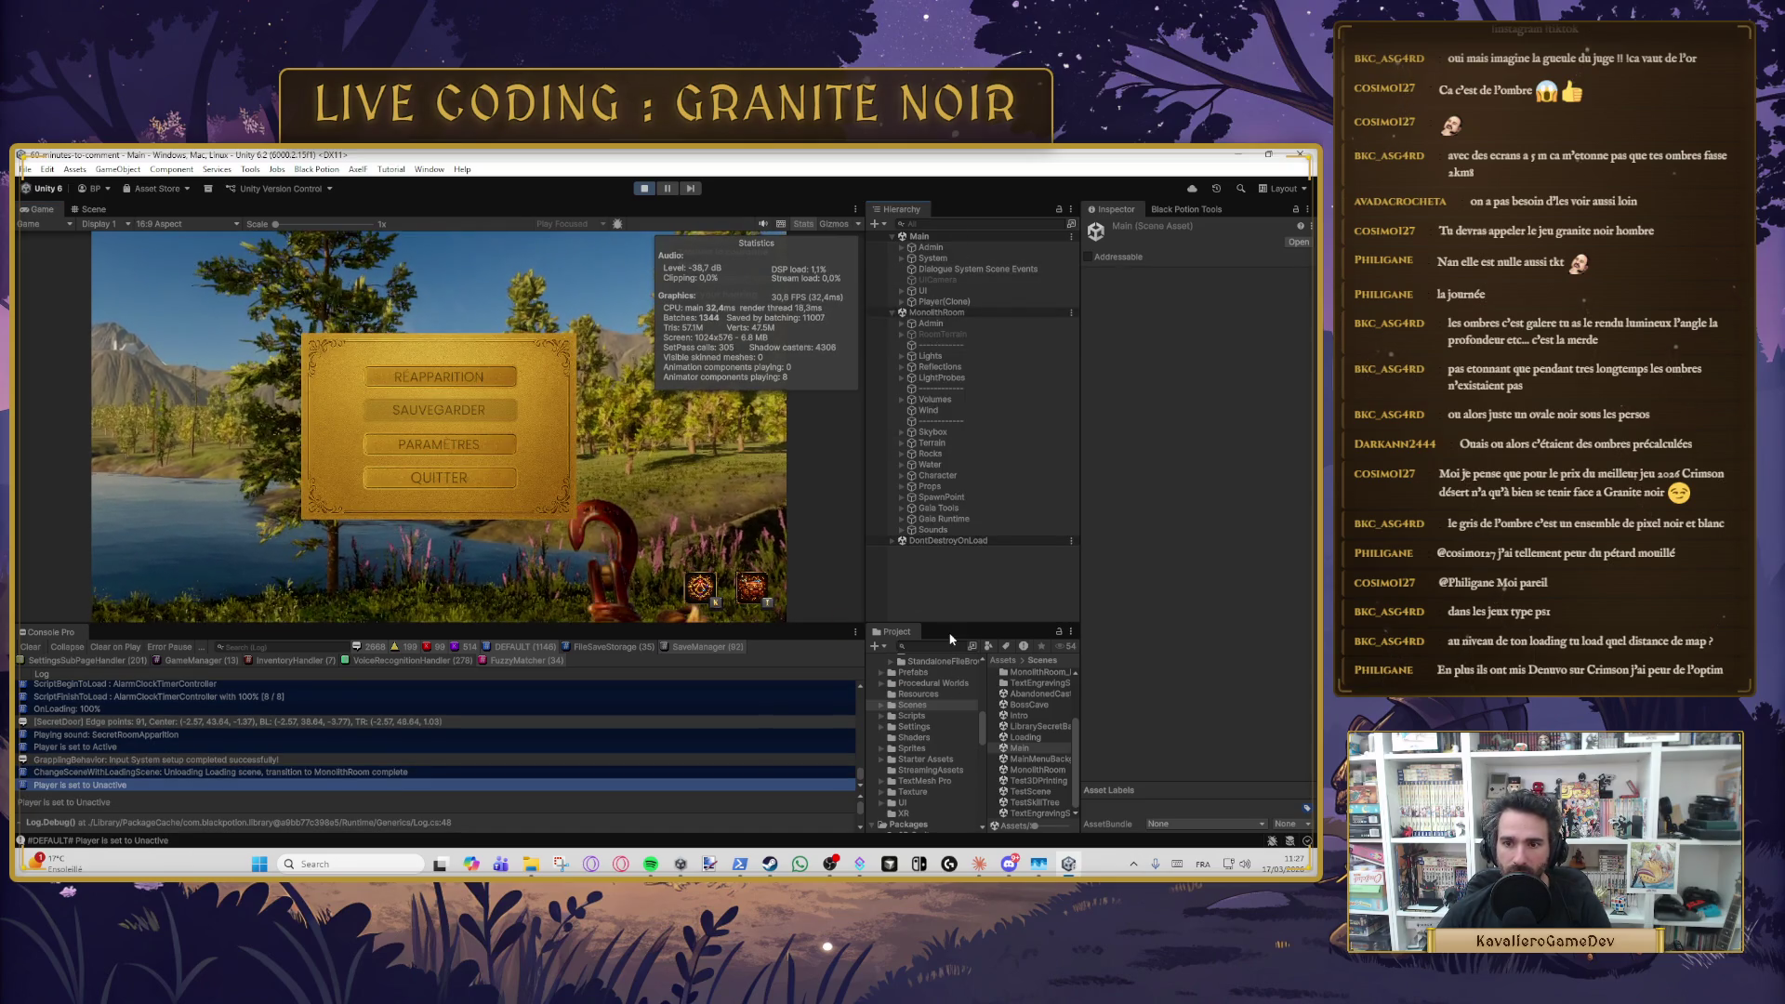
pyautogui.click(908, 400)
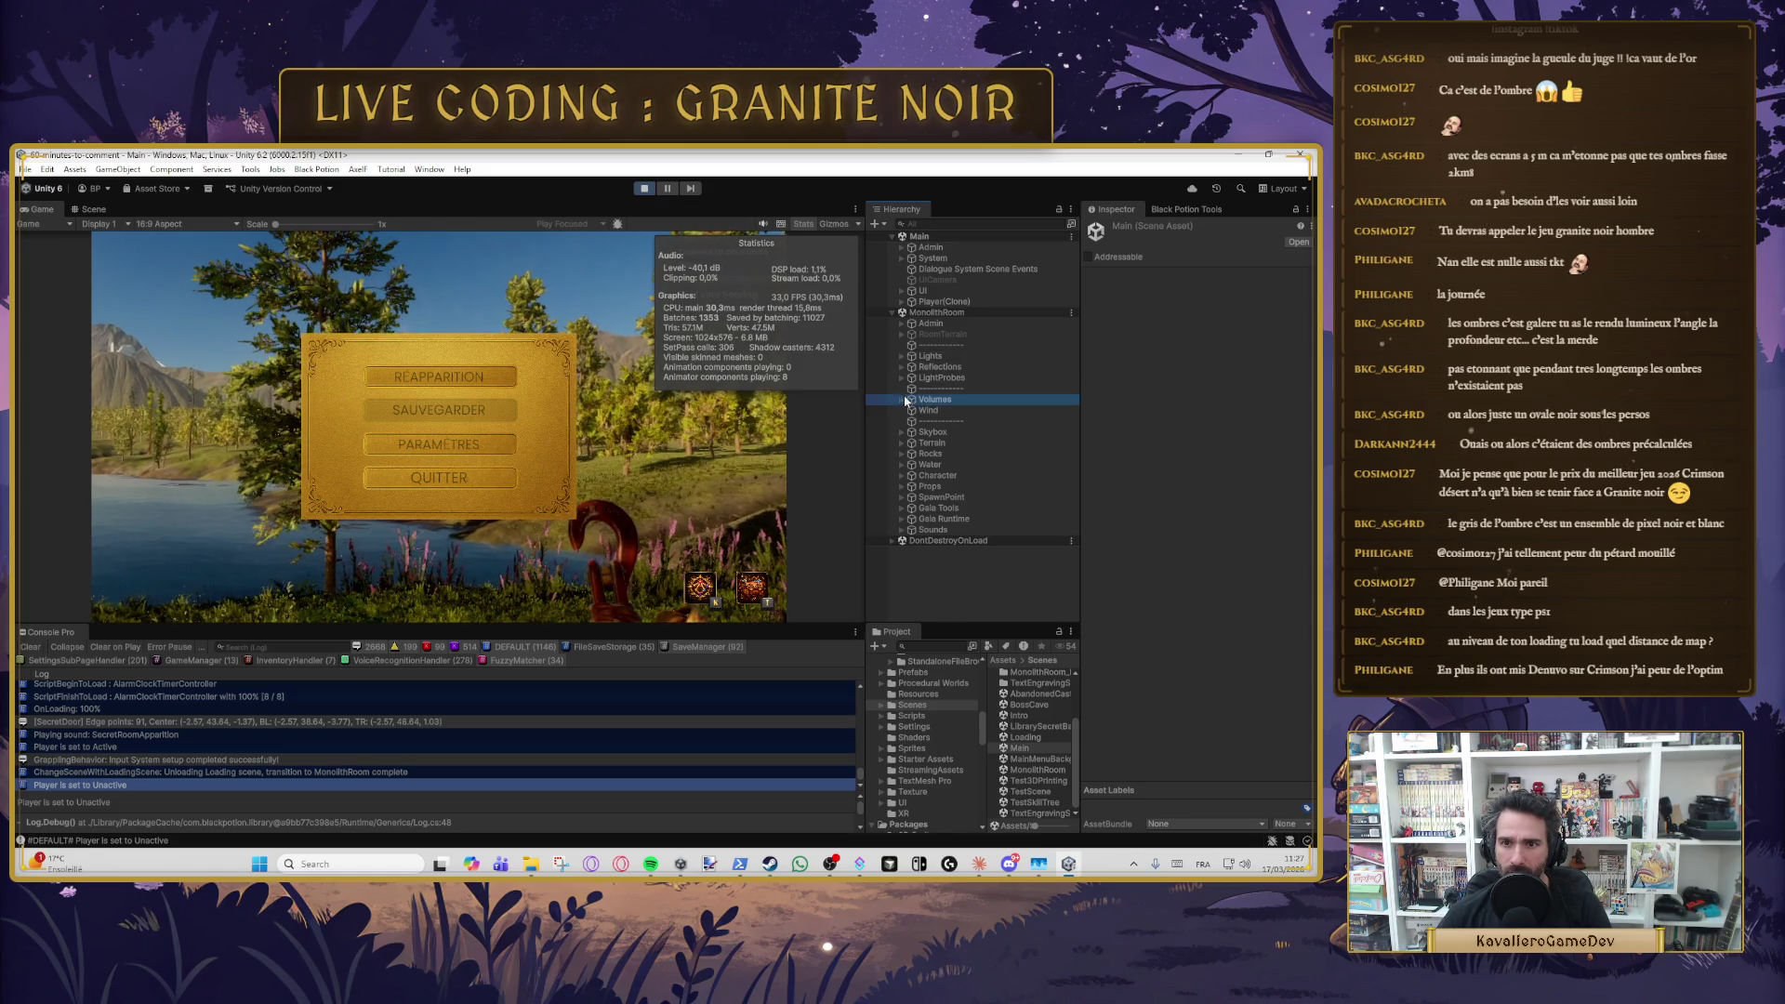
pyautogui.click(901, 400)
pyautogui.click(943, 421)
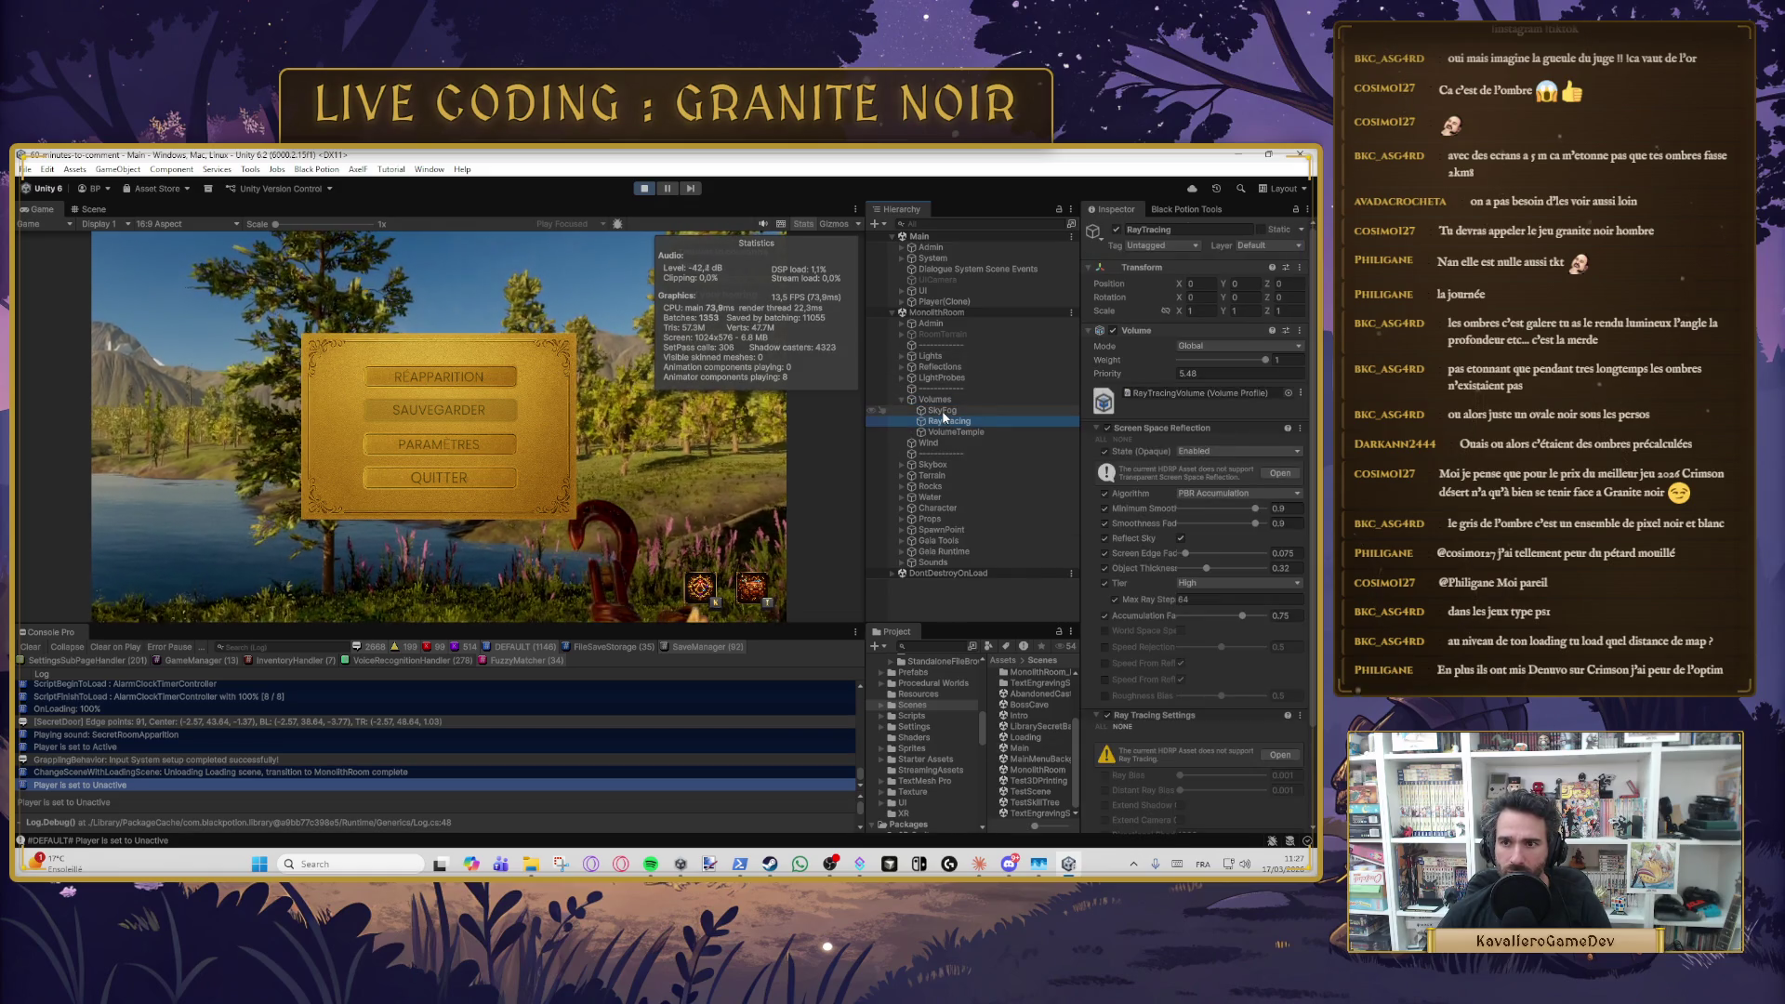
pyautogui.press('Up')
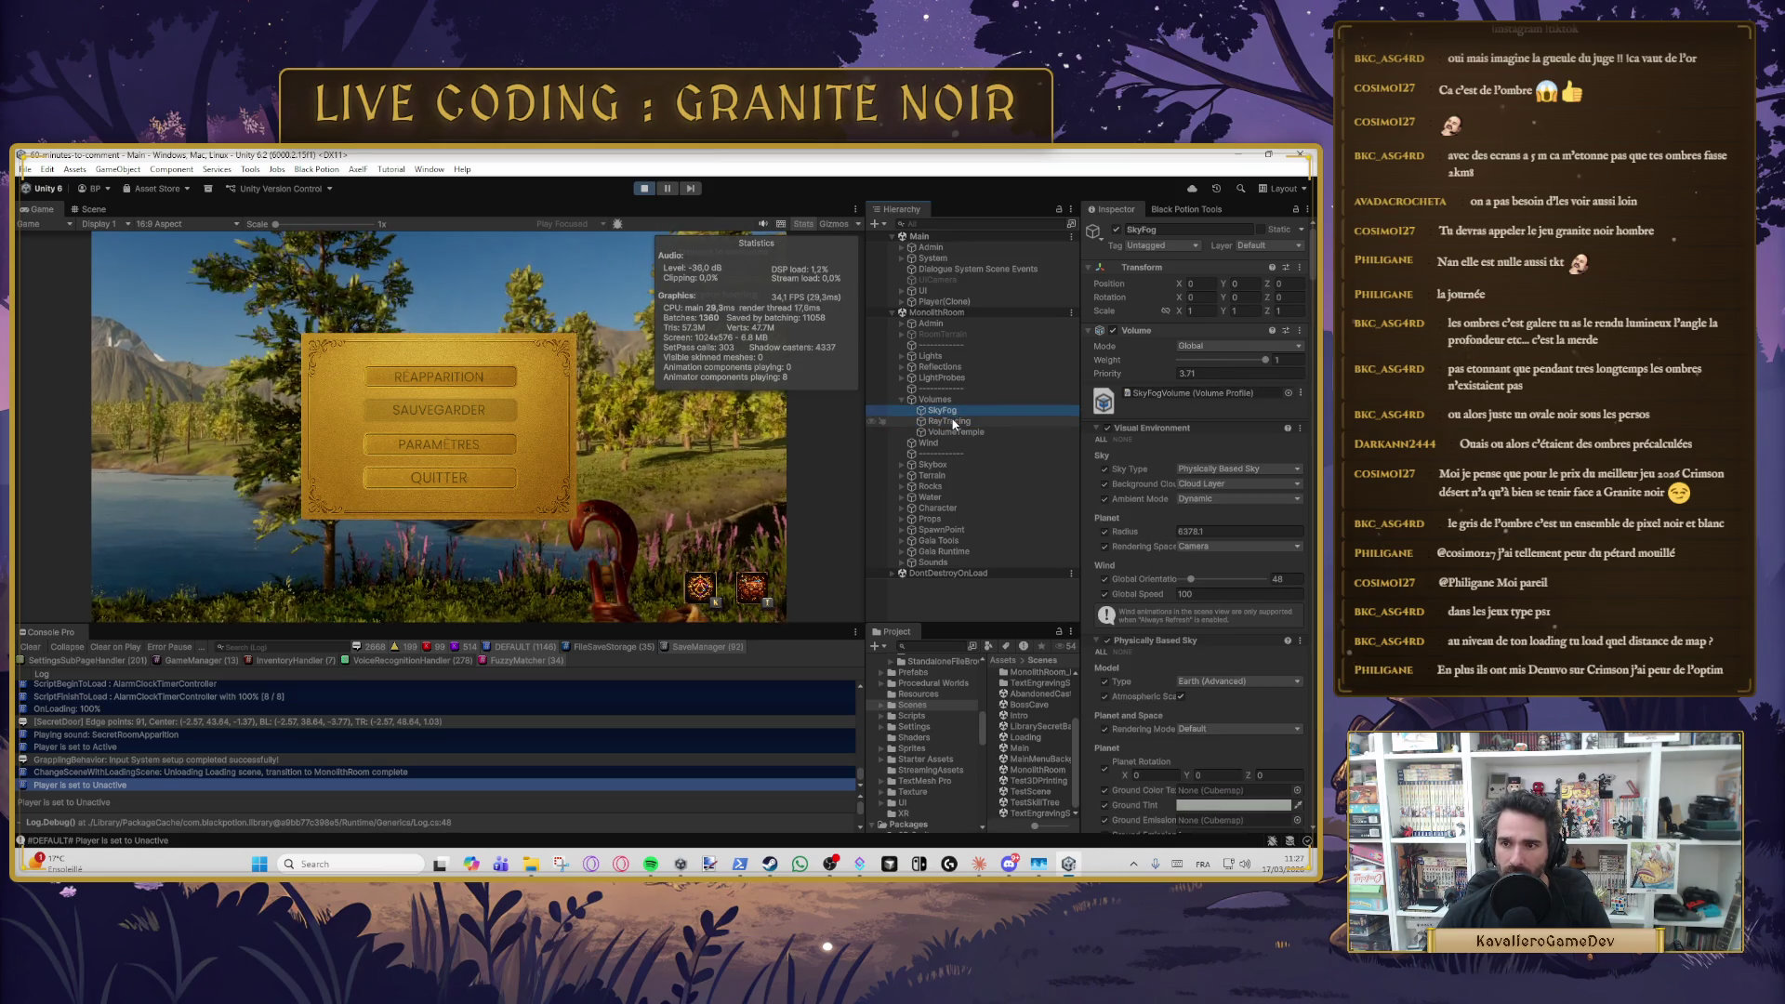
pyautogui.click(954, 432)
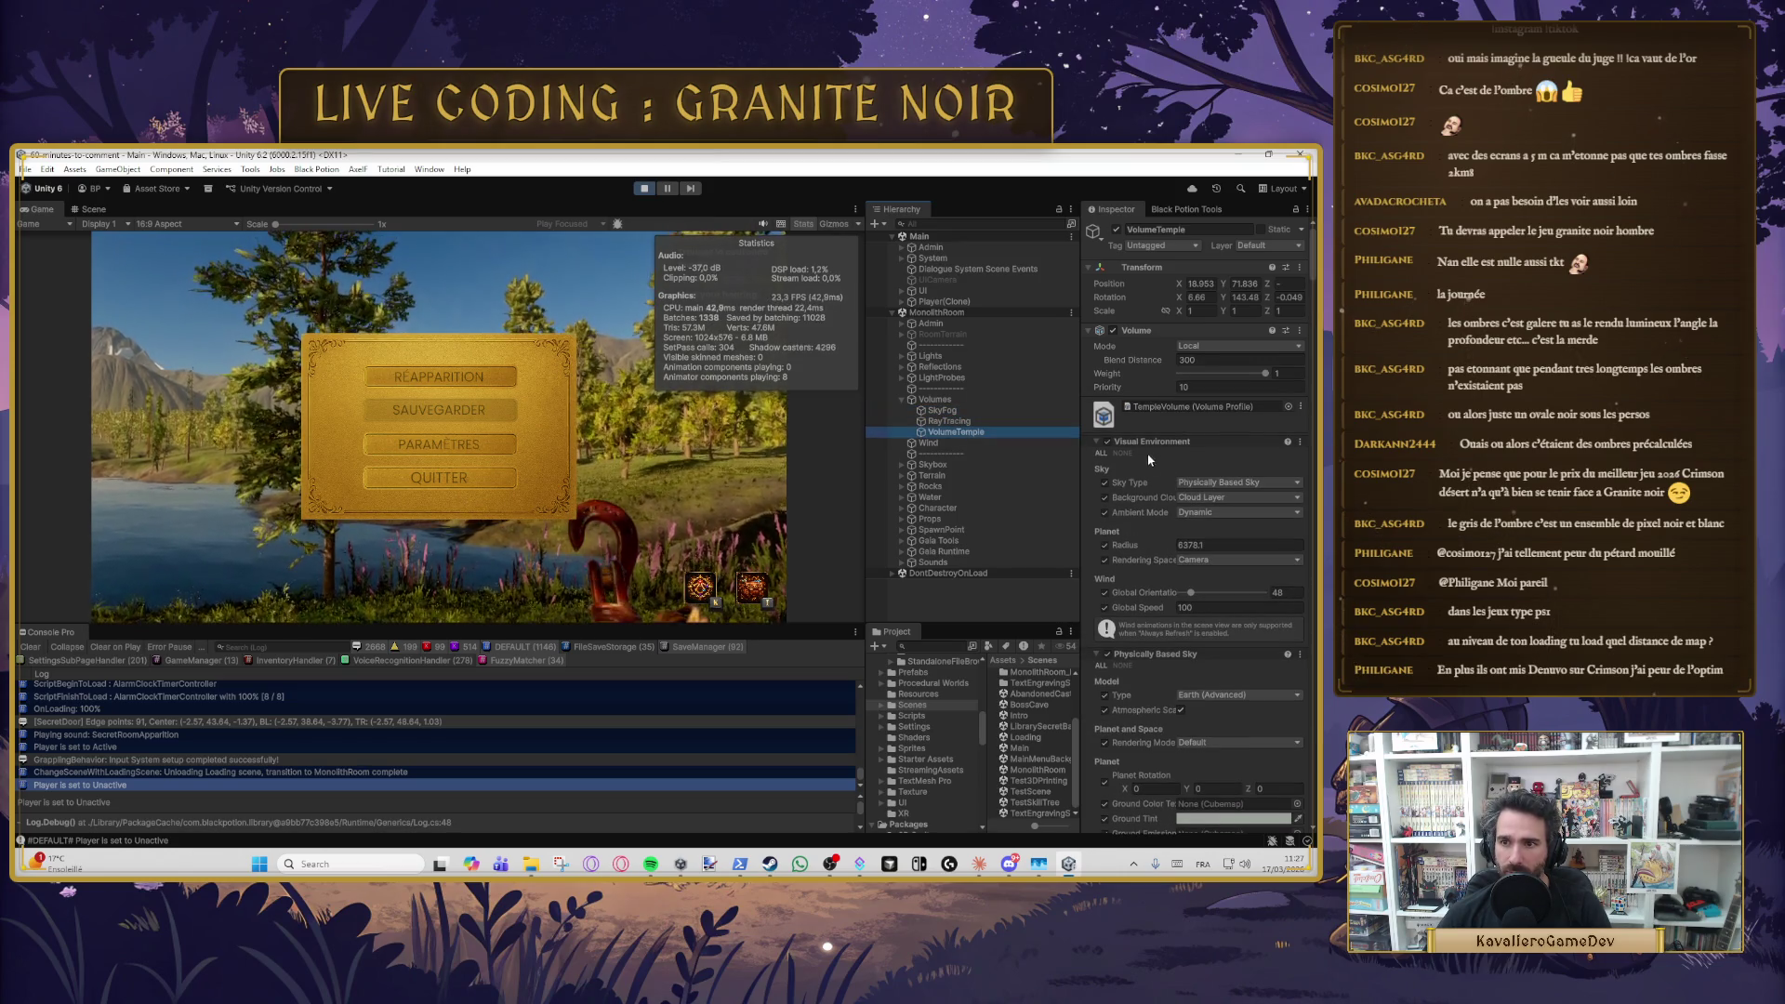
pyautogui.scroll(-10, 1169, 523)
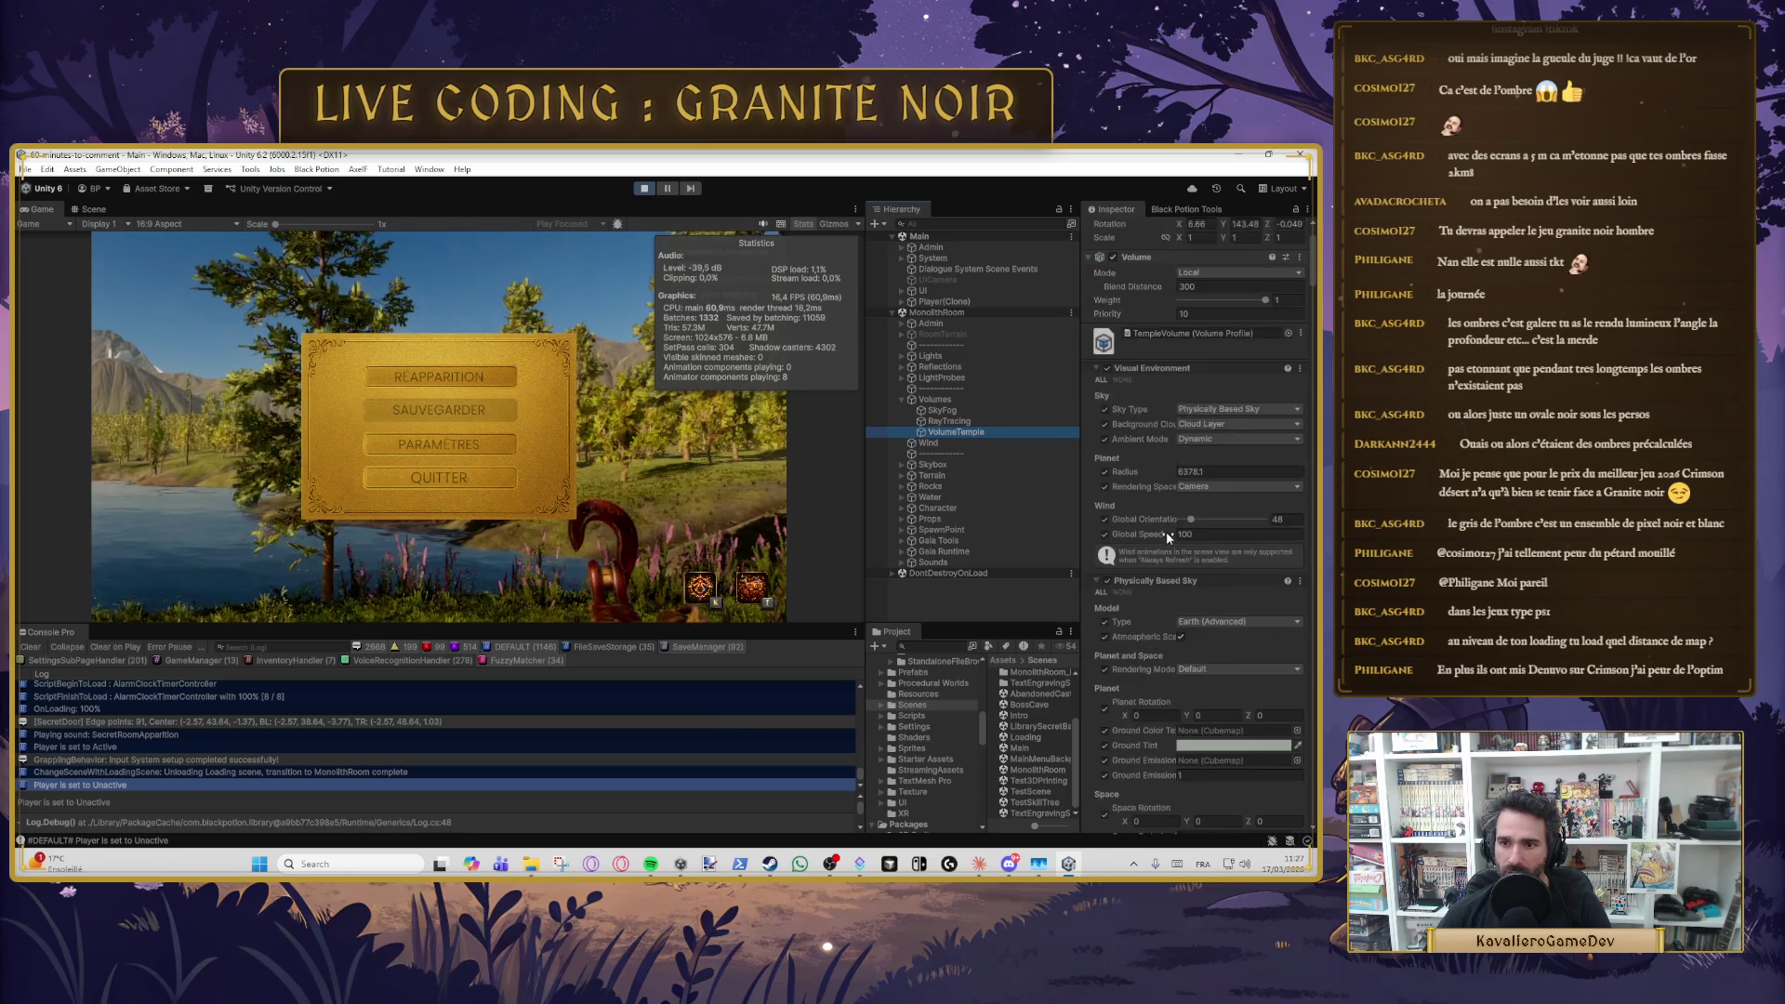
pyautogui.scroll(-15, 1167, 516)
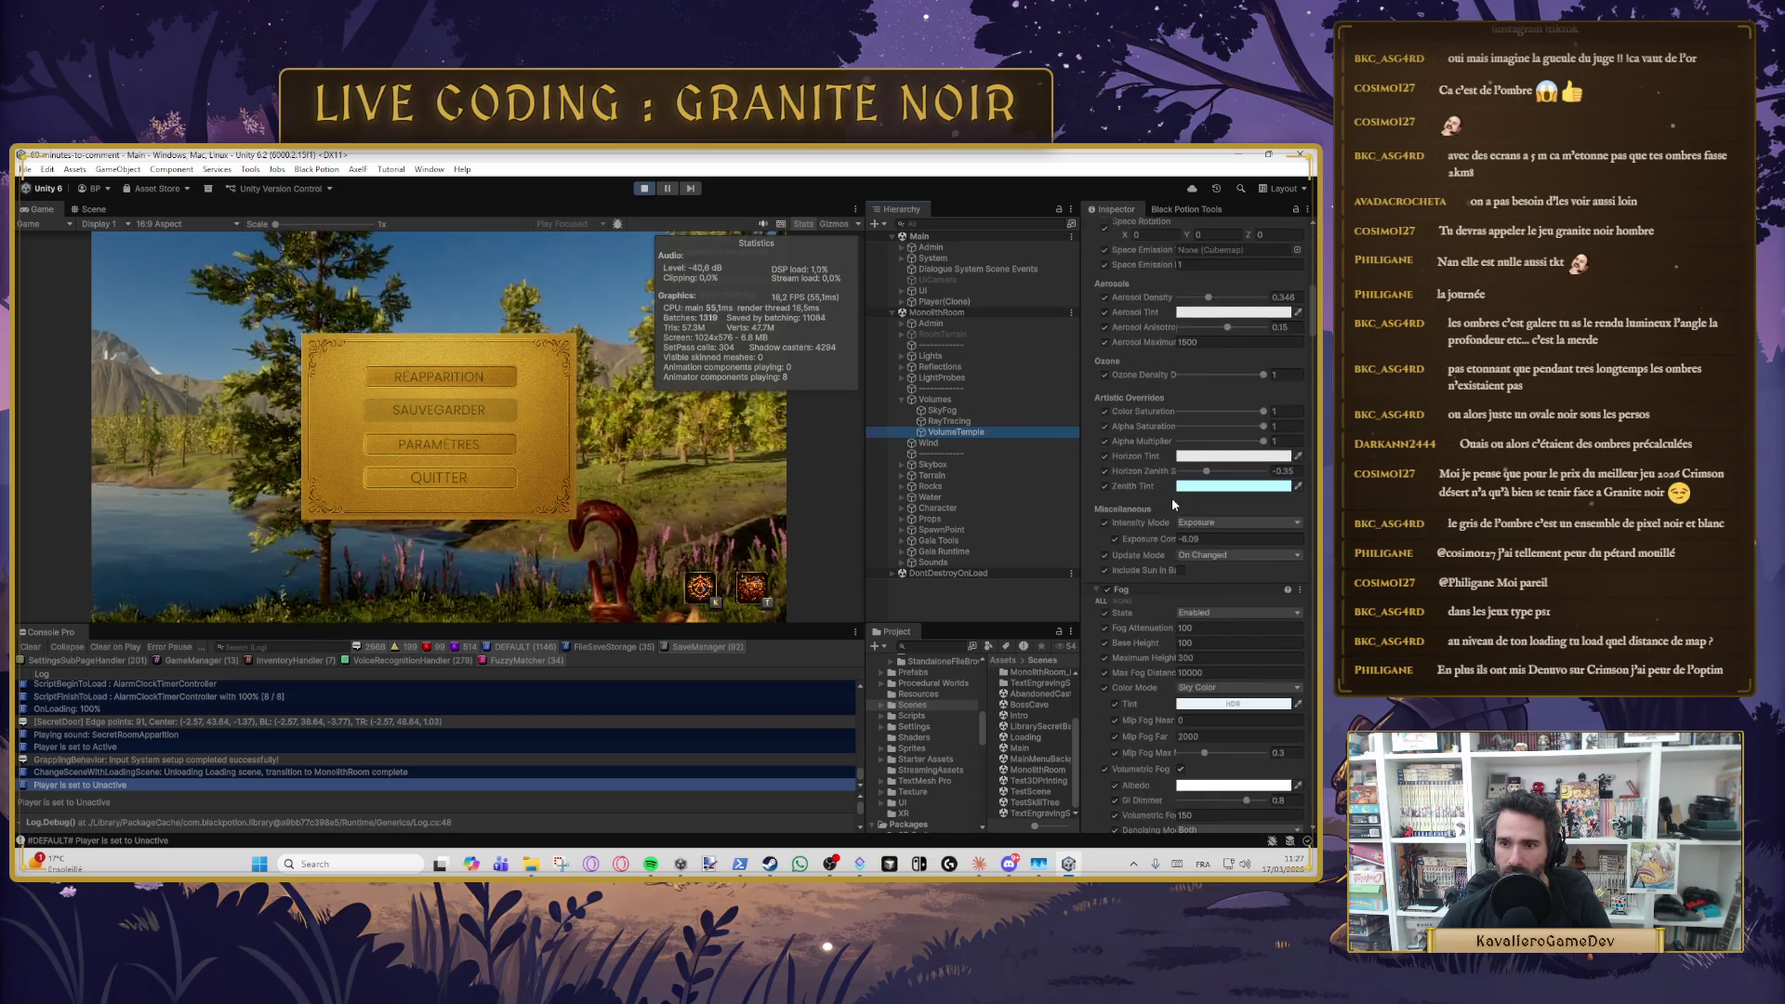
pyautogui.scroll(-15, 1175, 477)
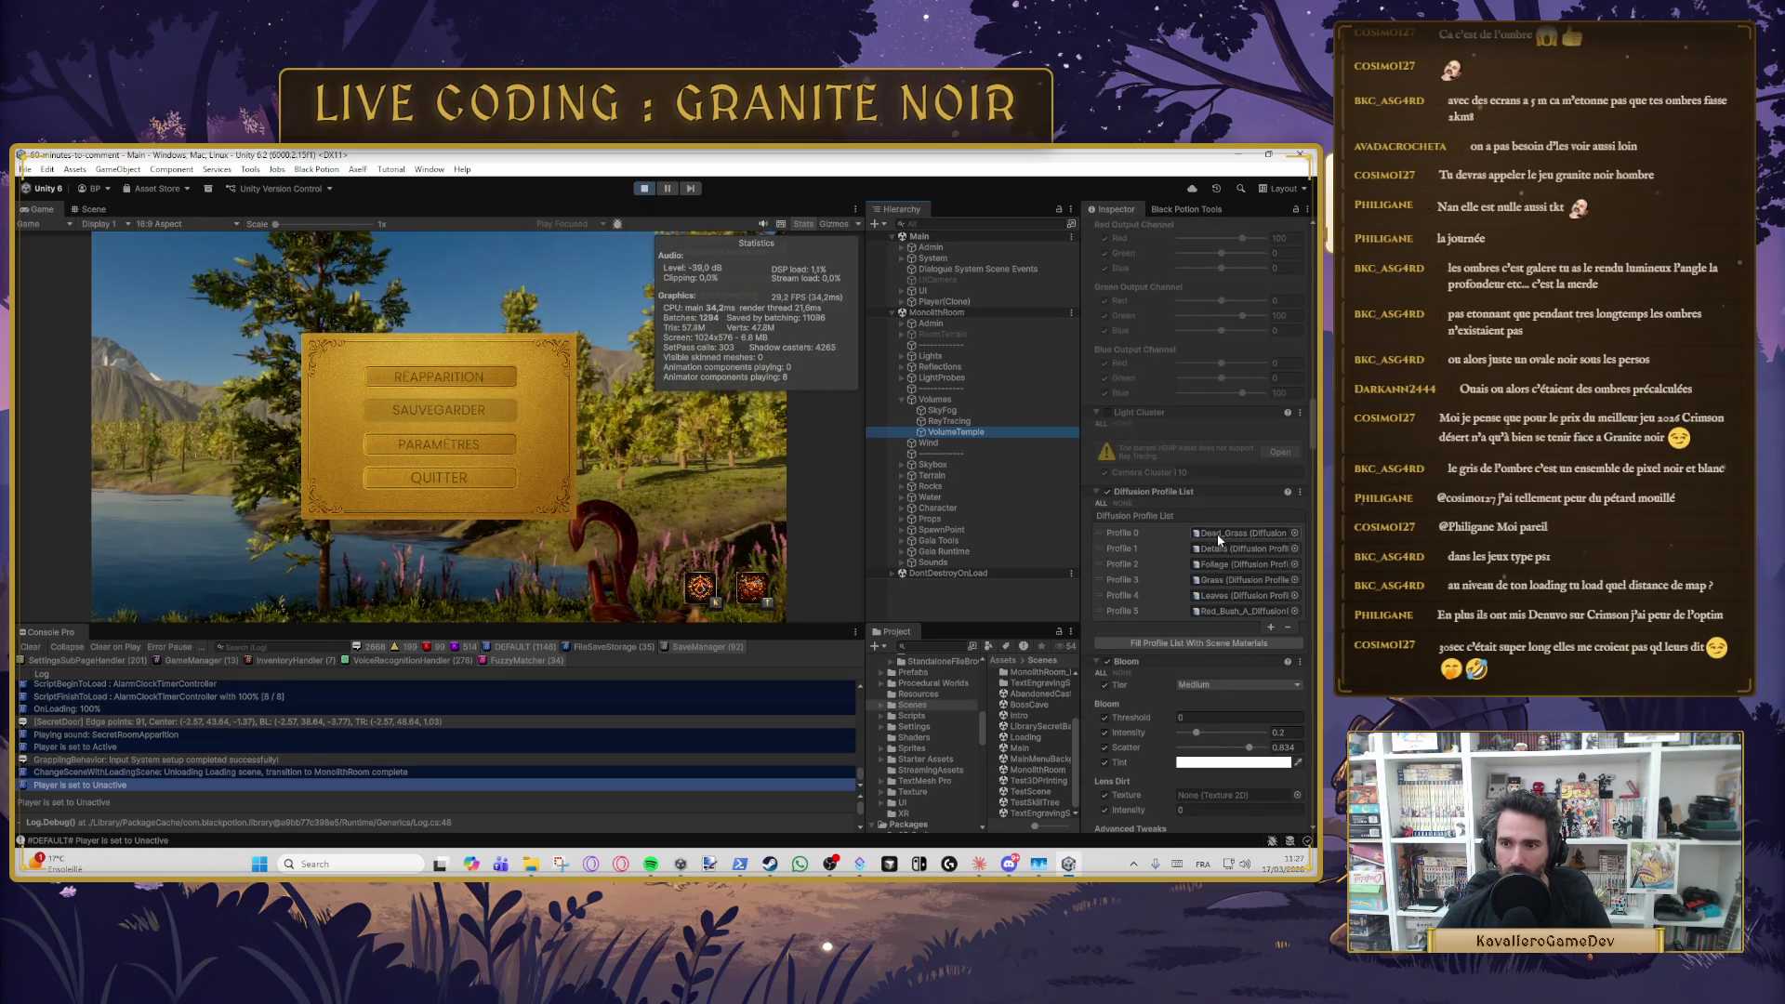
pyautogui.click(947, 412)
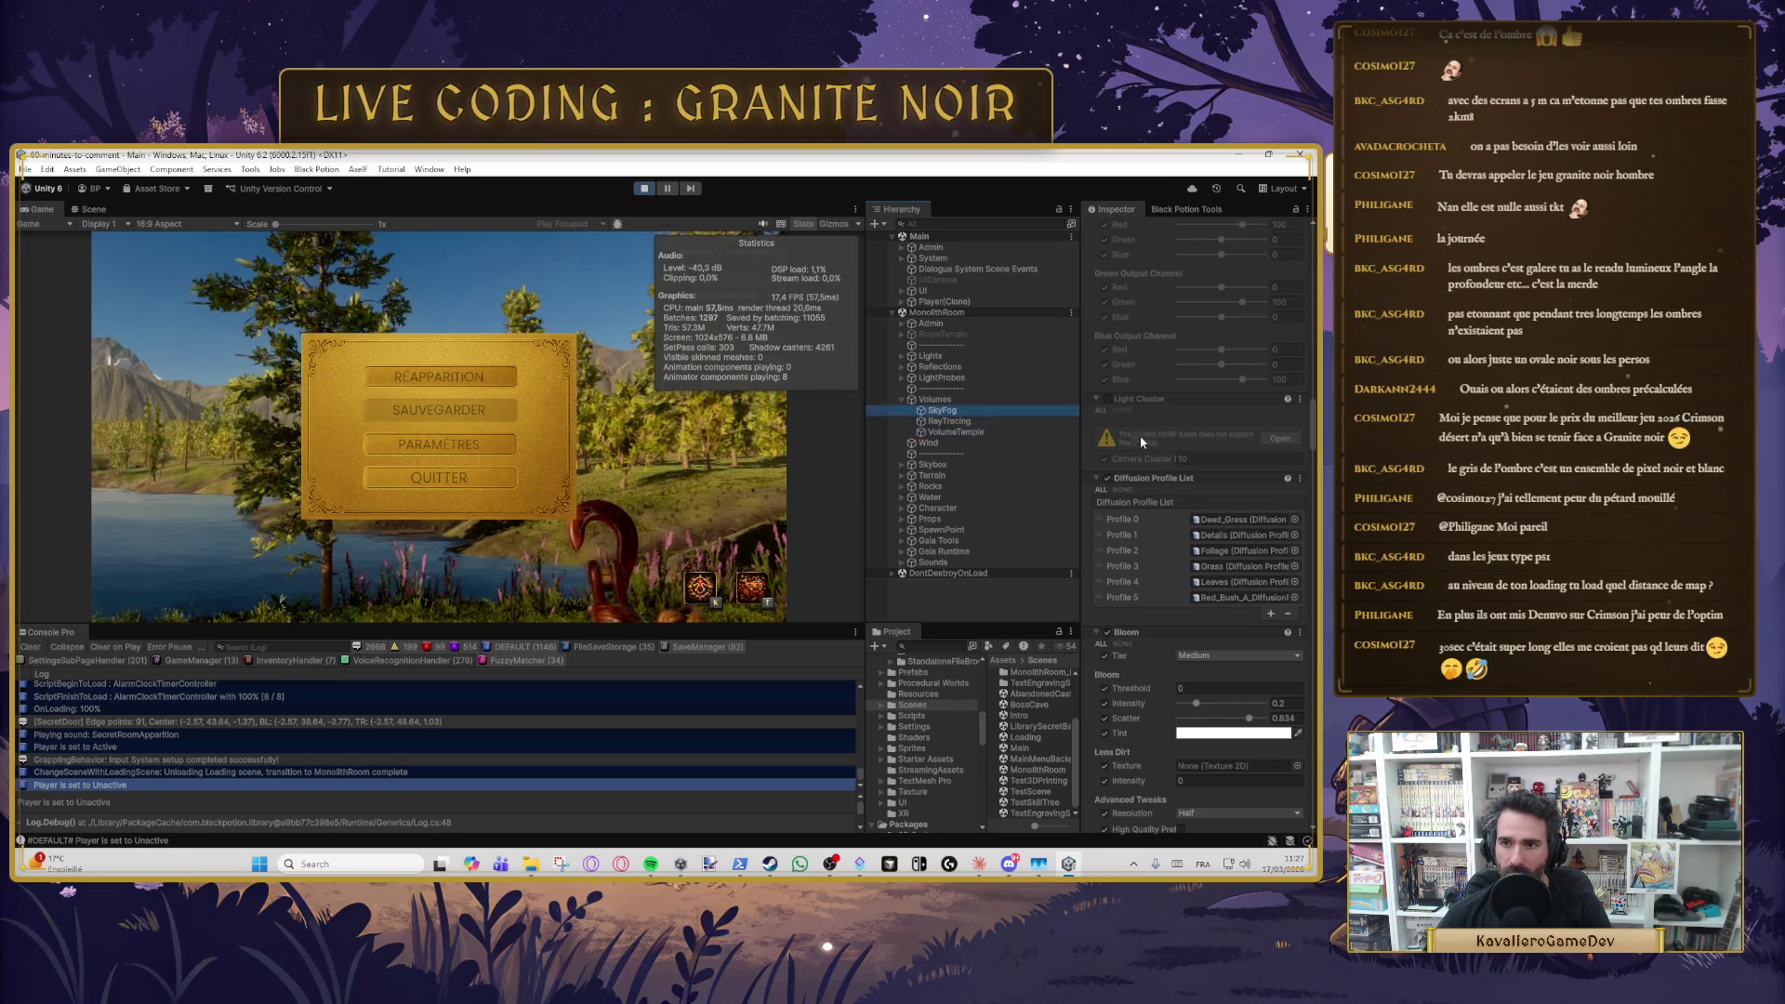
# - Turn SkyFog's Contact Shadows off and then back on
pyautogui.scroll(-5, 1197, 515)
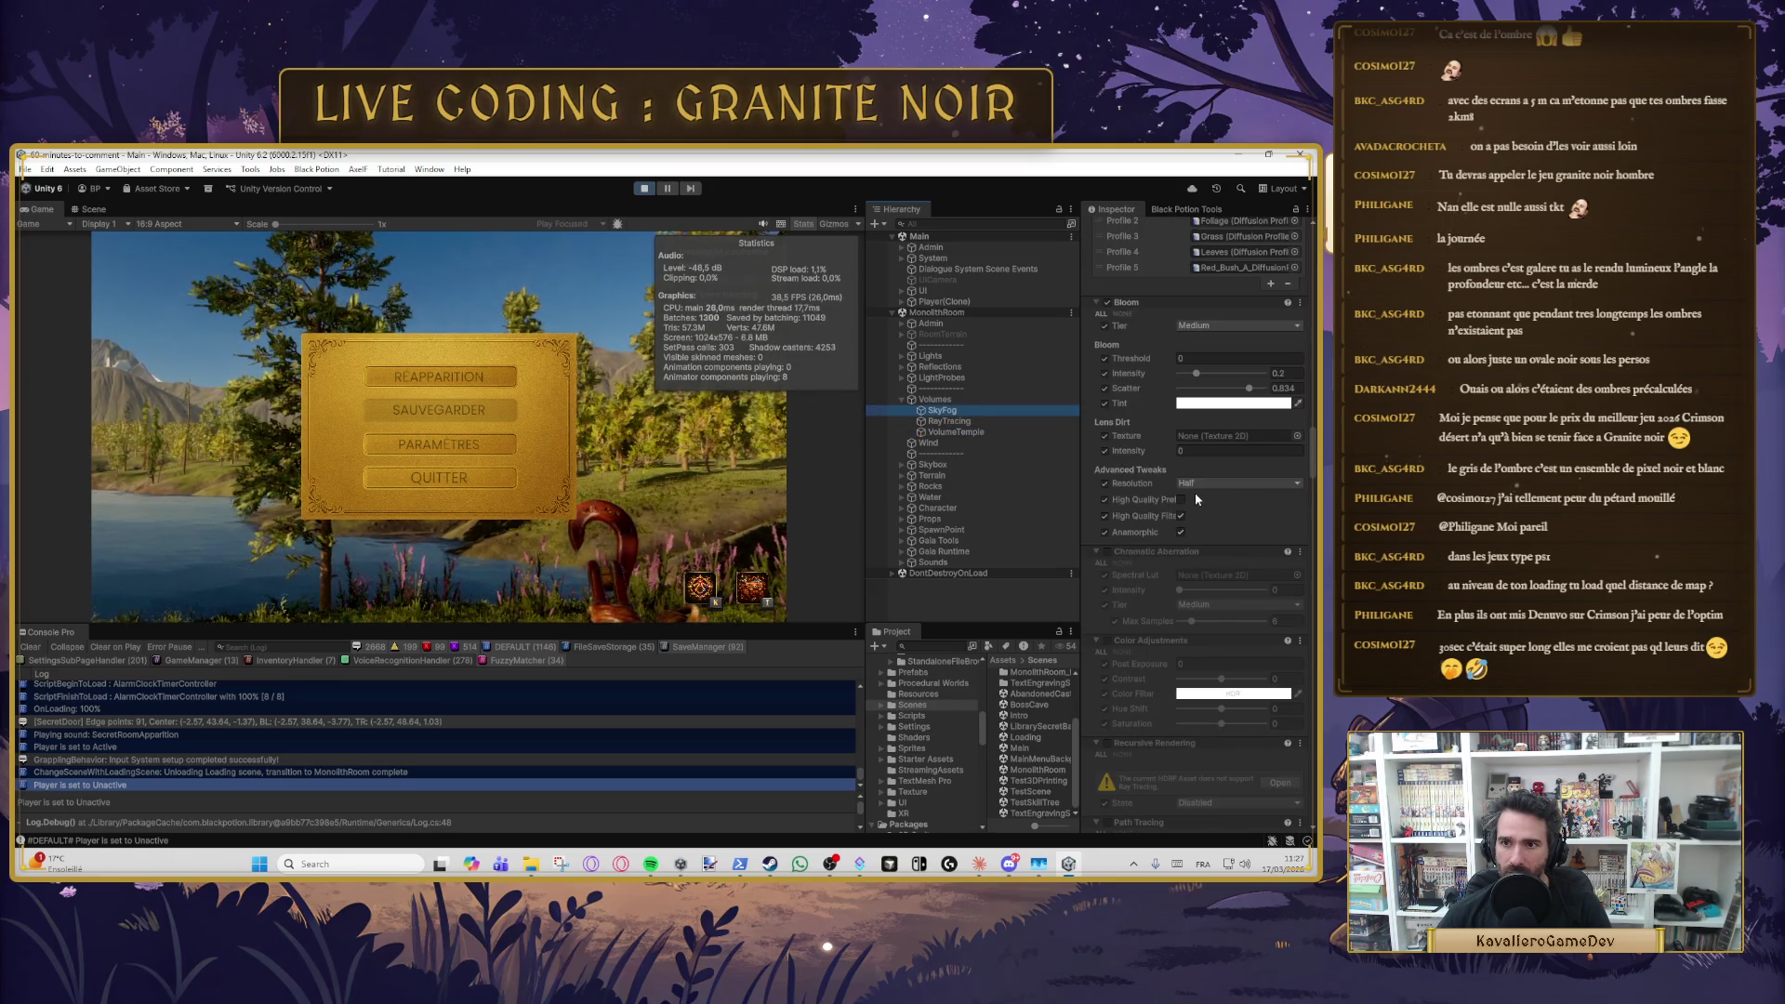
pyautogui.scroll(10, 1191, 495)
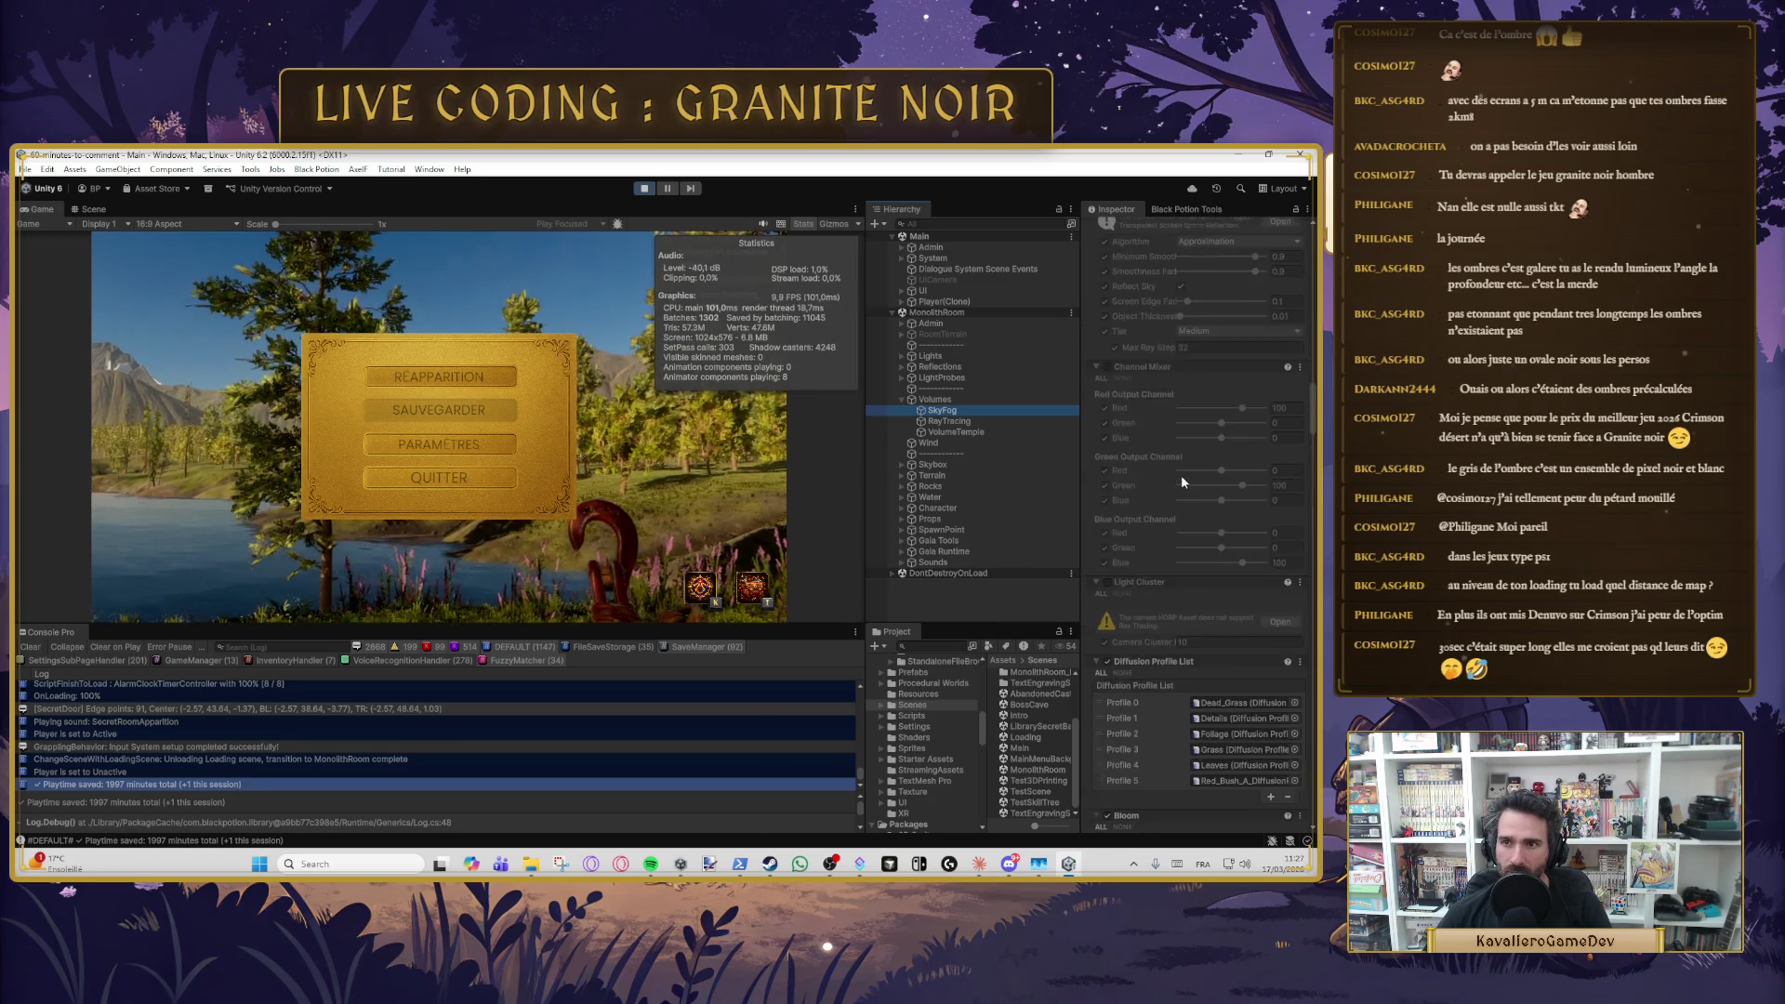
pyautogui.scroll(8, 1178, 478)
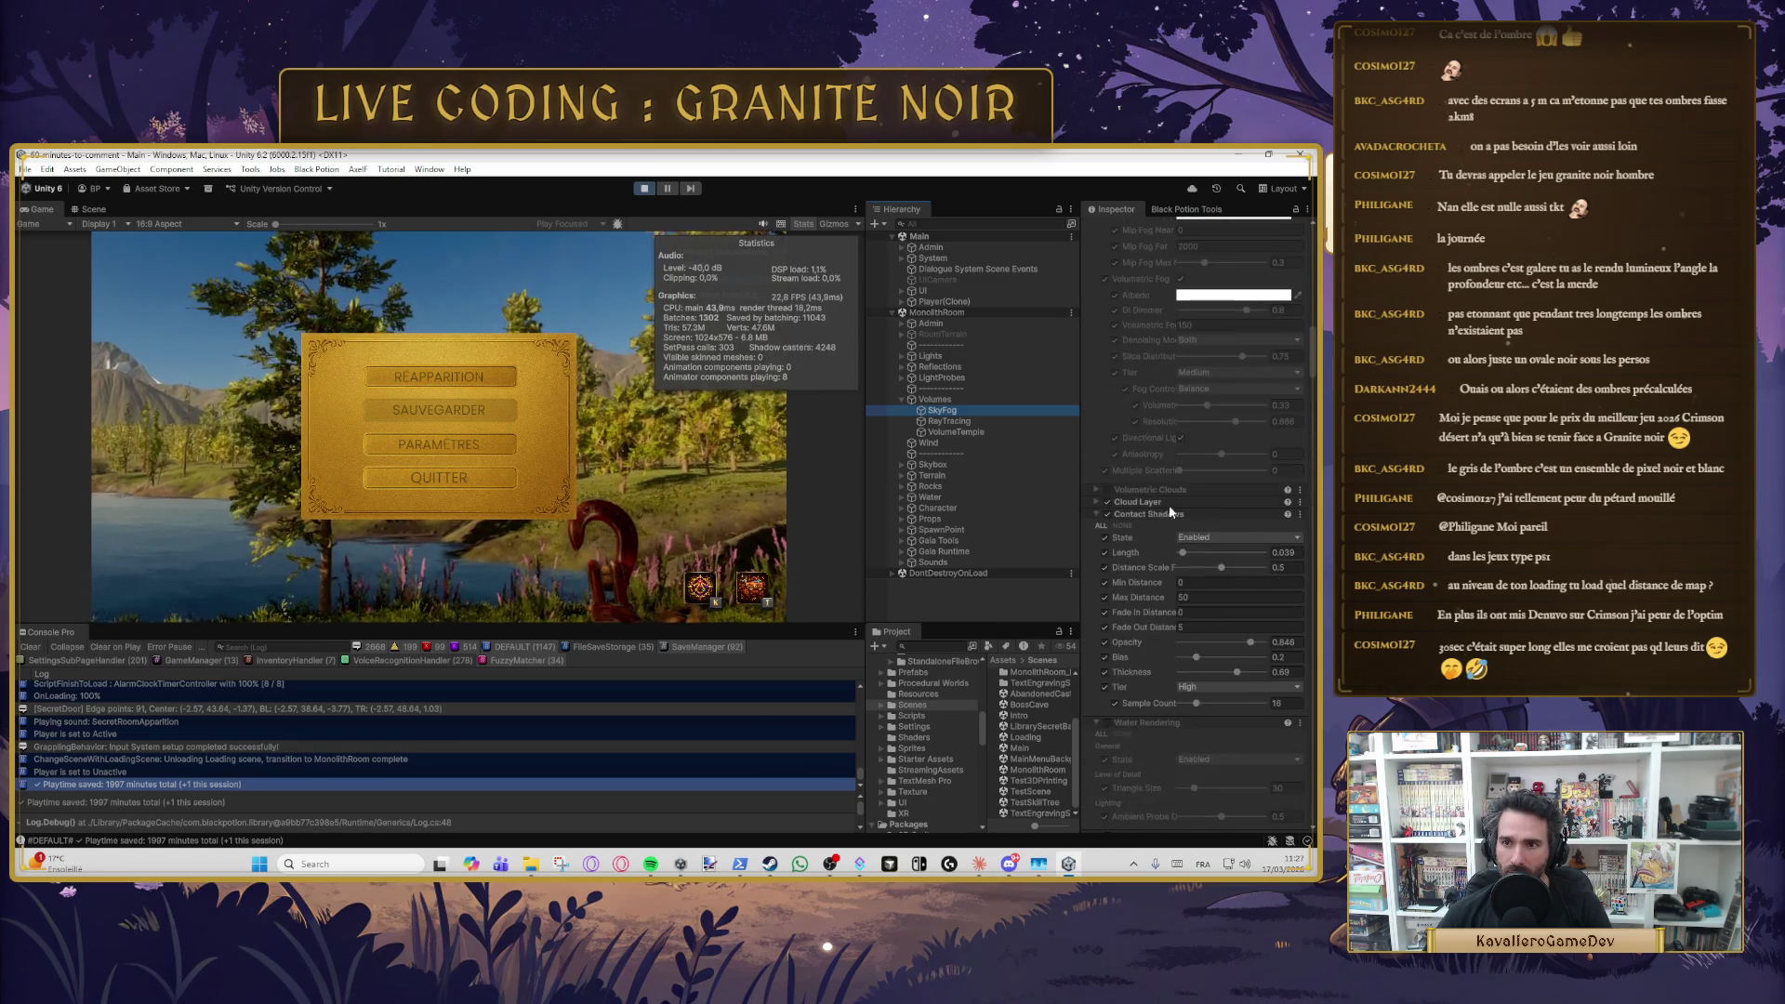
pyautogui.click(1213, 541)
pyautogui.click(1220, 549)
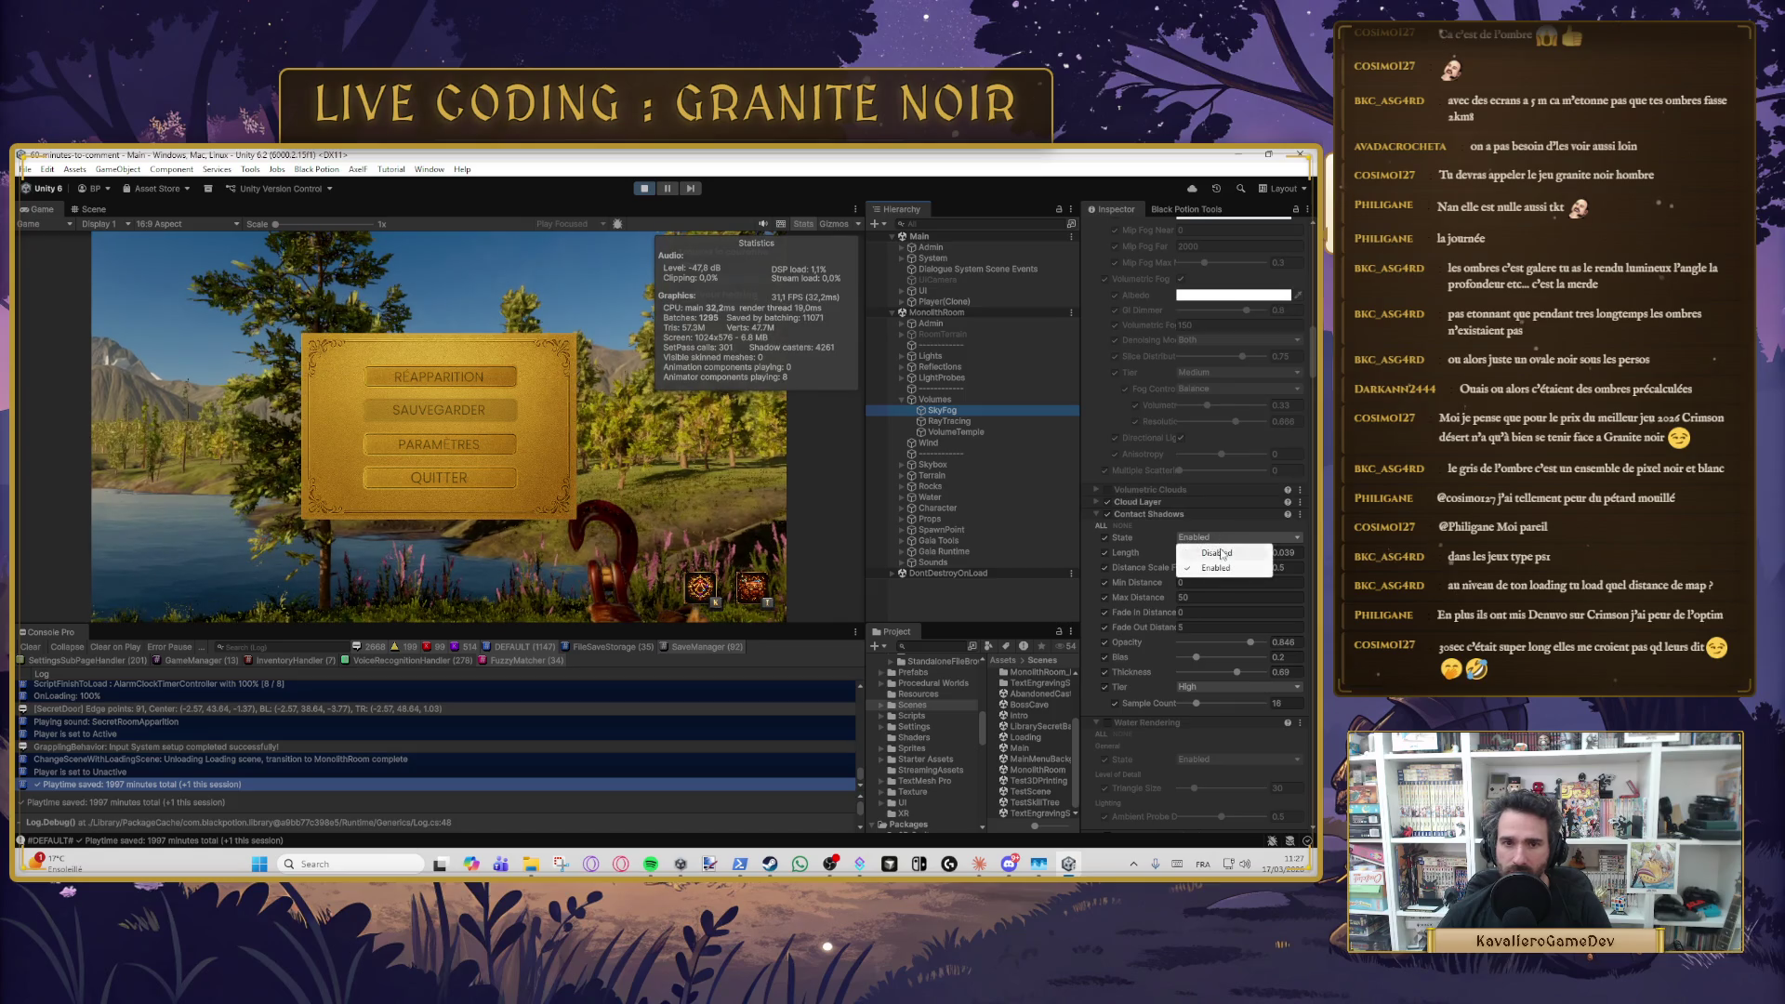
pyautogui.click(1220, 539)
pyautogui.click(1246, 567)
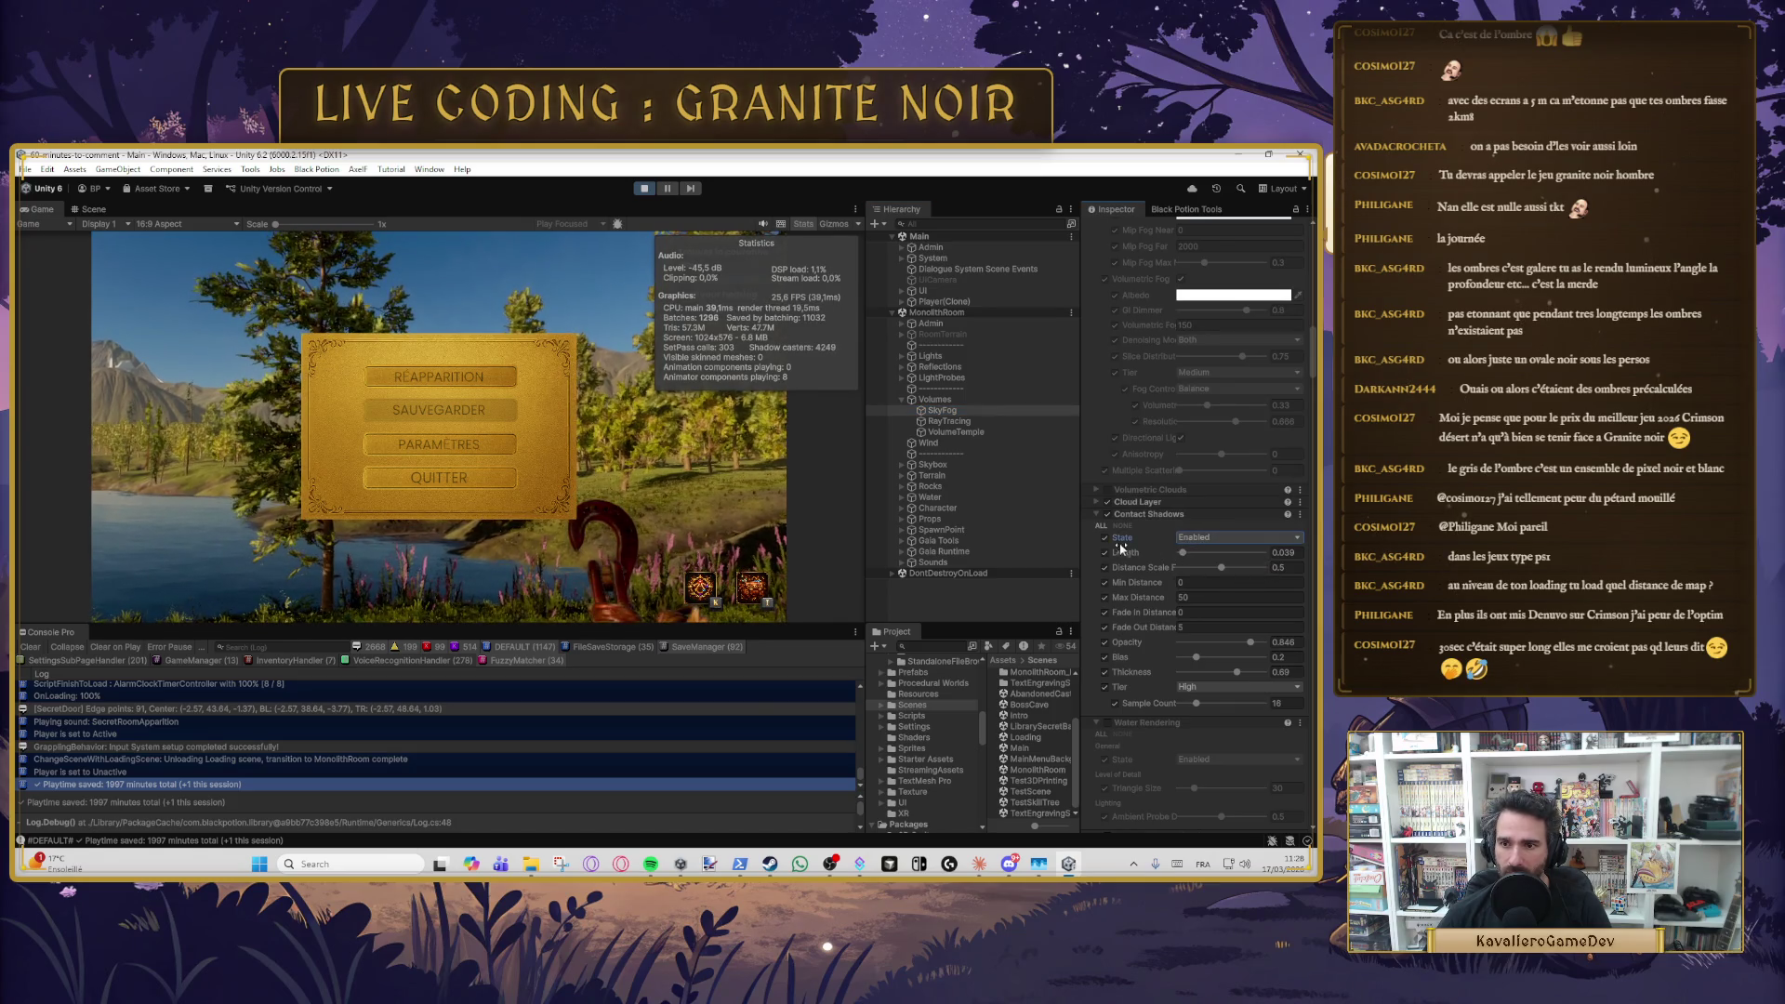
pyautogui.scroll(3, 1121, 538)
pyautogui.scroll(10, 1134, 525)
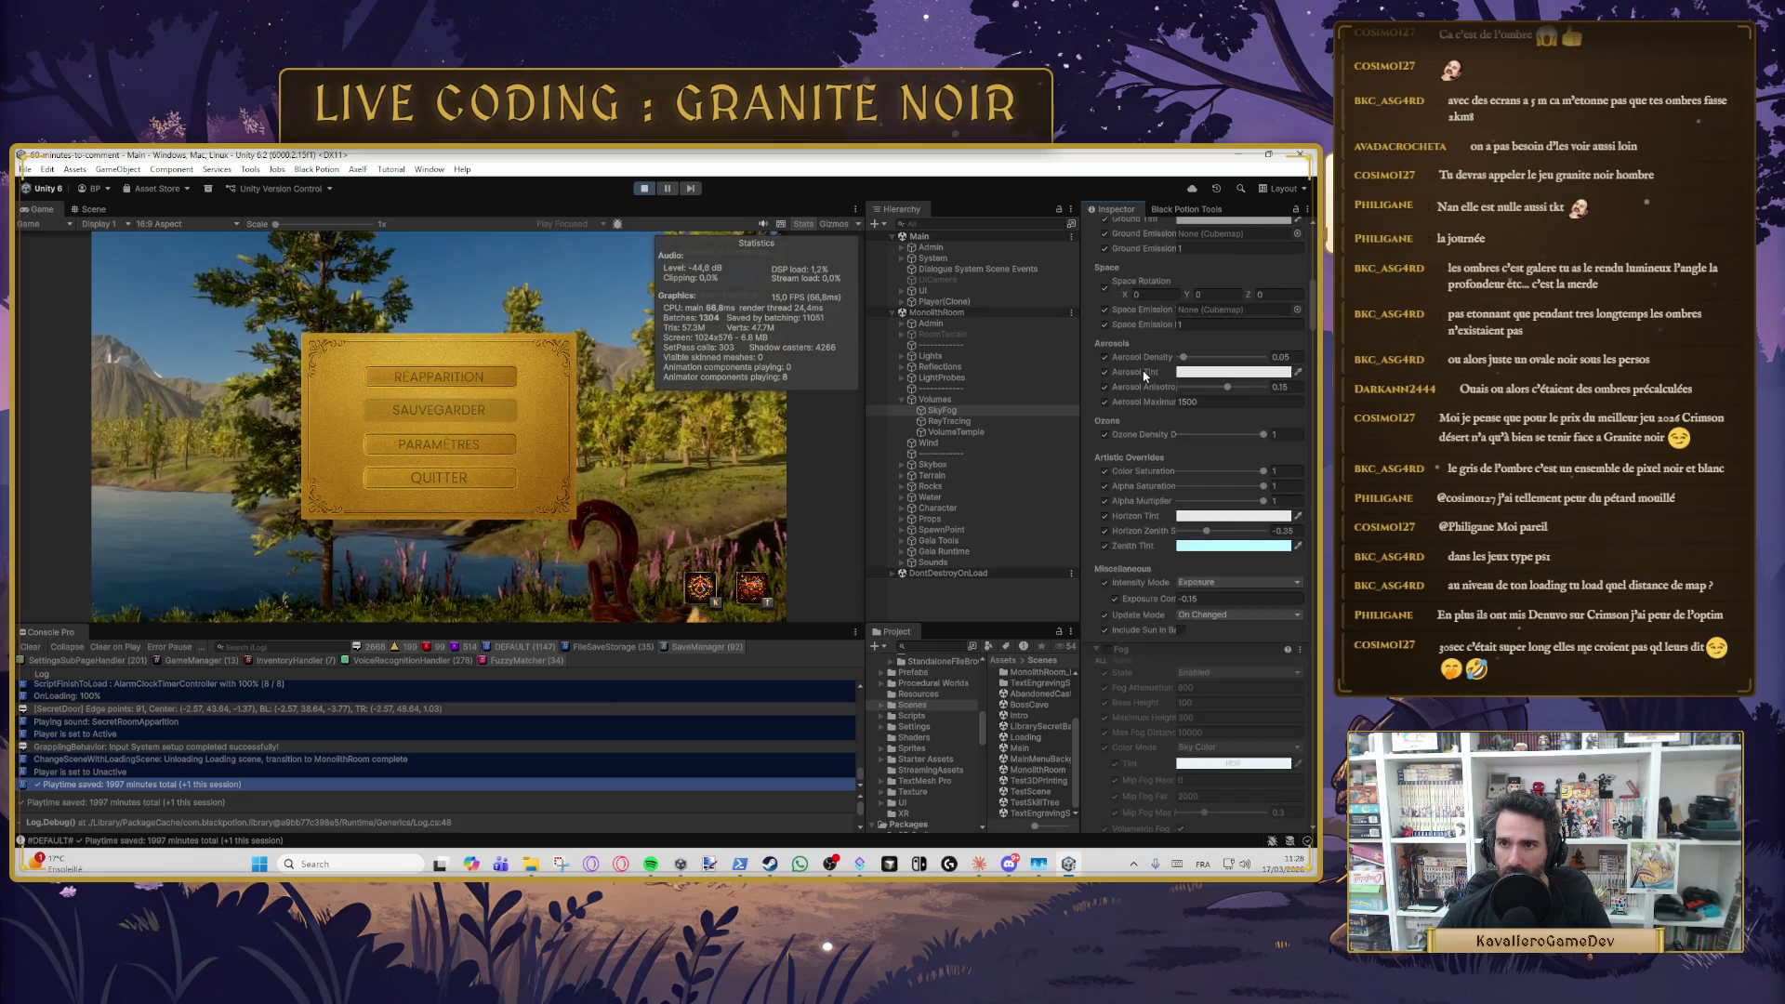
pyautogui.scroll(6, 1153, 409)
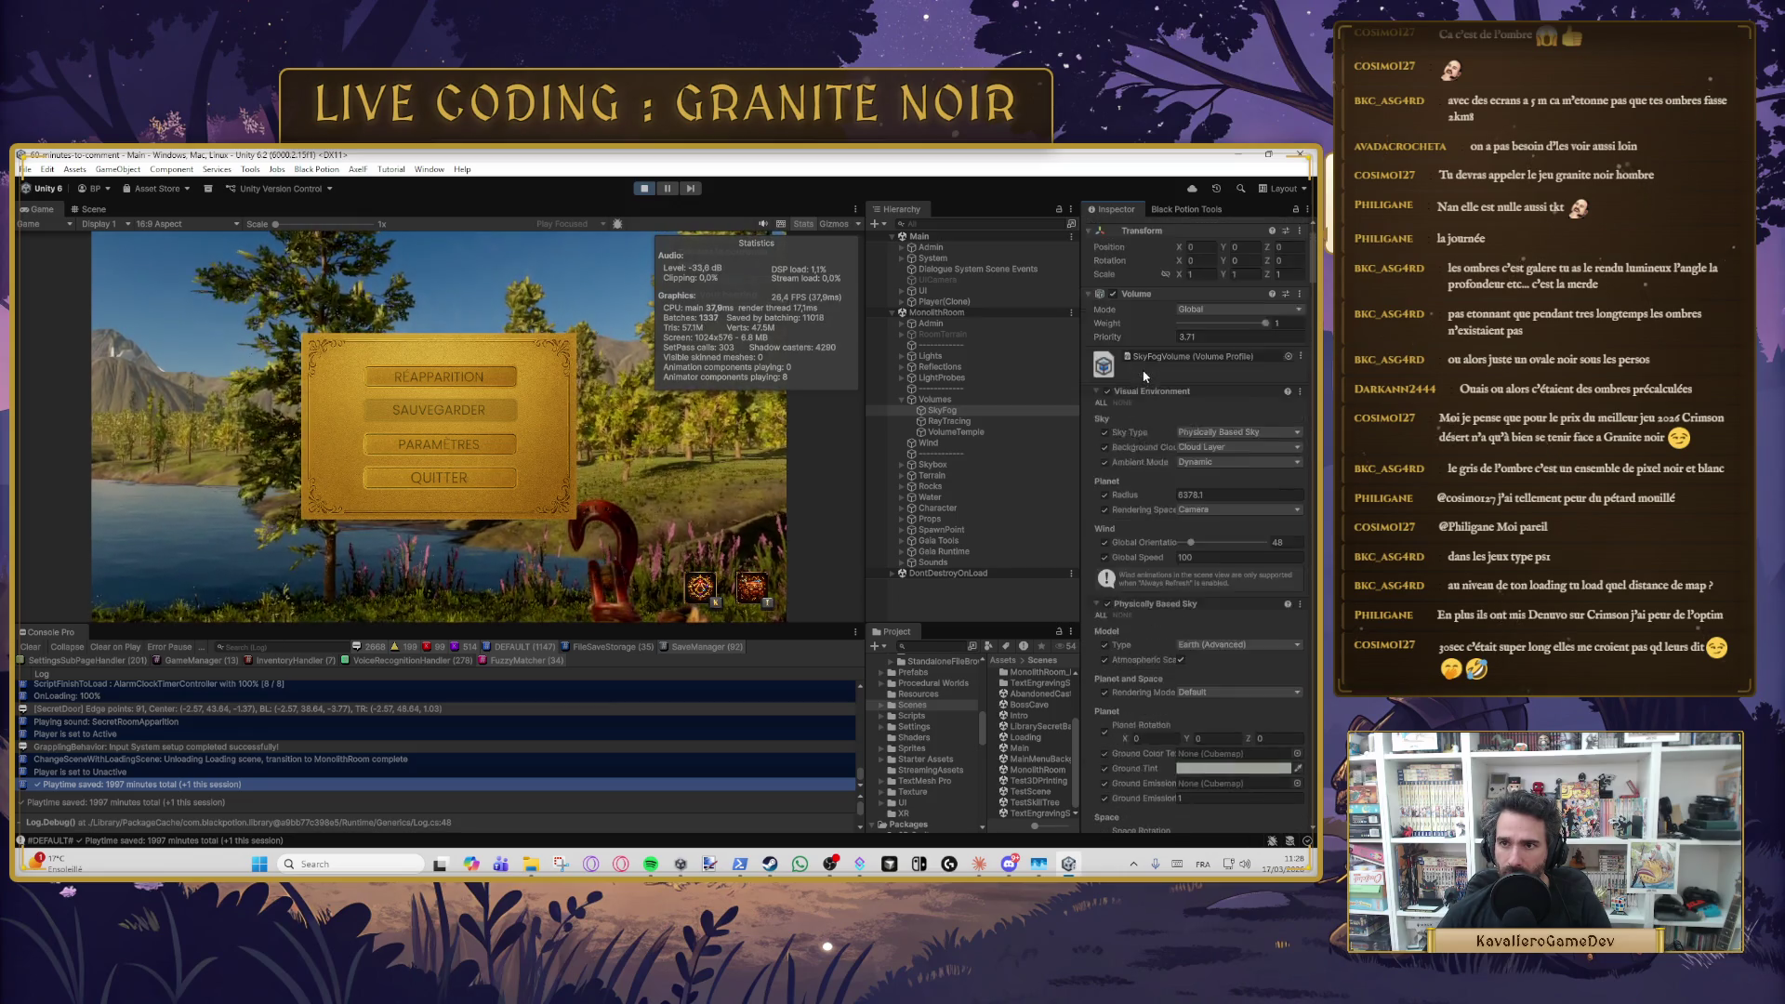
# - Search the project for 'defau', open DefaultVolumeProfile and select its Shadows Max Distance field
pyautogui.click(1179, 393)
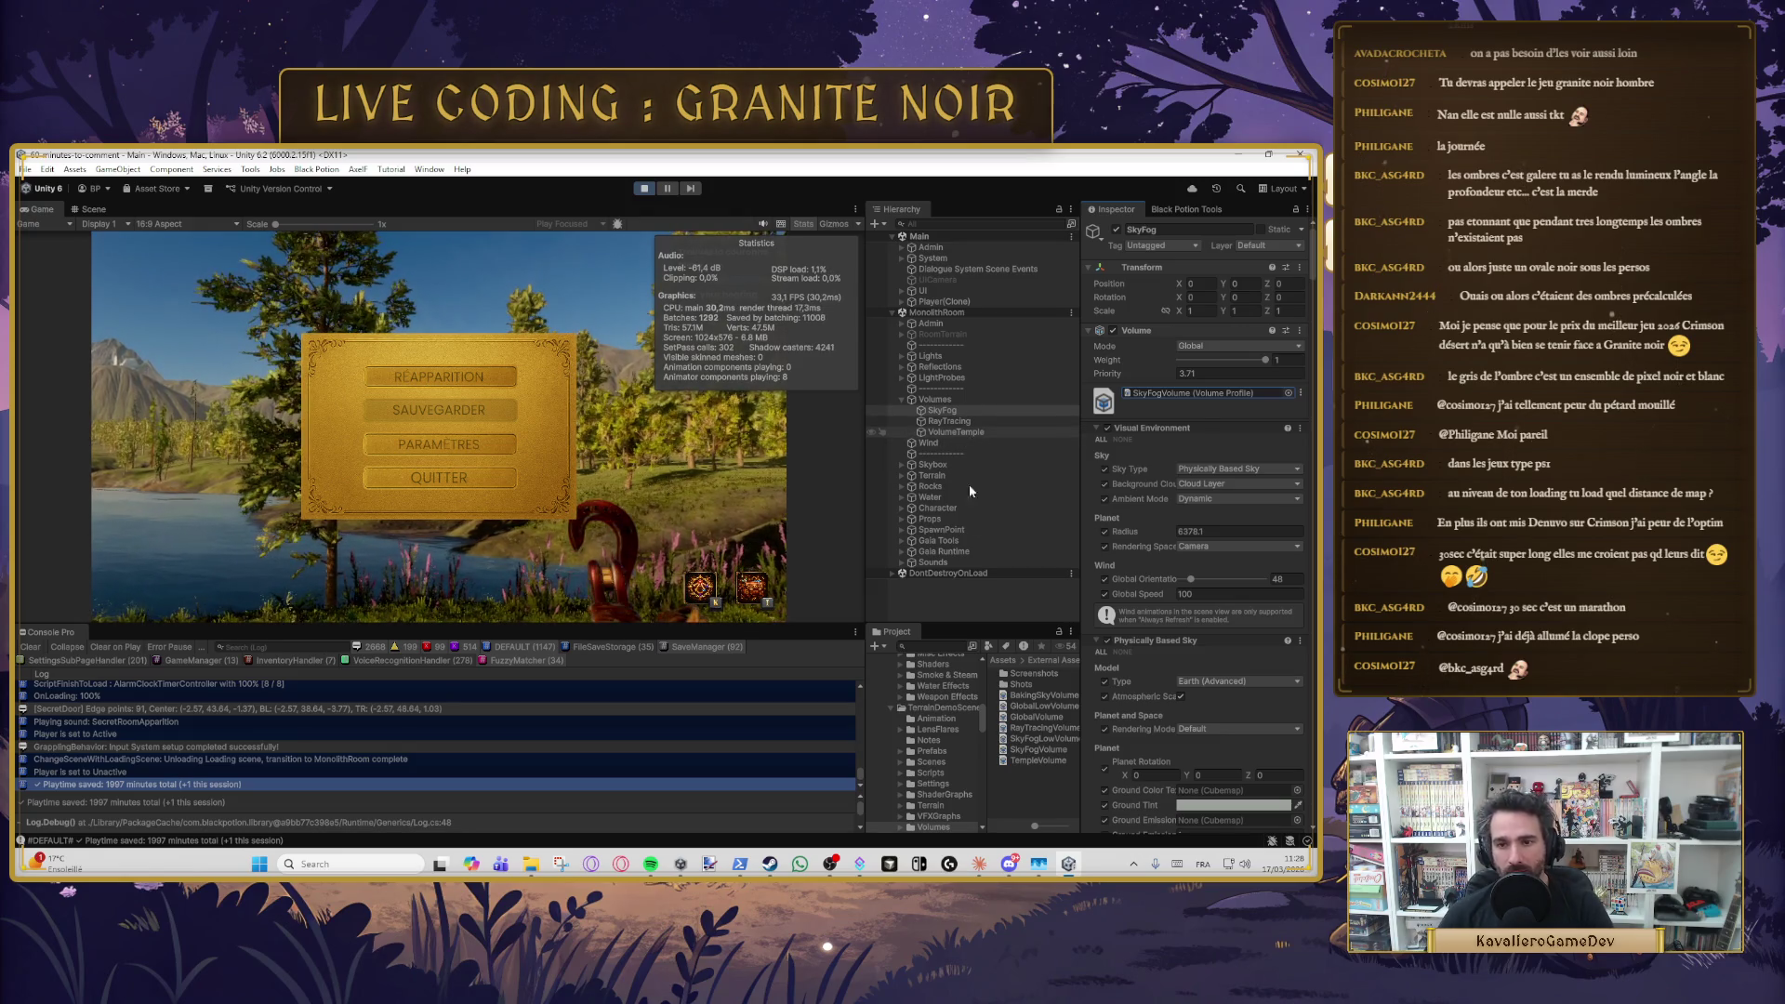
pyautogui.click(941, 647)
pyautogui.write('de')
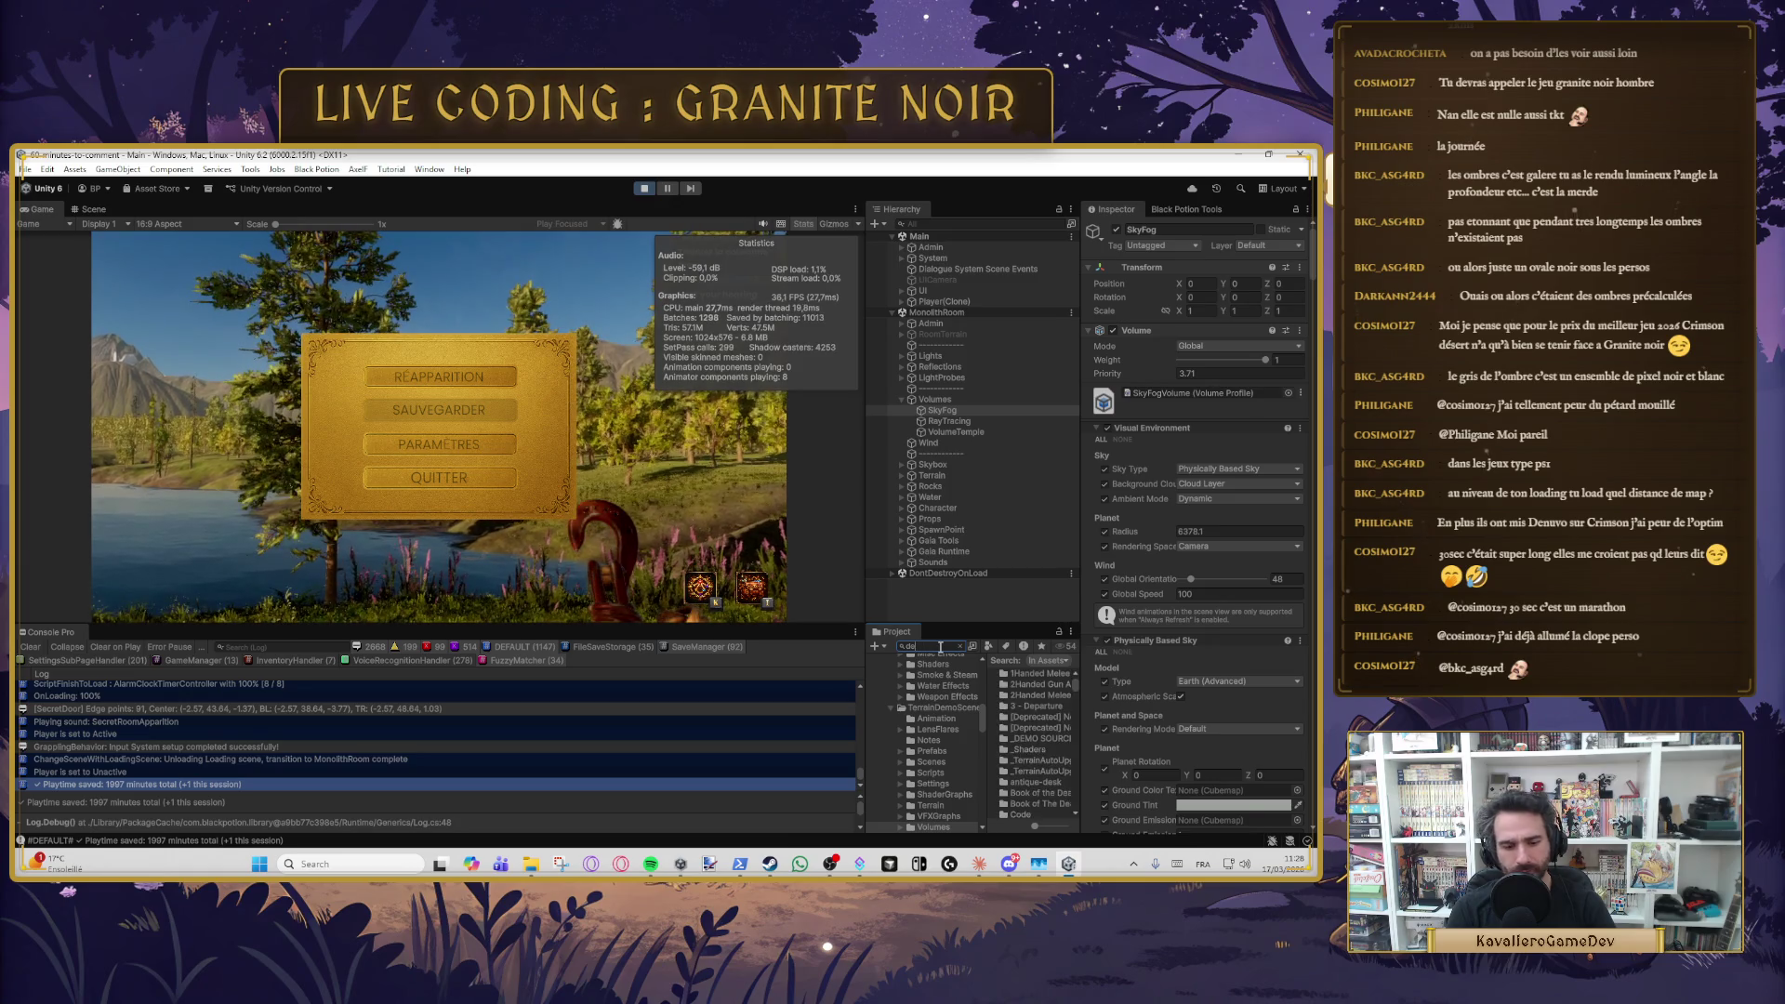
pyautogui.write('faultVolume')
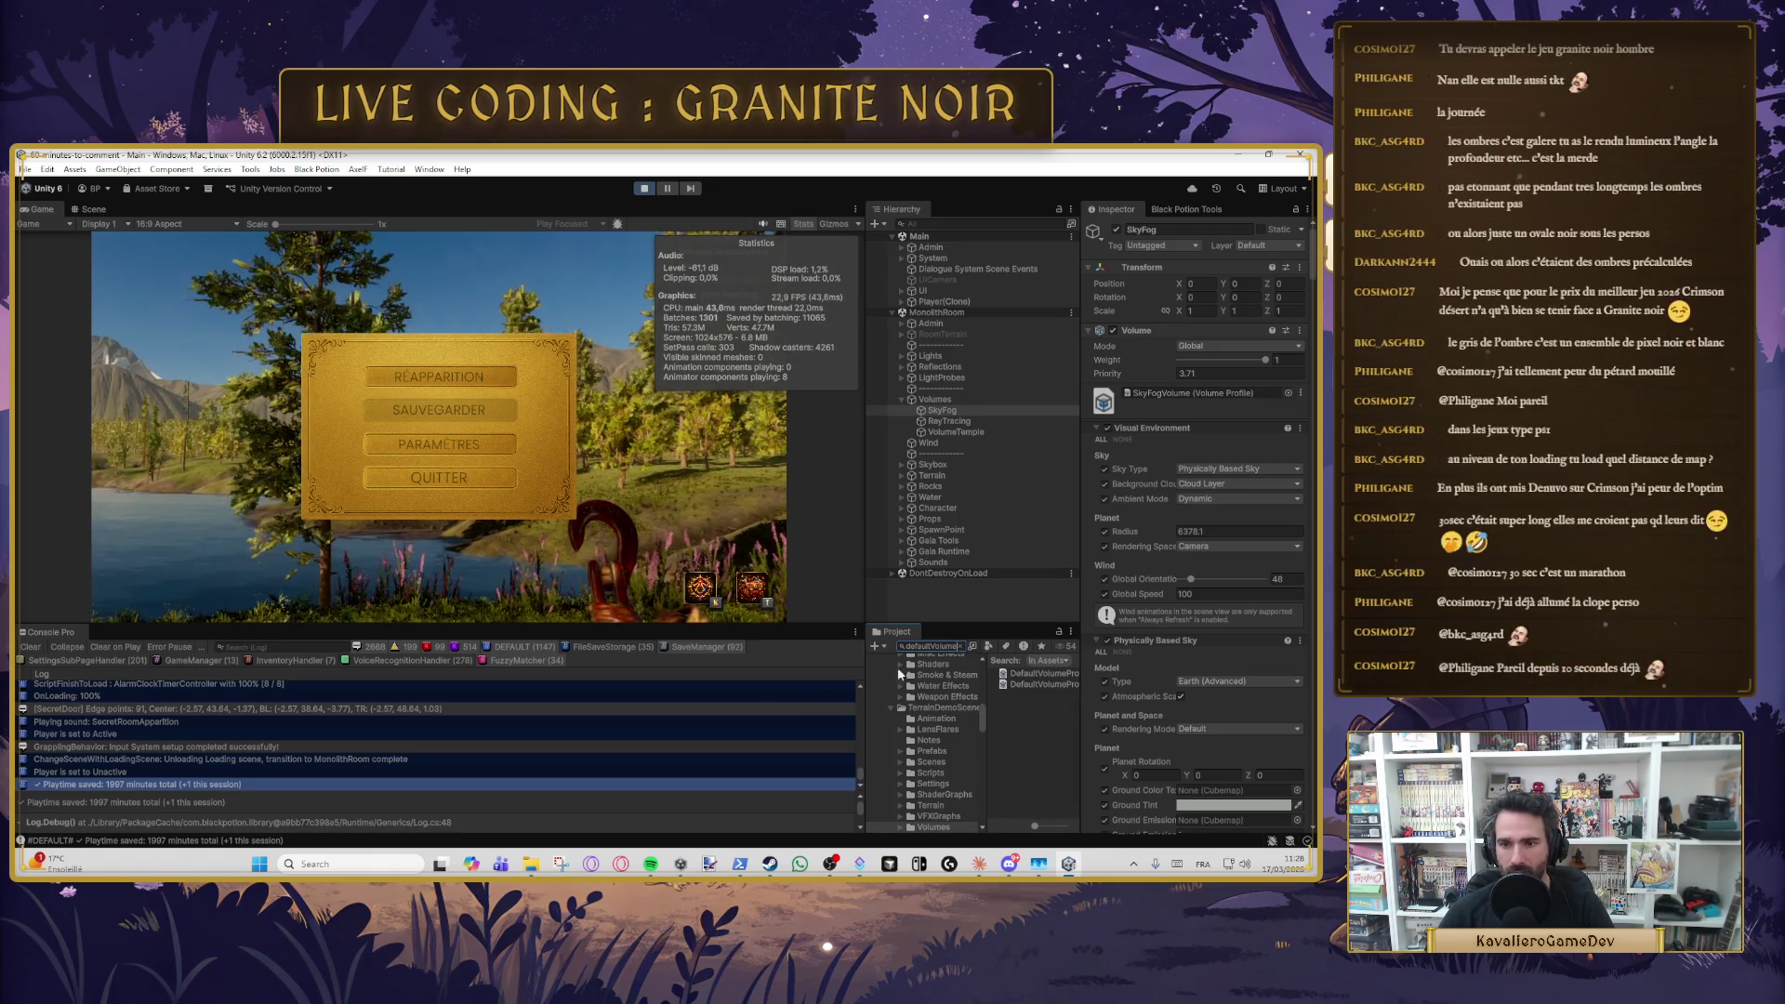
pyautogui.click(1043, 684)
pyautogui.scroll(-2, 1190, 586)
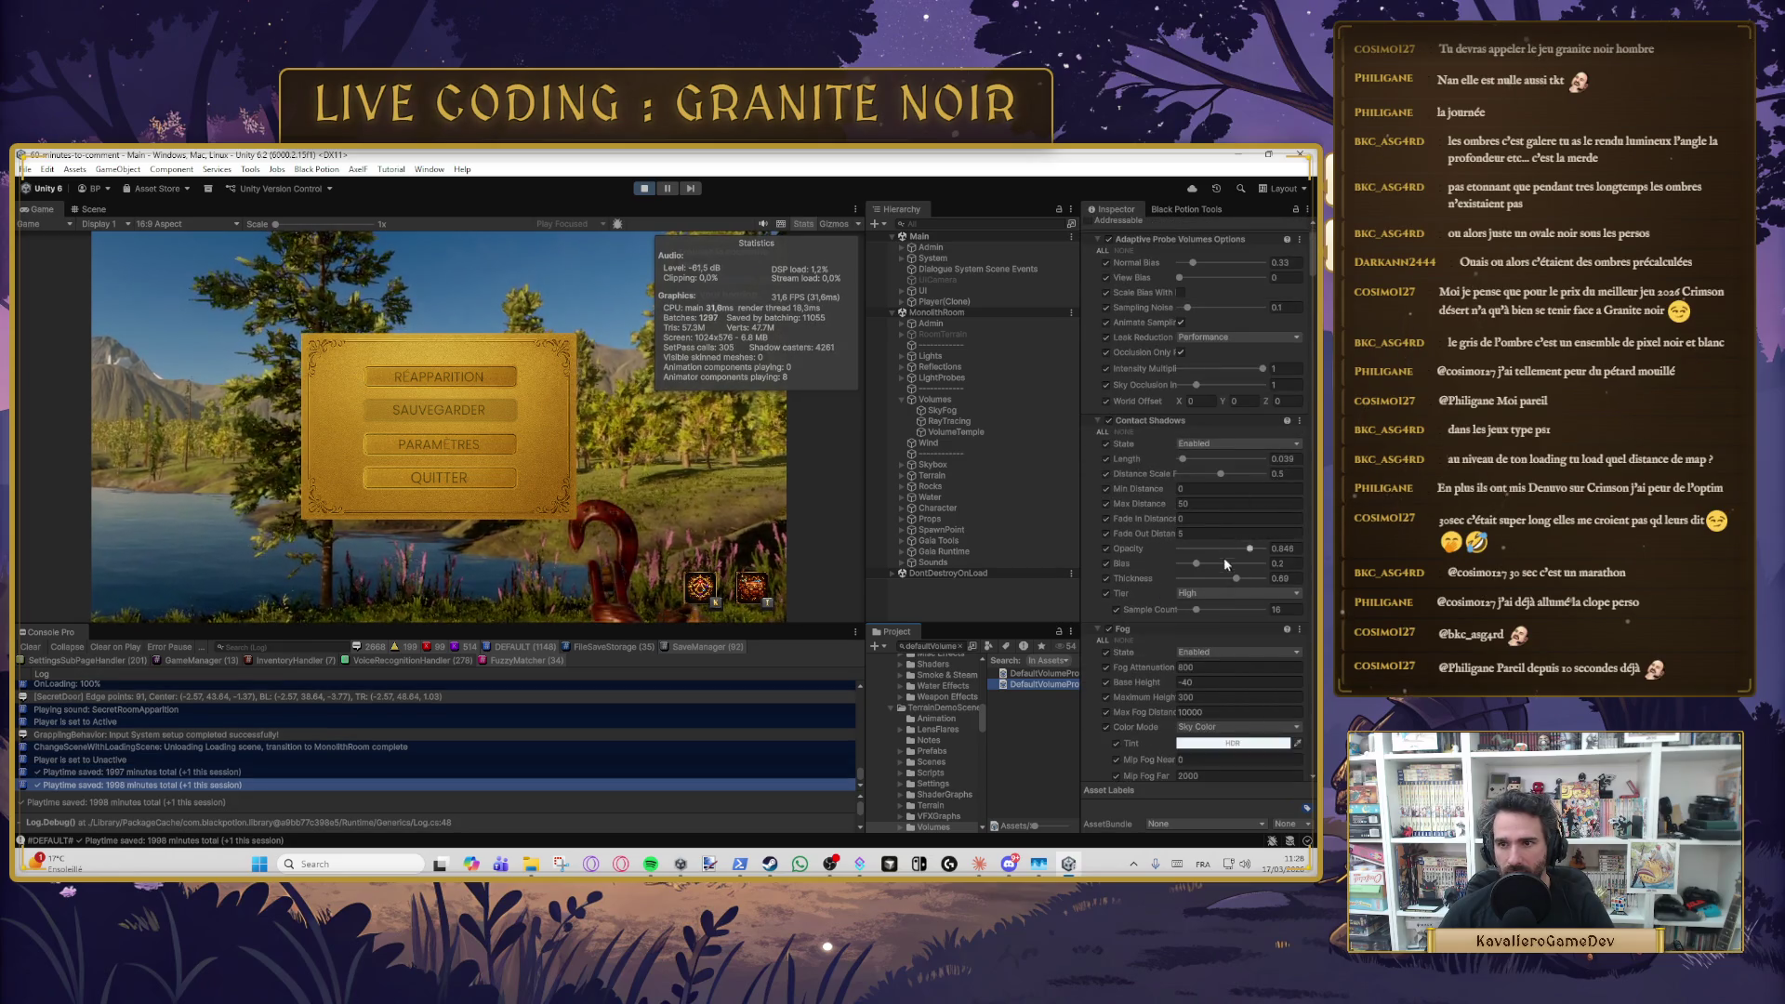
pyautogui.scroll(-10, 1219, 651)
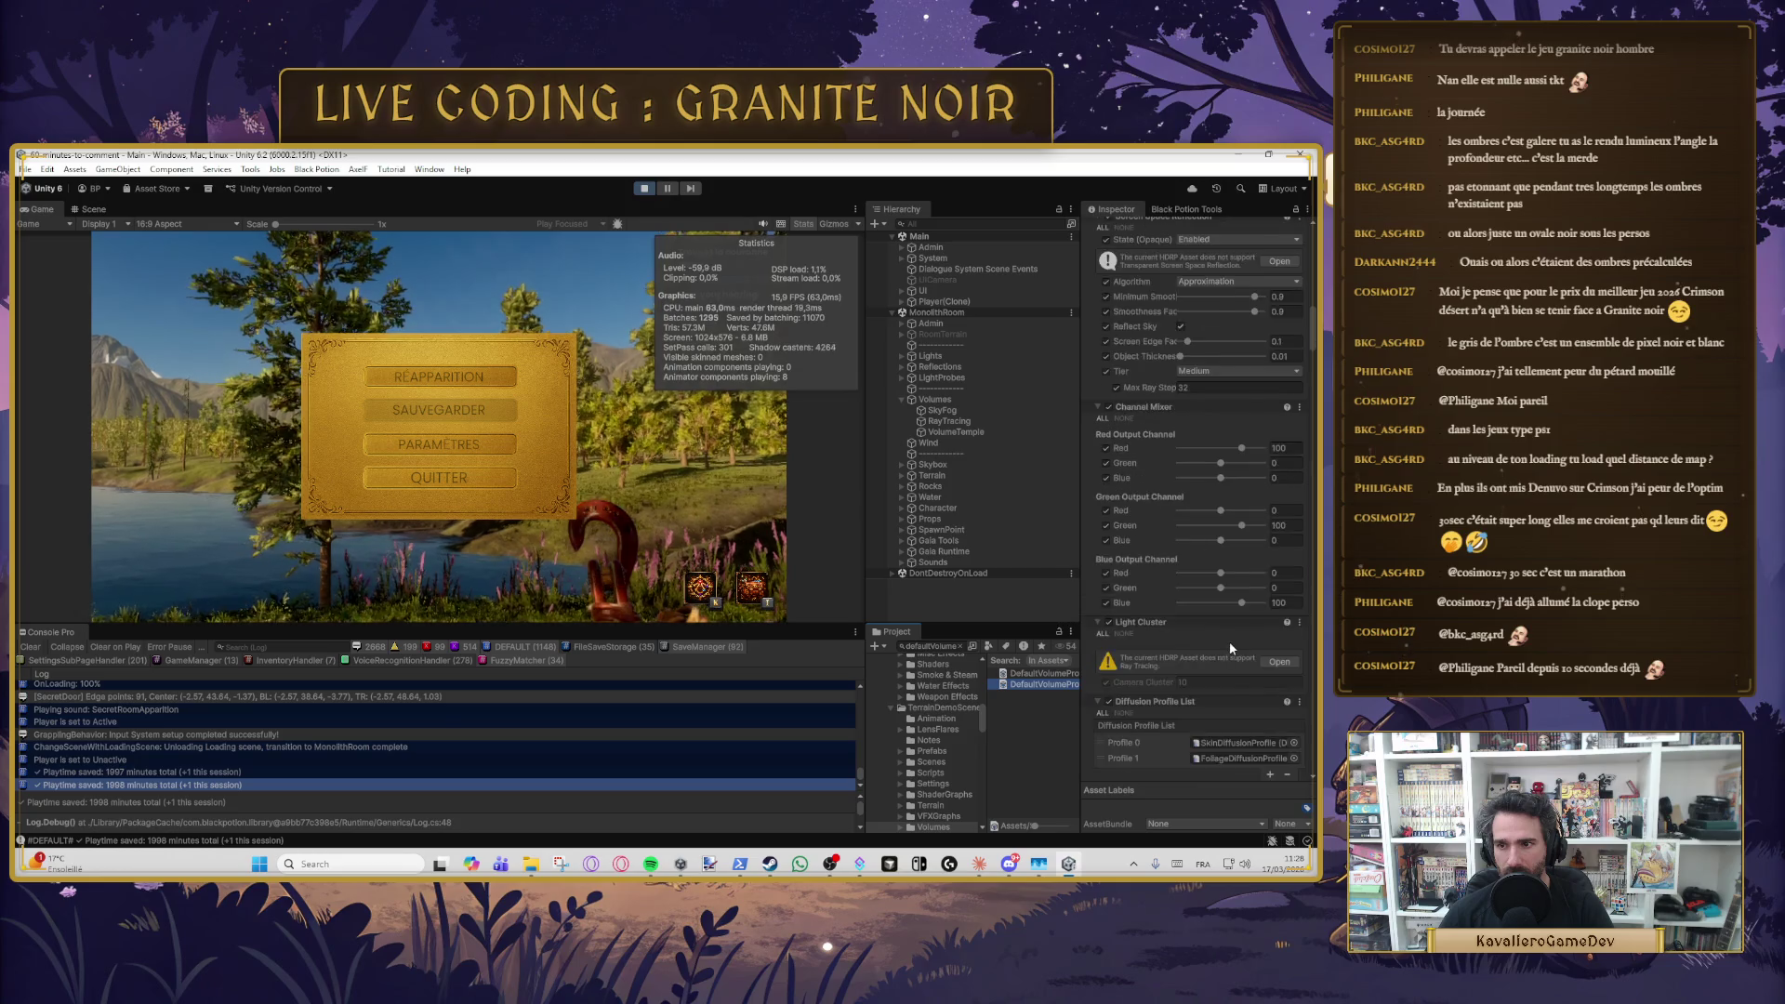
pyautogui.scroll(-8, 1228, 646)
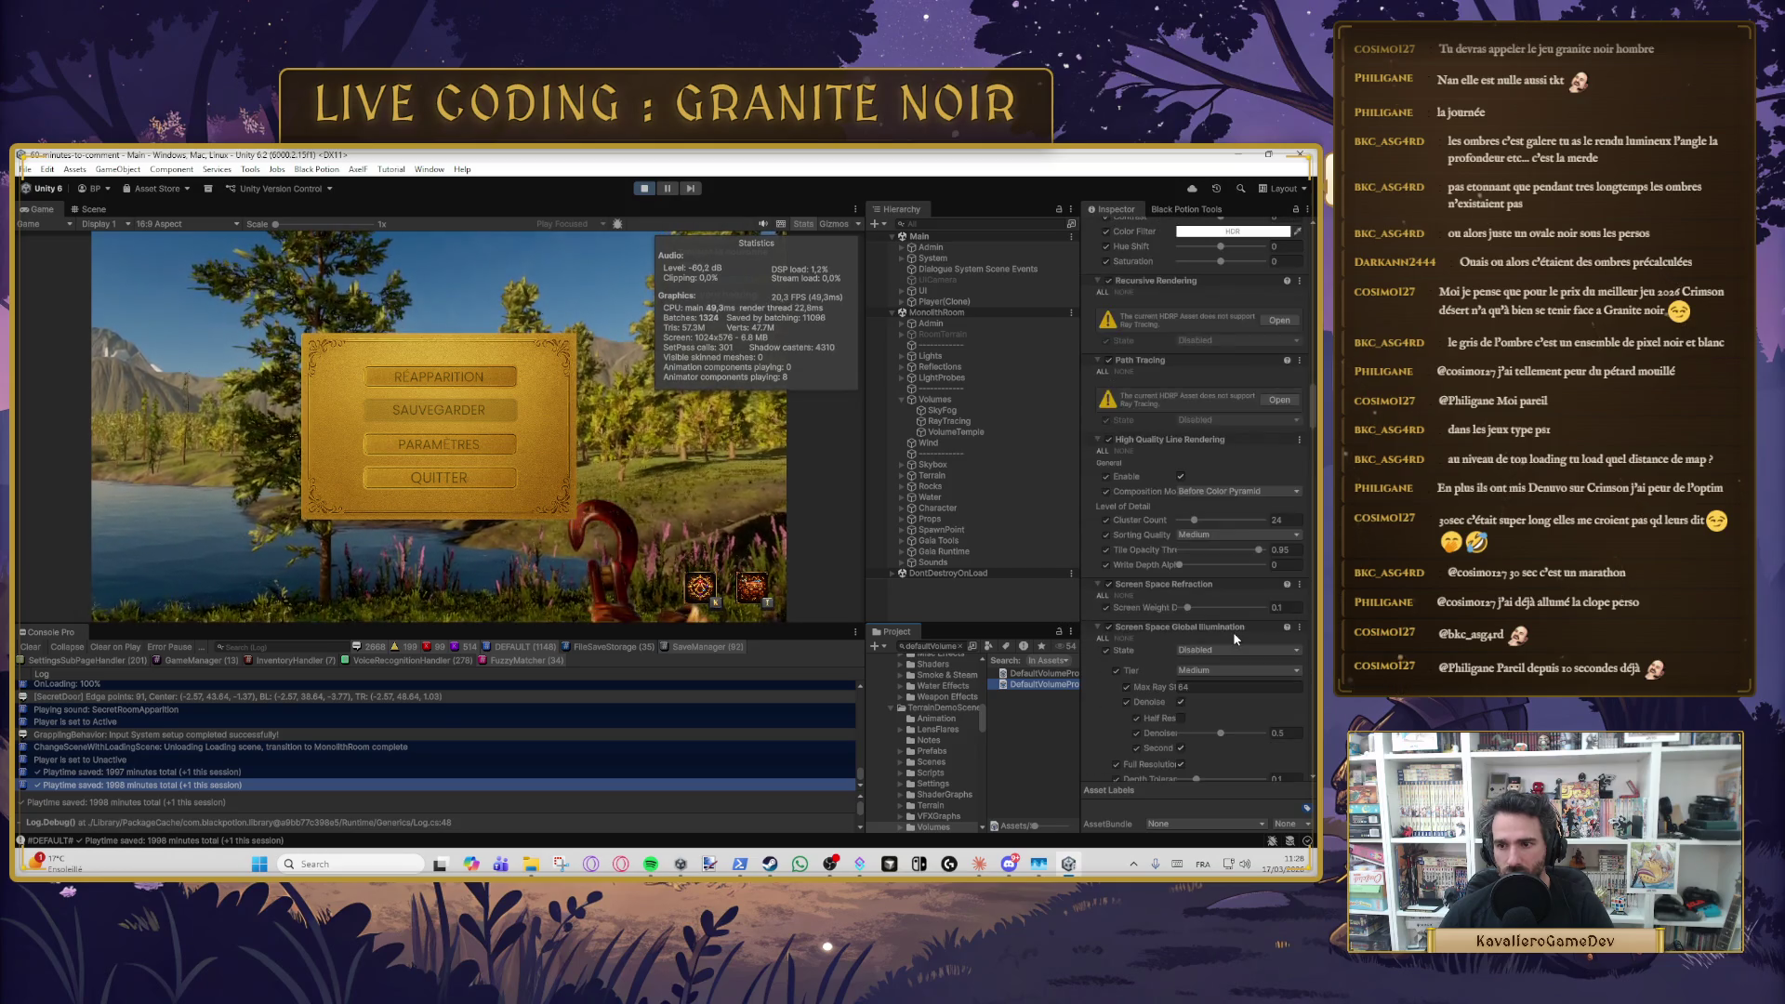
pyautogui.scroll(-8, 1232, 632)
pyautogui.click(1203, 487)
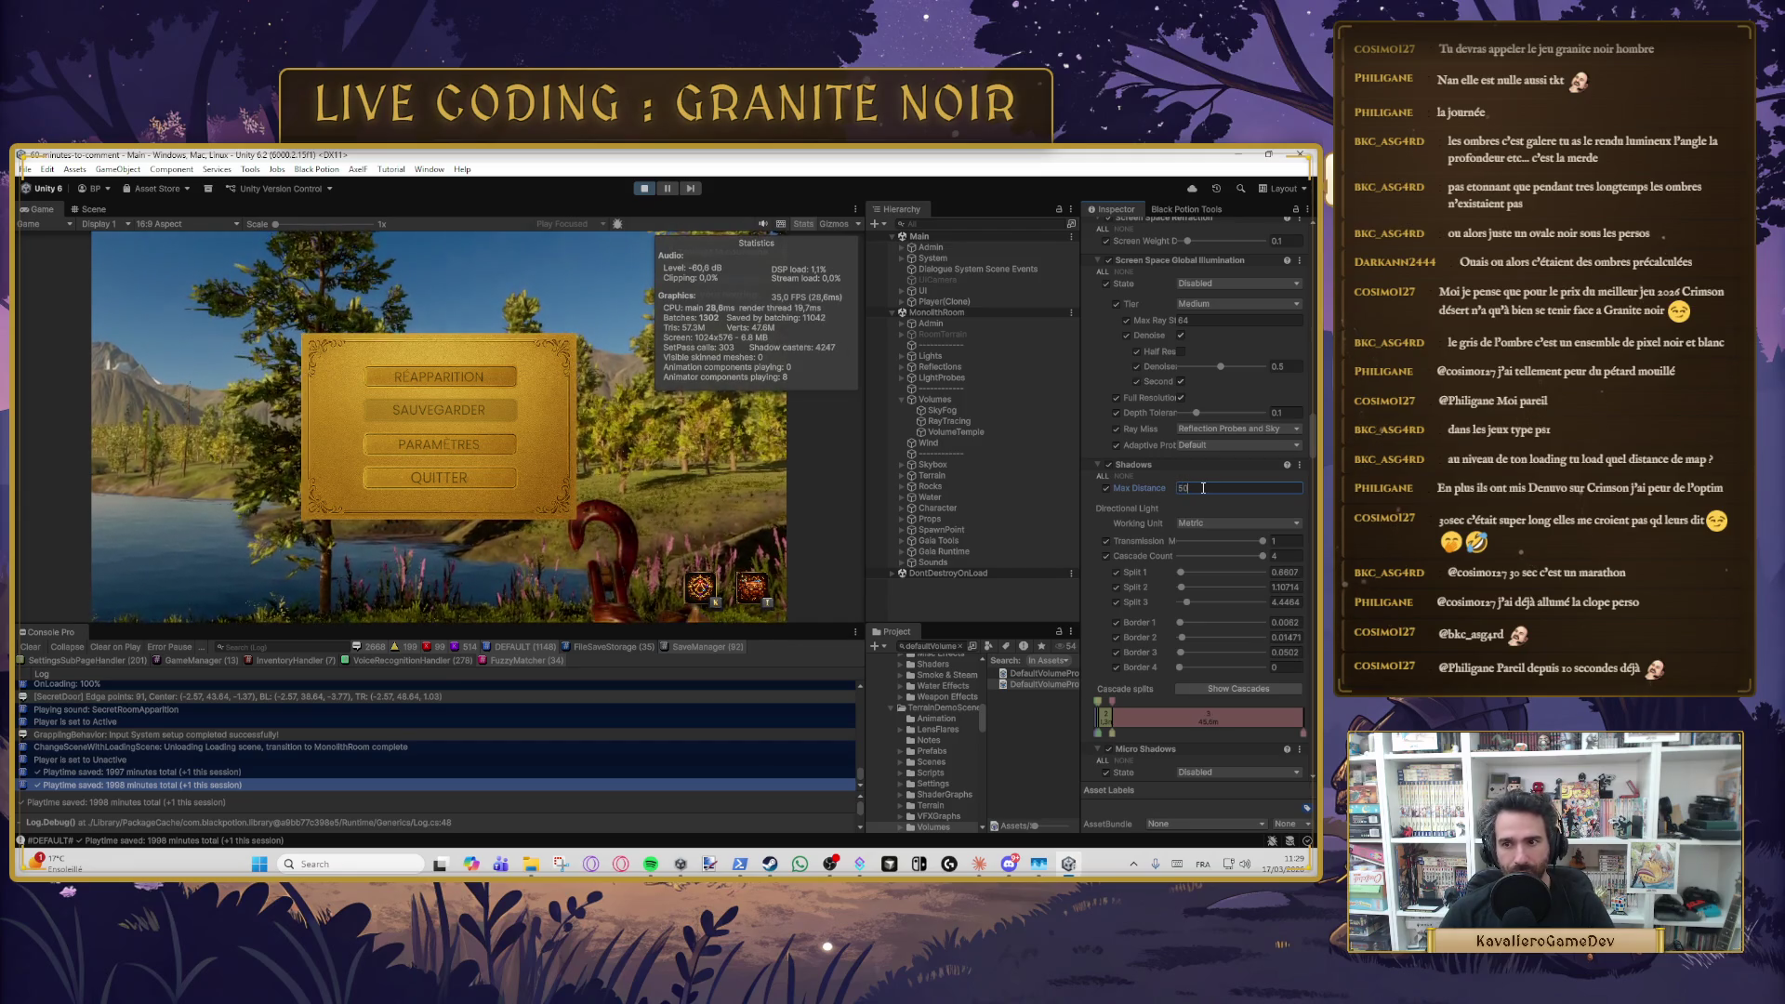
# - Set Shadows Max Distance to 500, save with Ctrl+S, and select the SkyFog volume
pyautogui.press('BackSpace')
pyautogui.press('BackSpace')
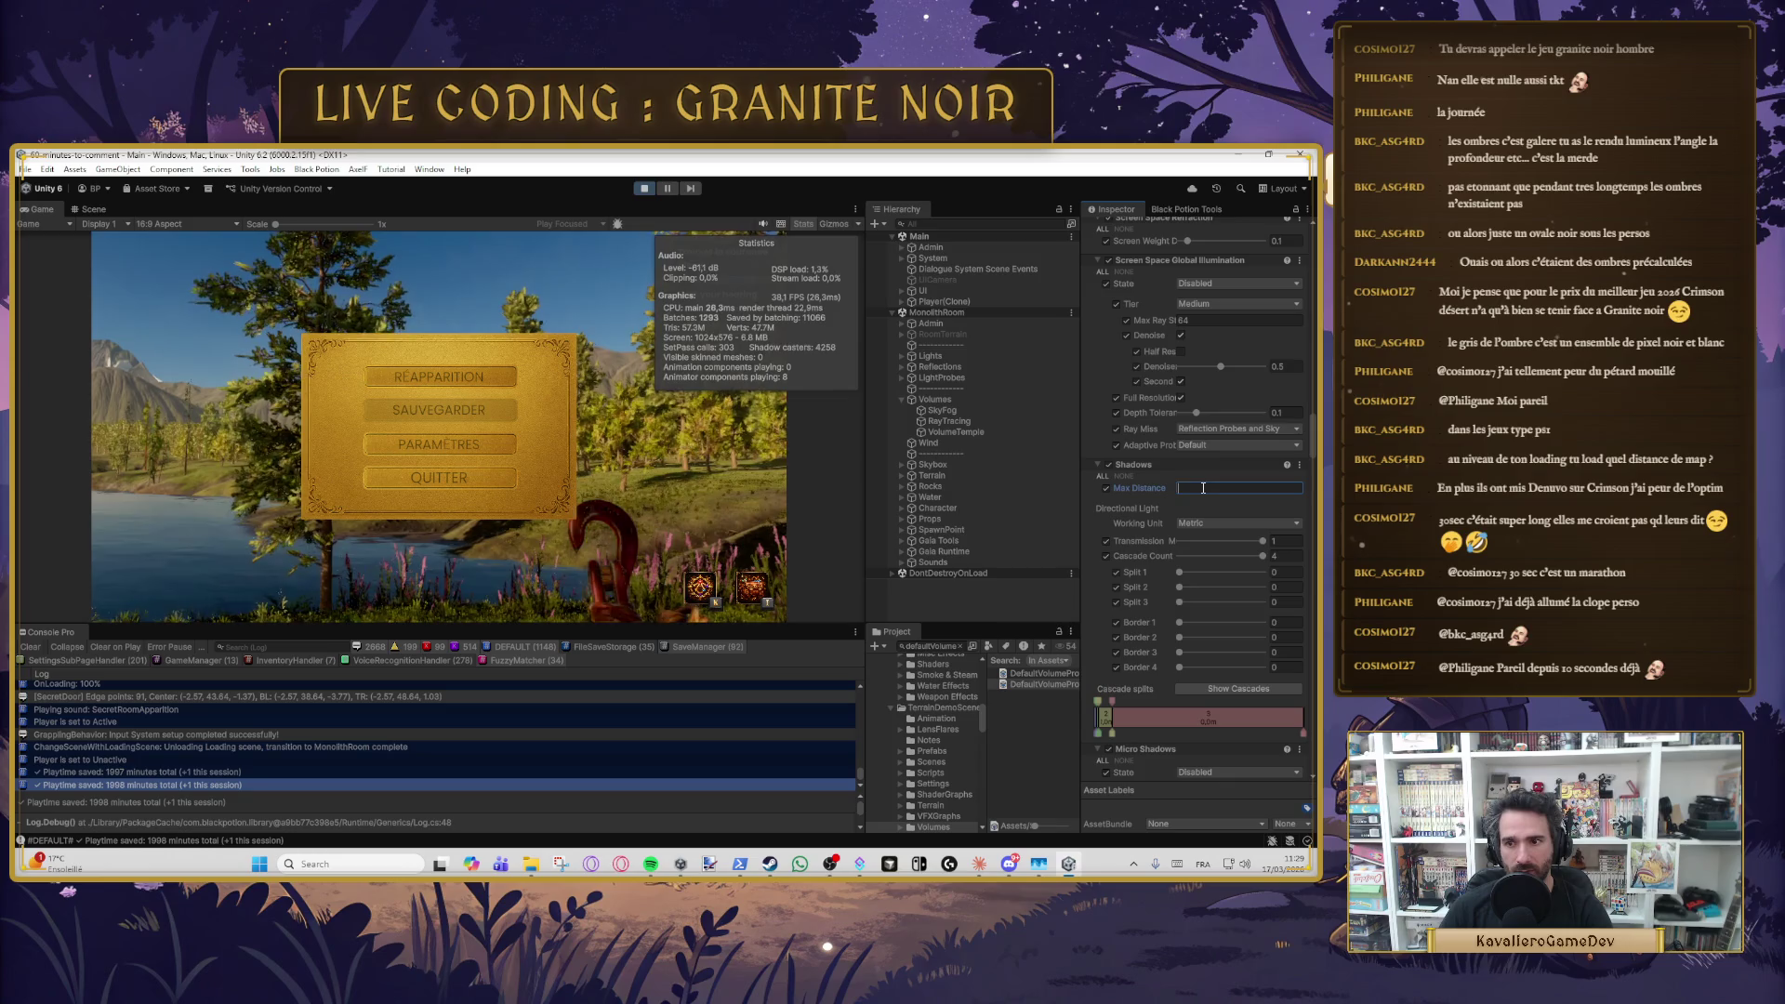
pyautogui.write('500')
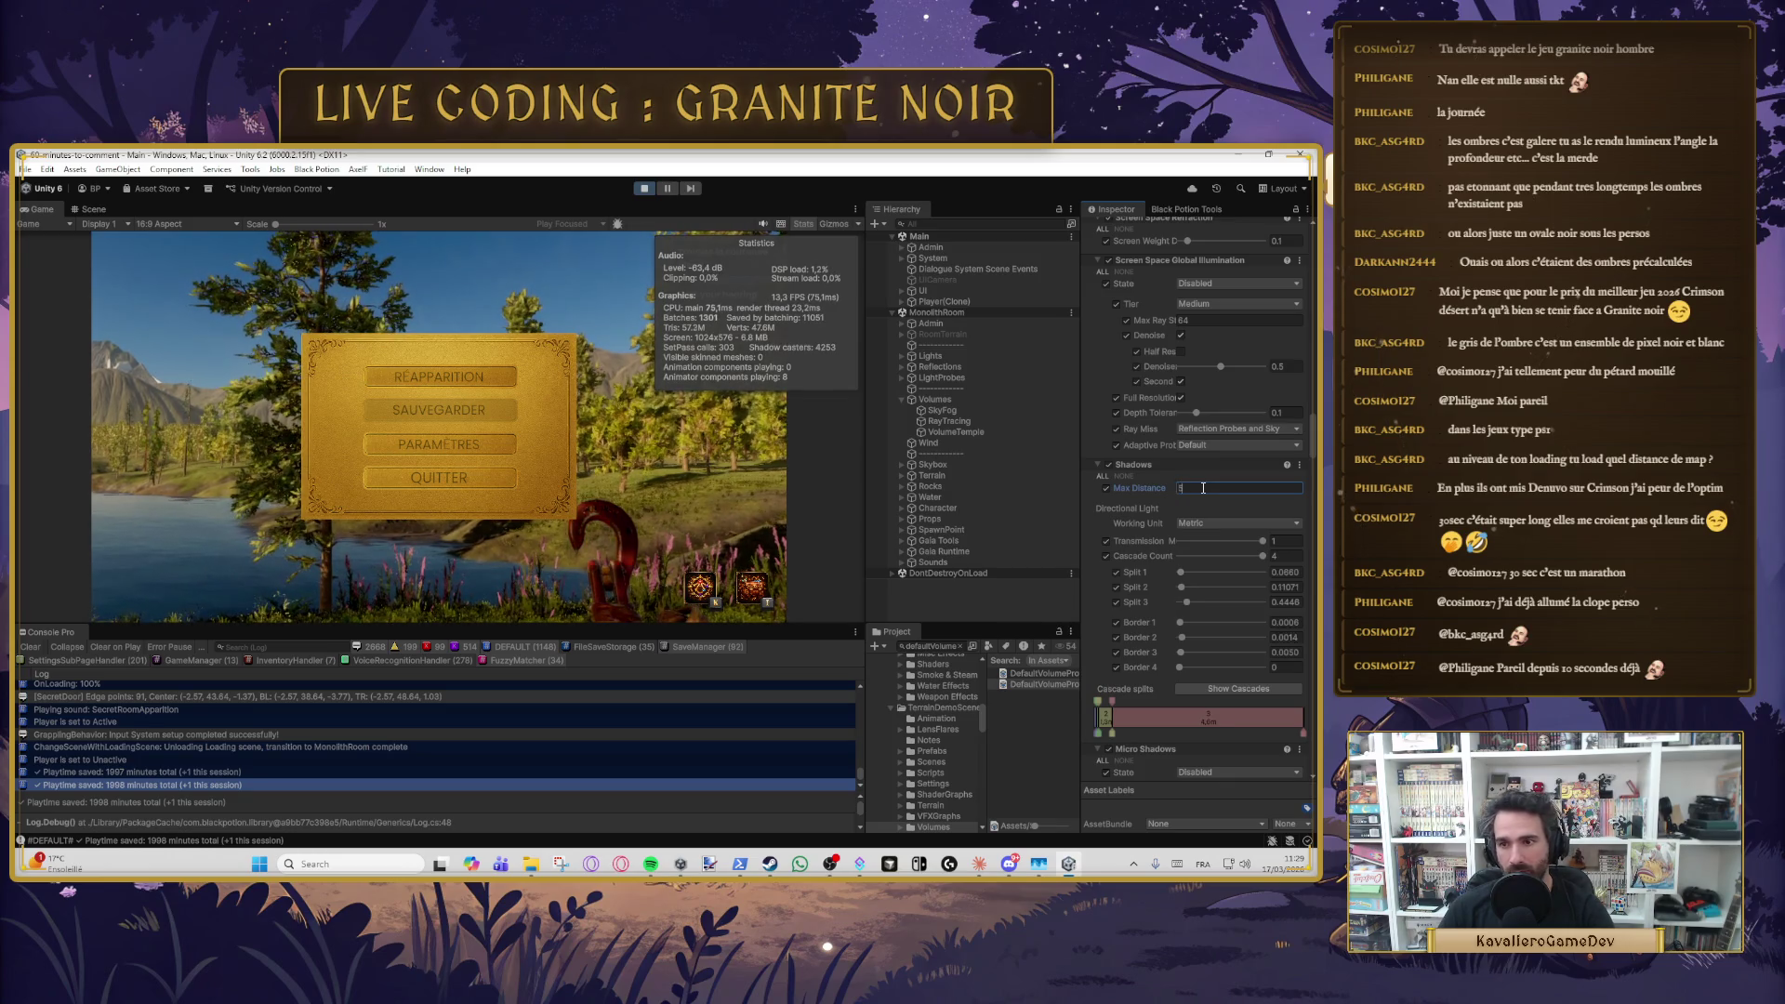
pyautogui.hotkey('ctrl', 's')
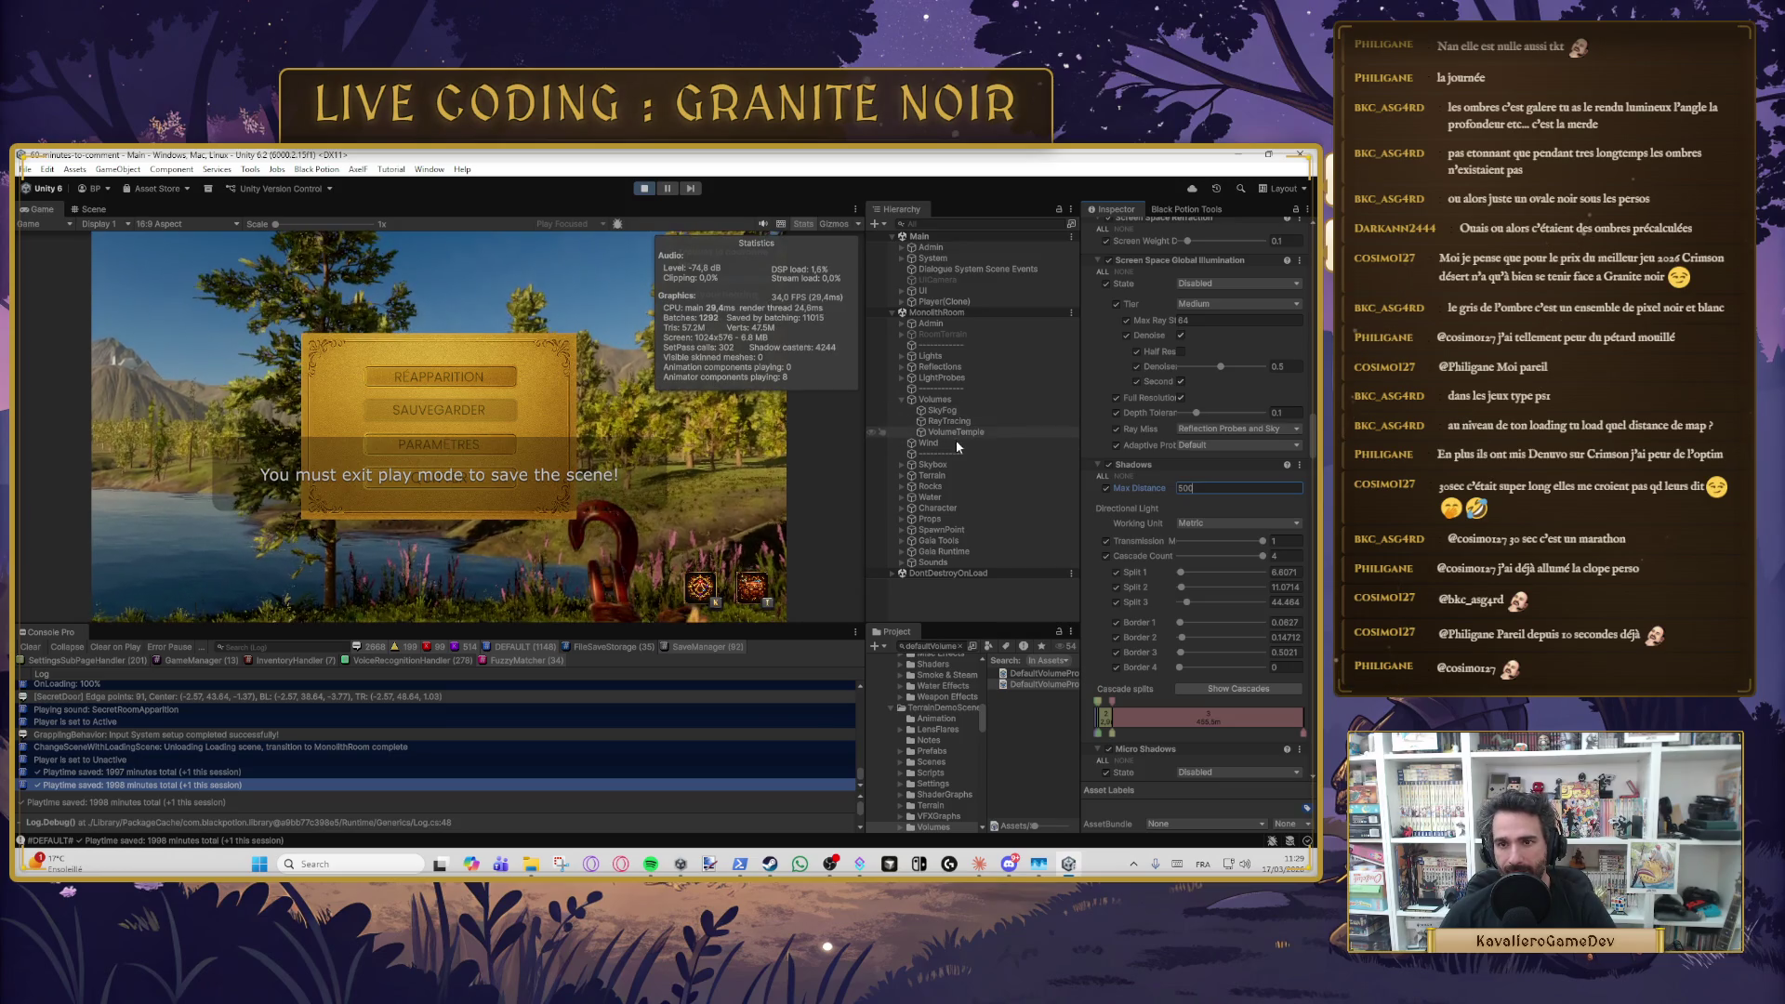
pyautogui.click(954, 402)
pyautogui.click(957, 410)
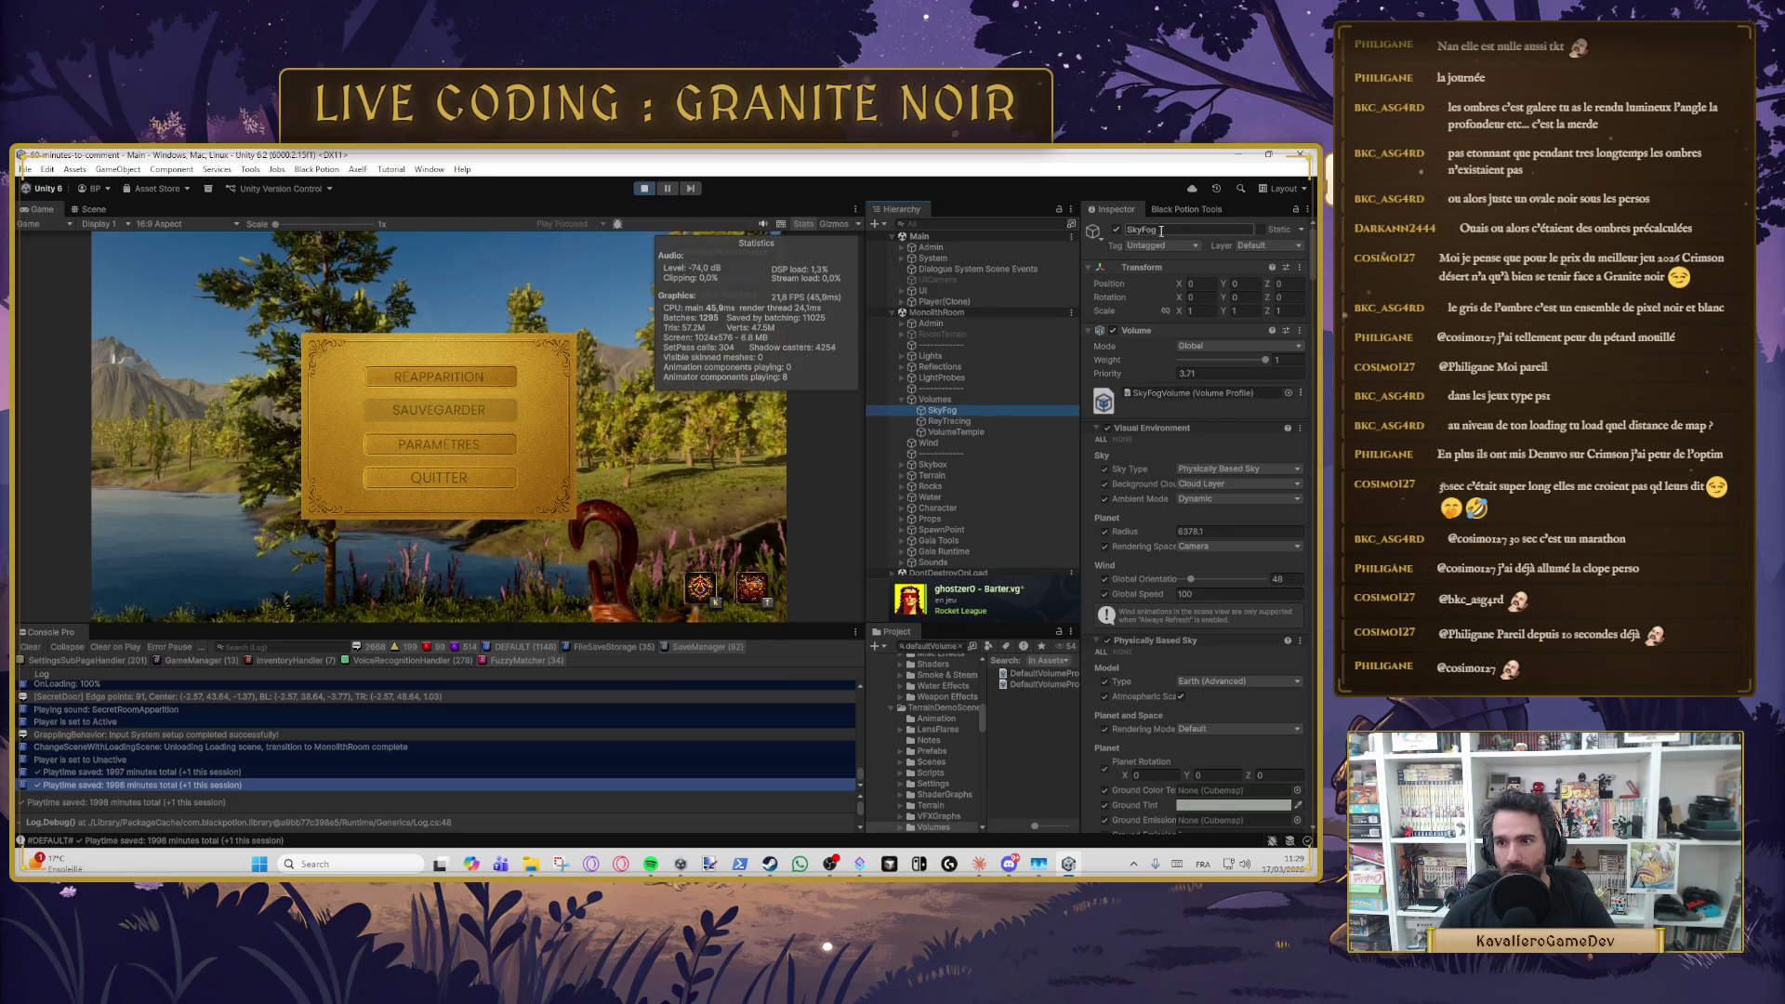
# - Search the Hierarchy for VolumeProfile, then trim the term back toward Volume
pyautogui.click(985, 224)
pyautogui.write('v')
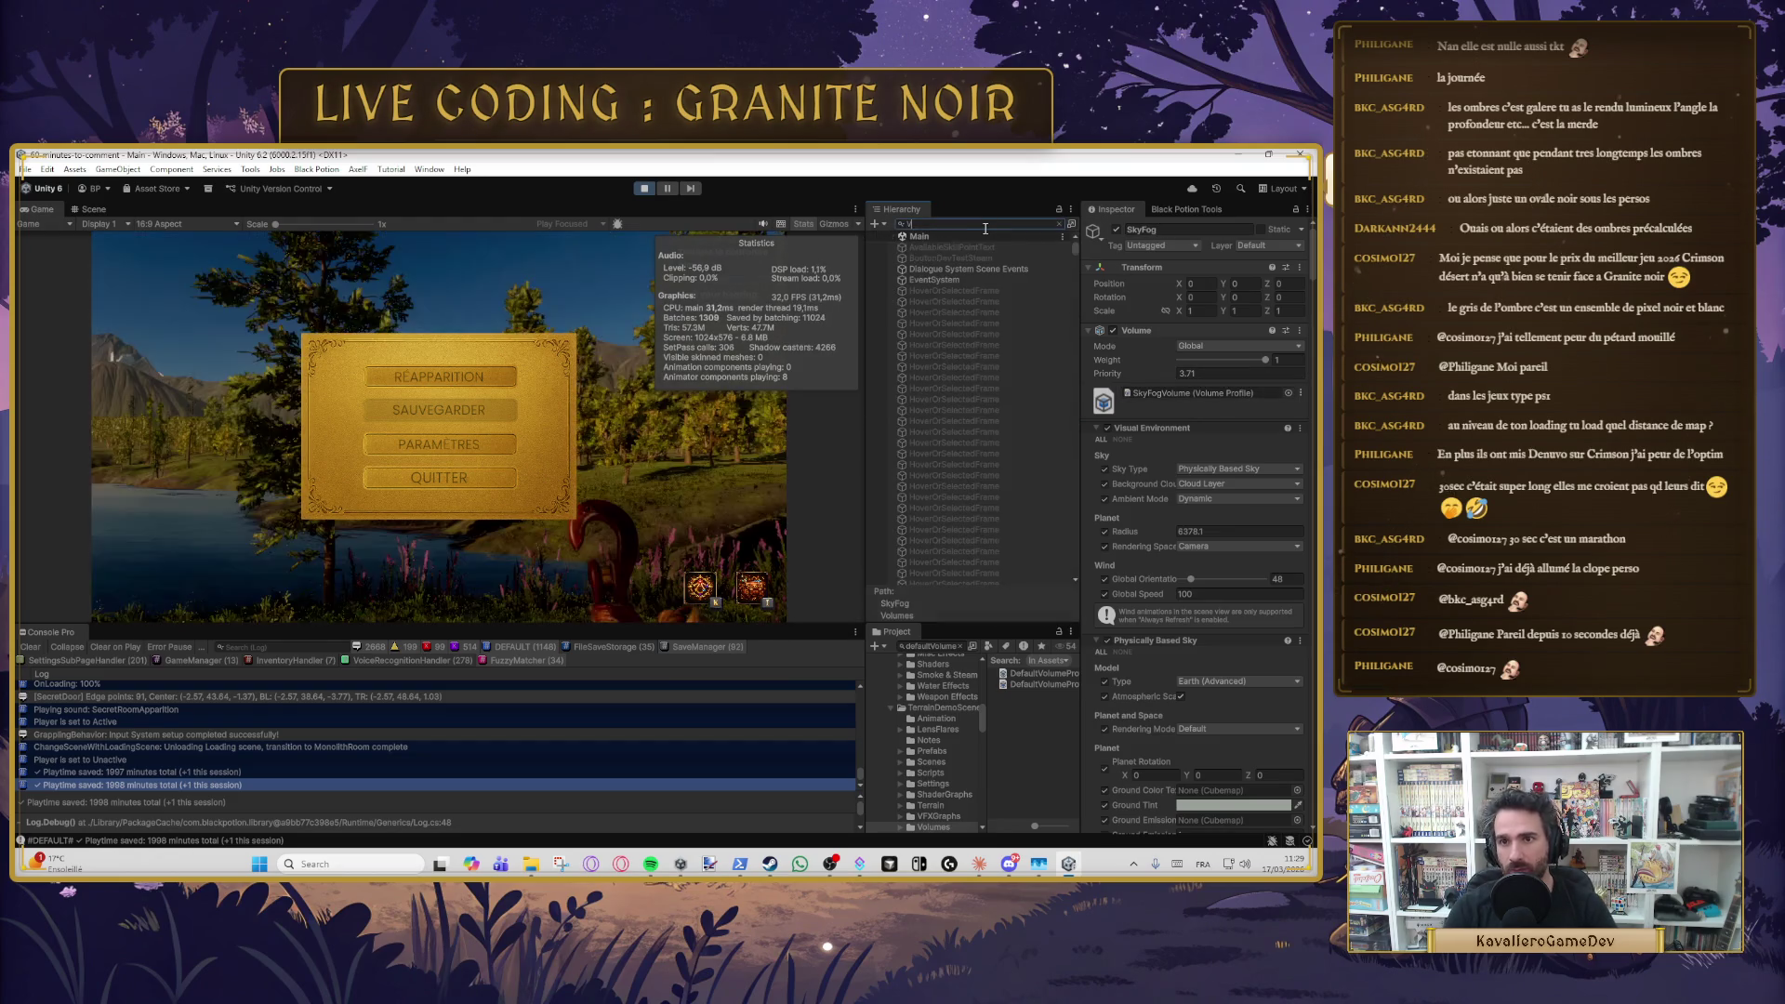
pyautogui.write('olume')
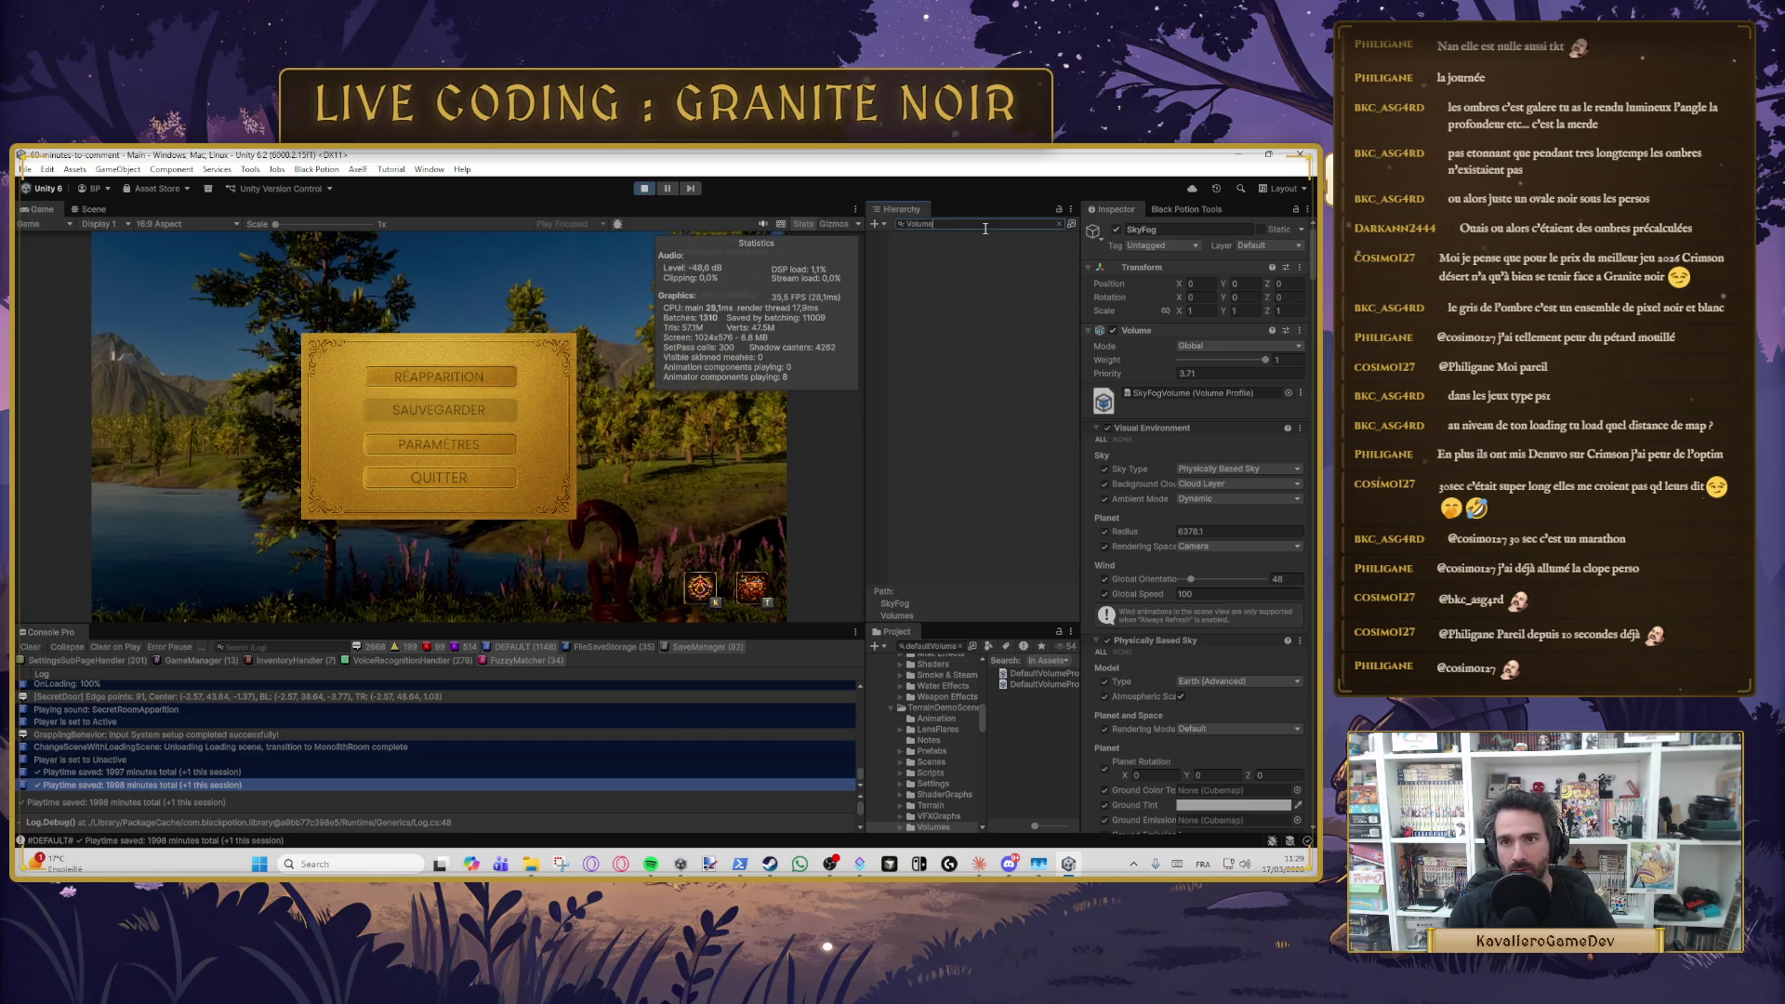
pyautogui.write('Profile')
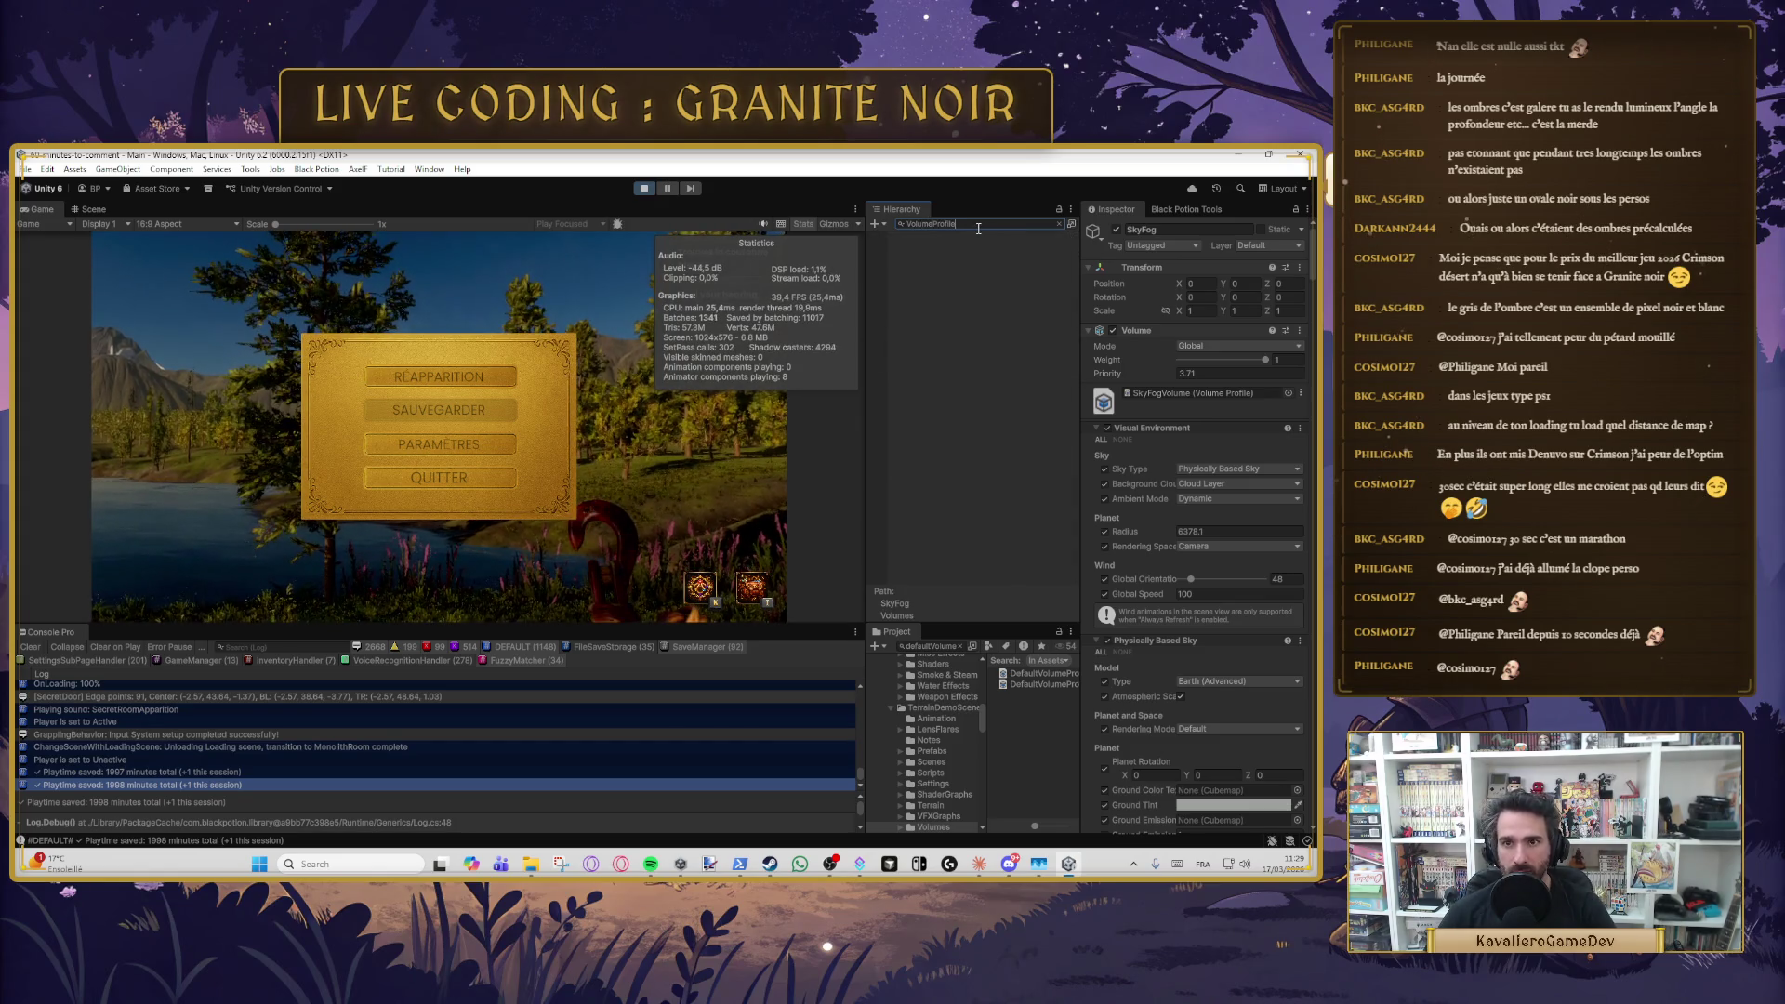
pyautogui.press('BackSpace')
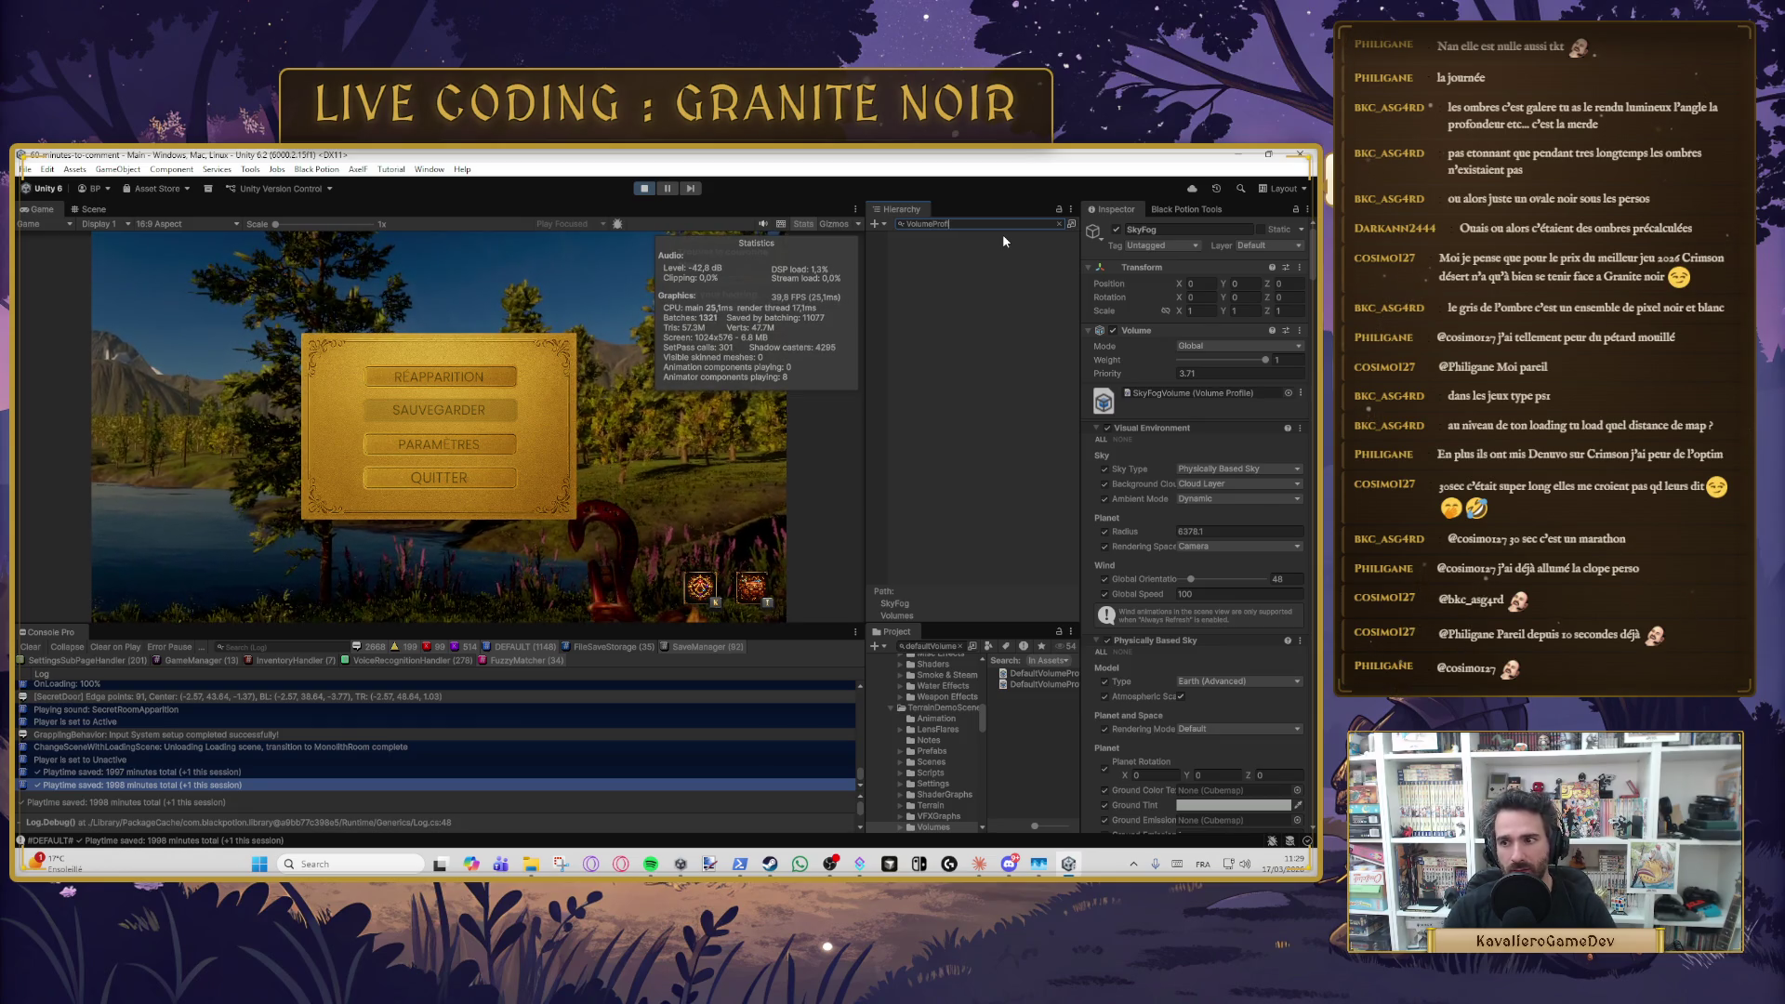
pyautogui.press('BackSpace')
pyautogui.press('BackSpace')
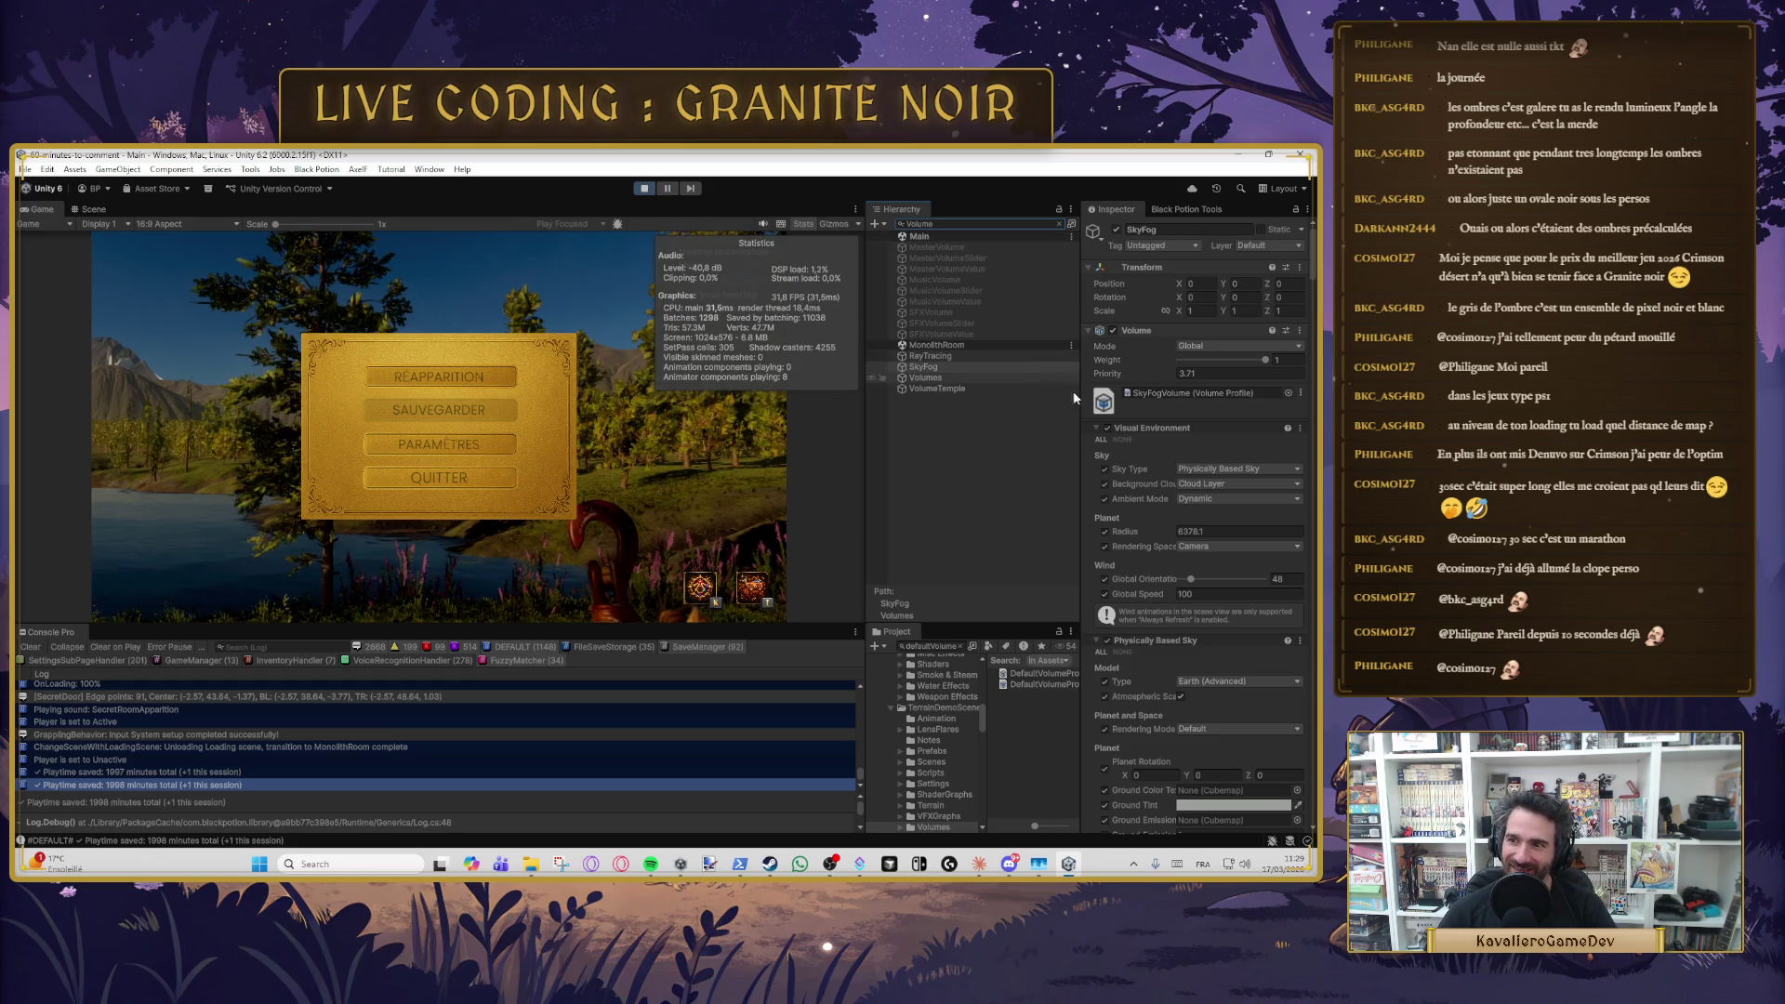
# - Clear the Hierarchy search and switch off the RayTracing Volume component
pyautogui.click(958, 356)
pyautogui.click(1201, 393)
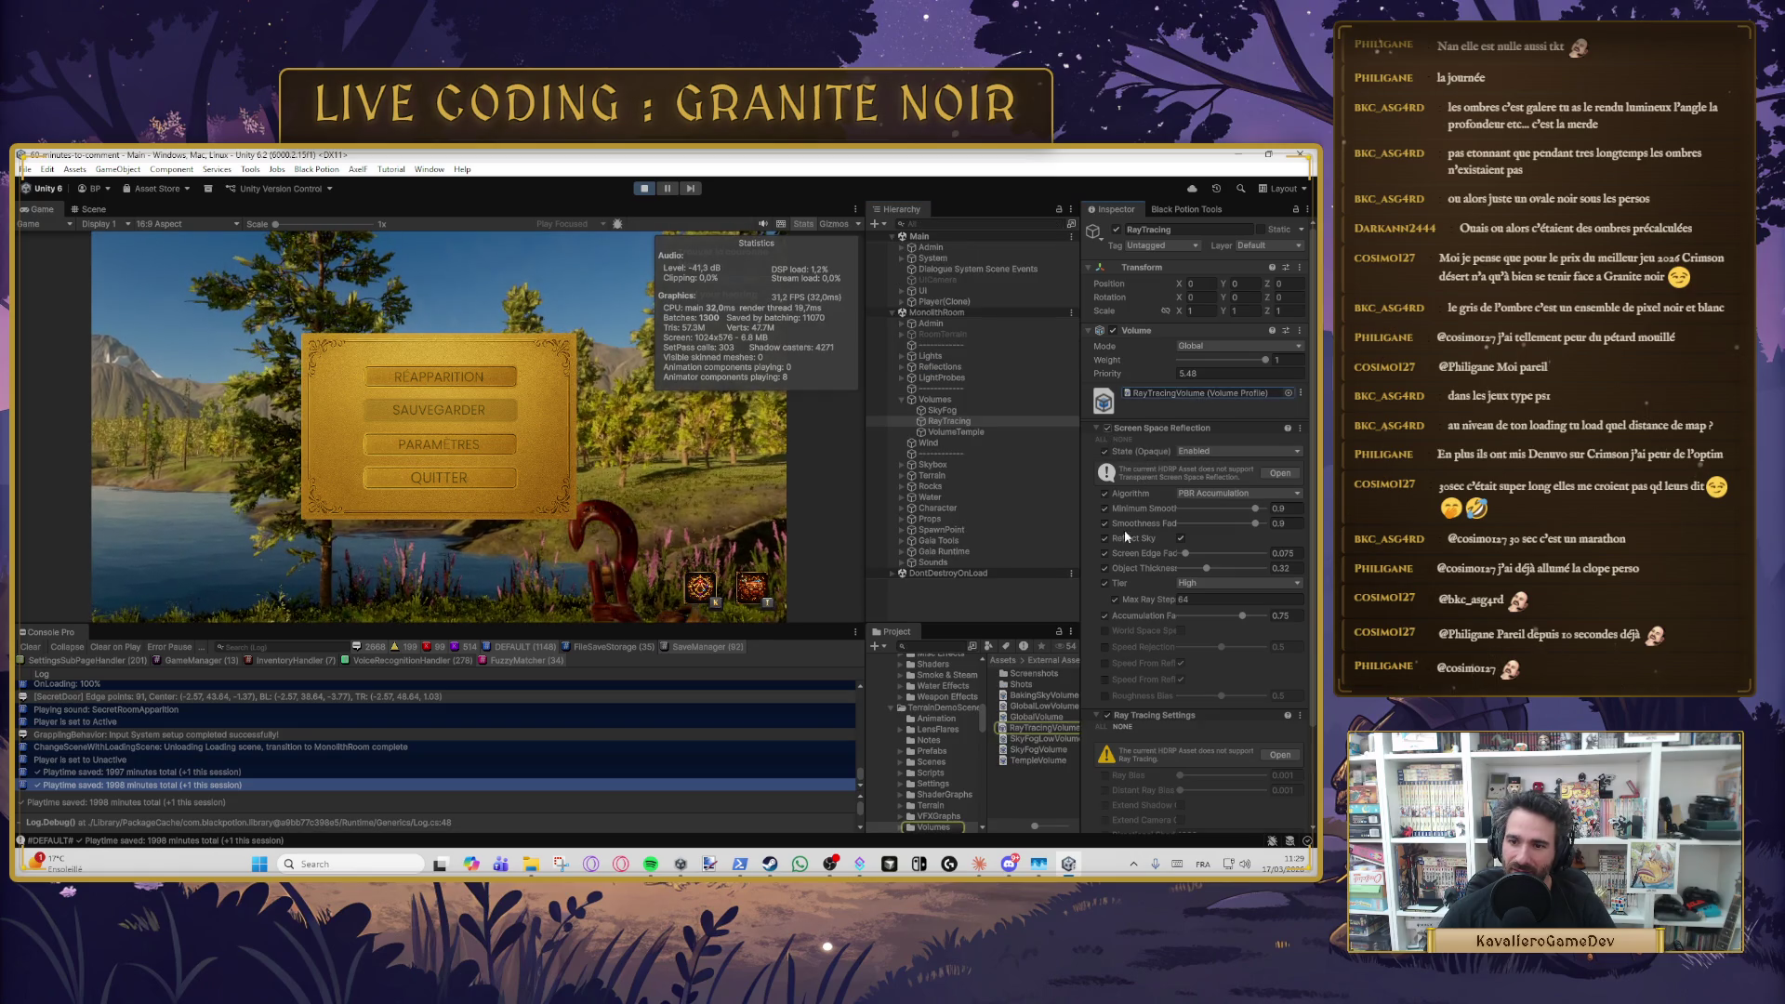
pyautogui.click(1113, 332)
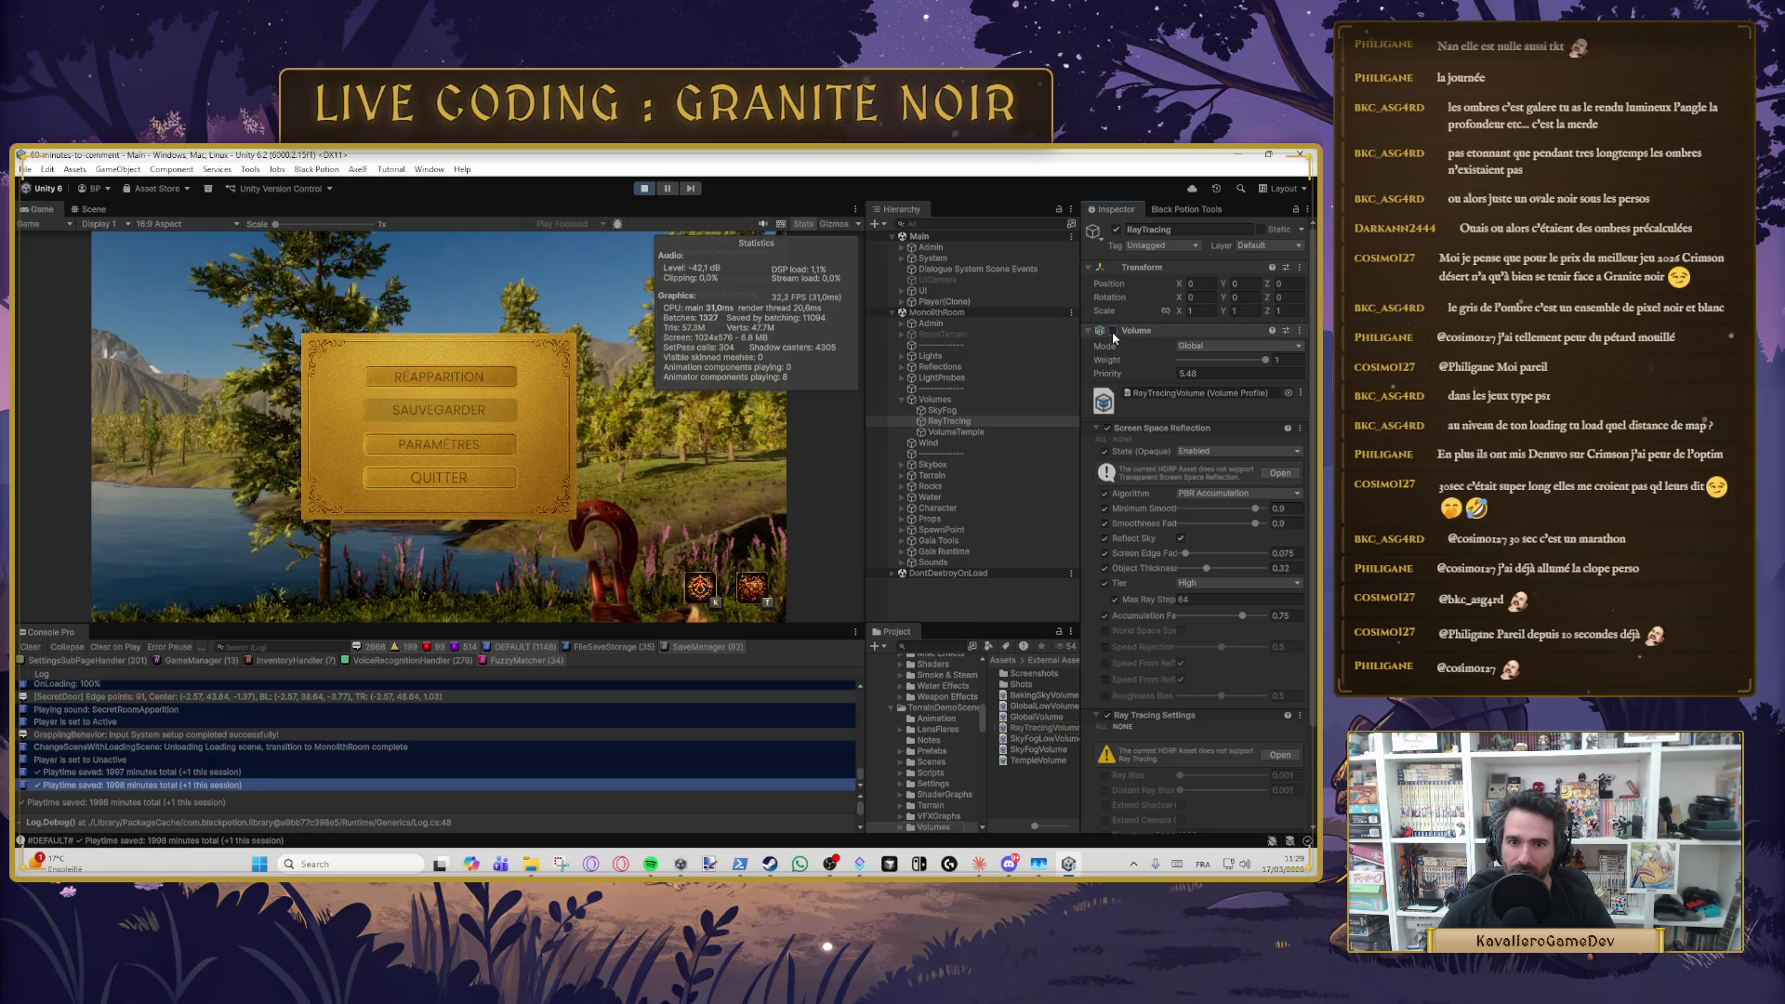
# - Turn on the SkyFog volume and toggle its Visual Environment override off and on
pyautogui.click(970, 410)
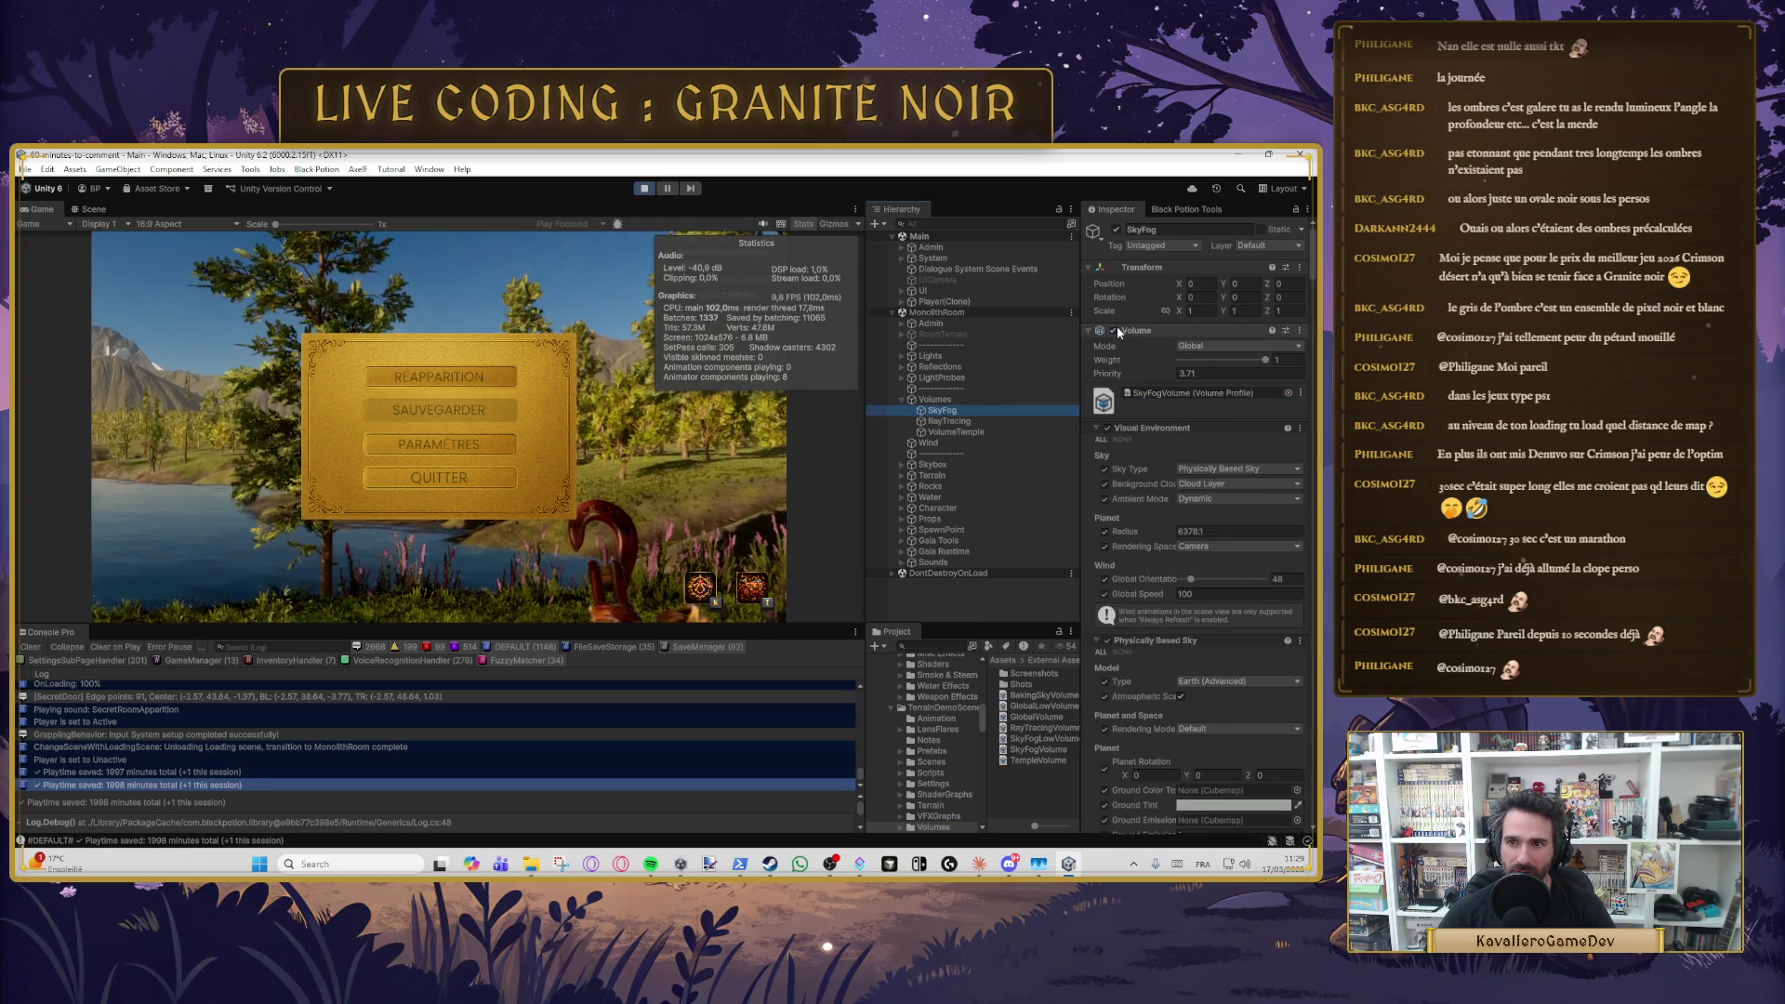
pyautogui.click(1112, 331)
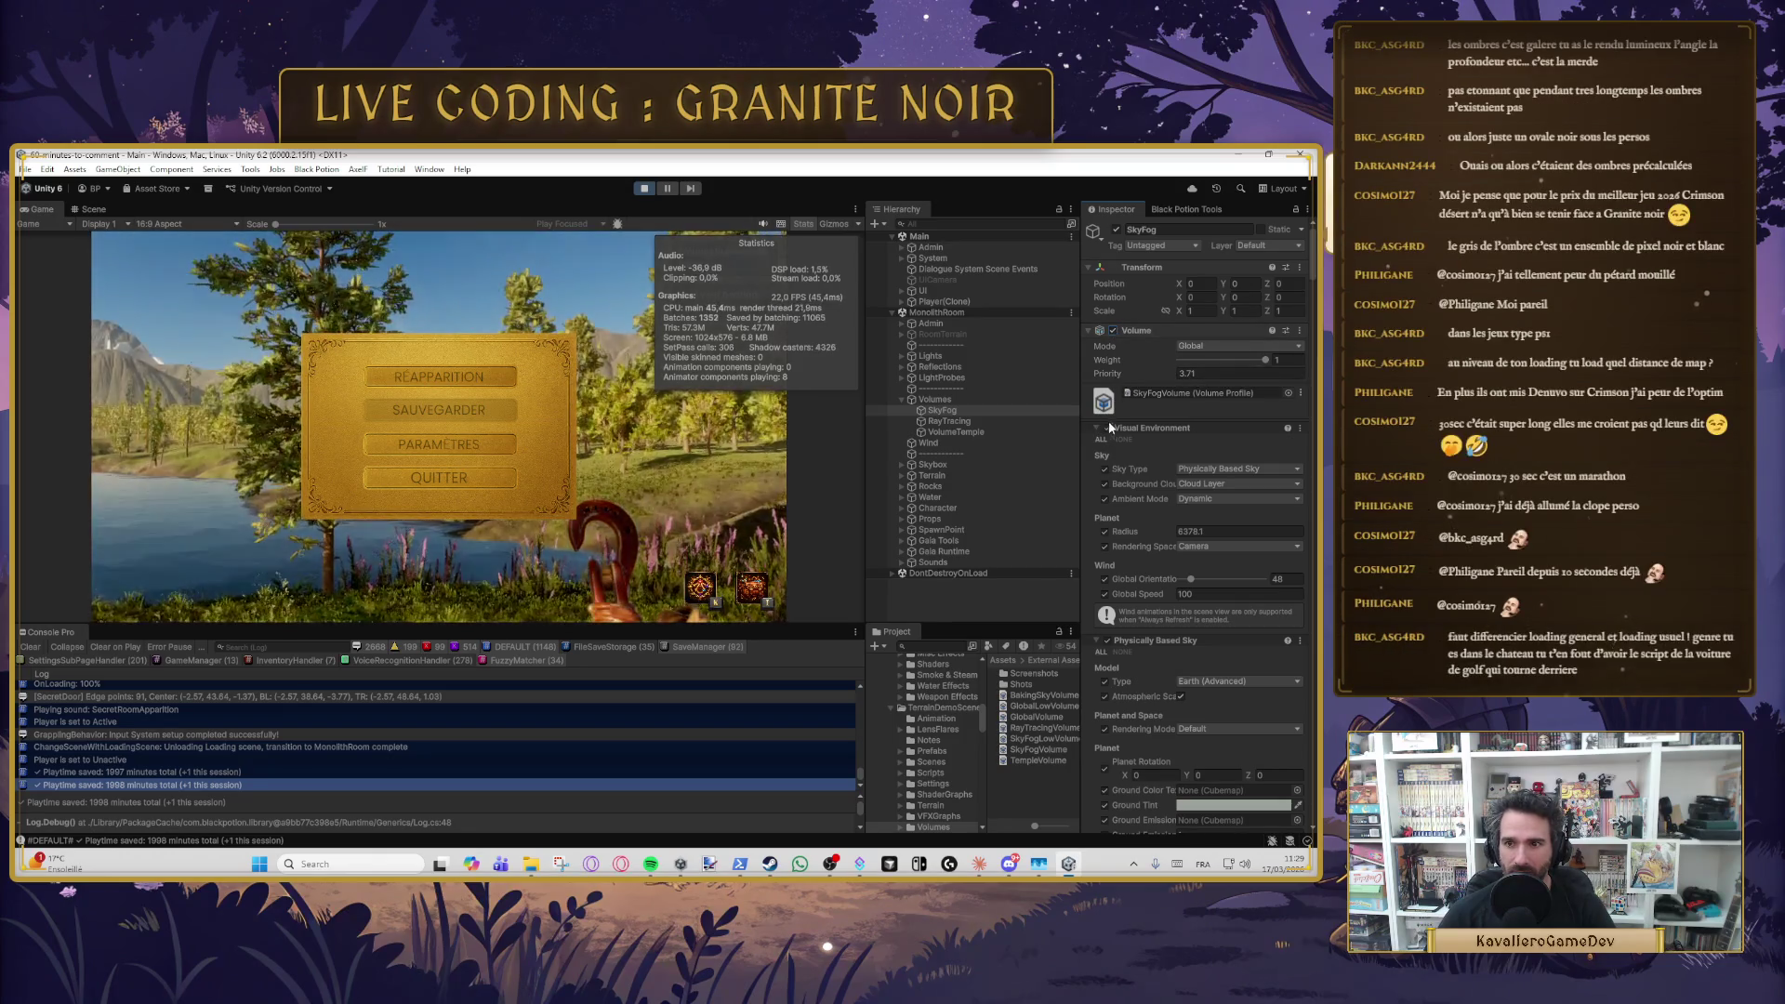
pyautogui.click(1107, 427)
pyautogui.click(1107, 428)
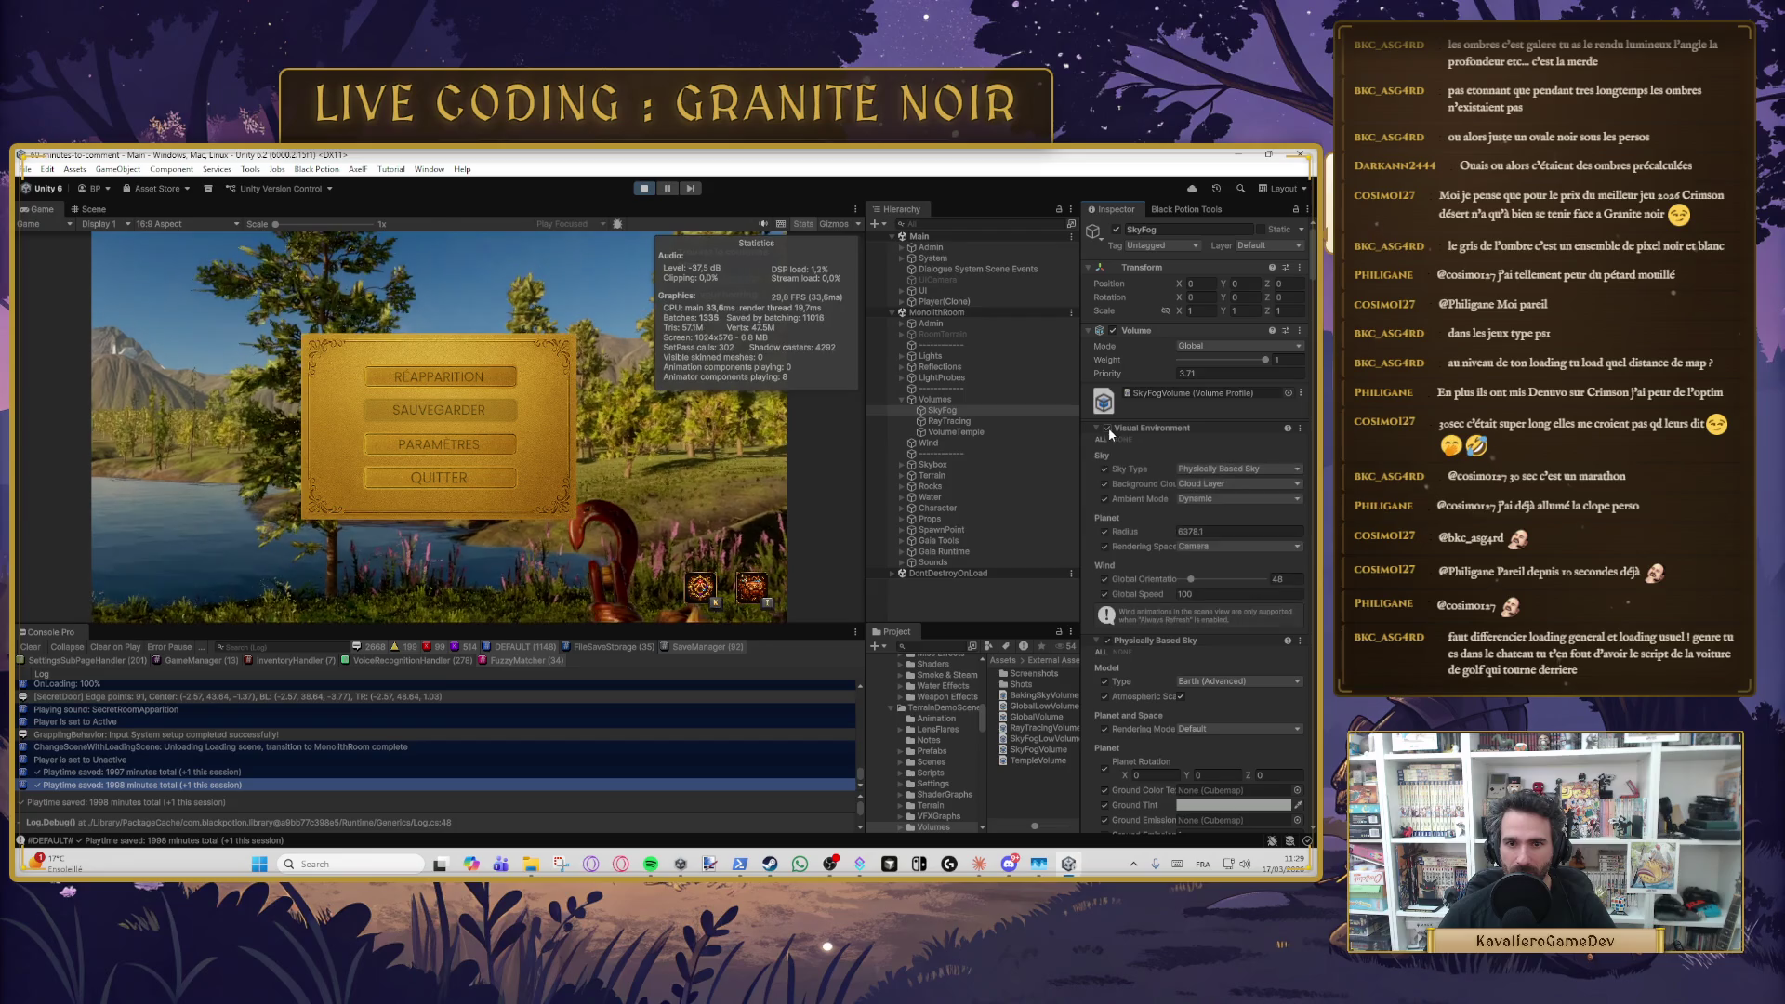
# - Inspect the VolumeTemple volume, toggle its Volume component, then reselect RayTracing
pyautogui.scroll(-3, 1112, 544)
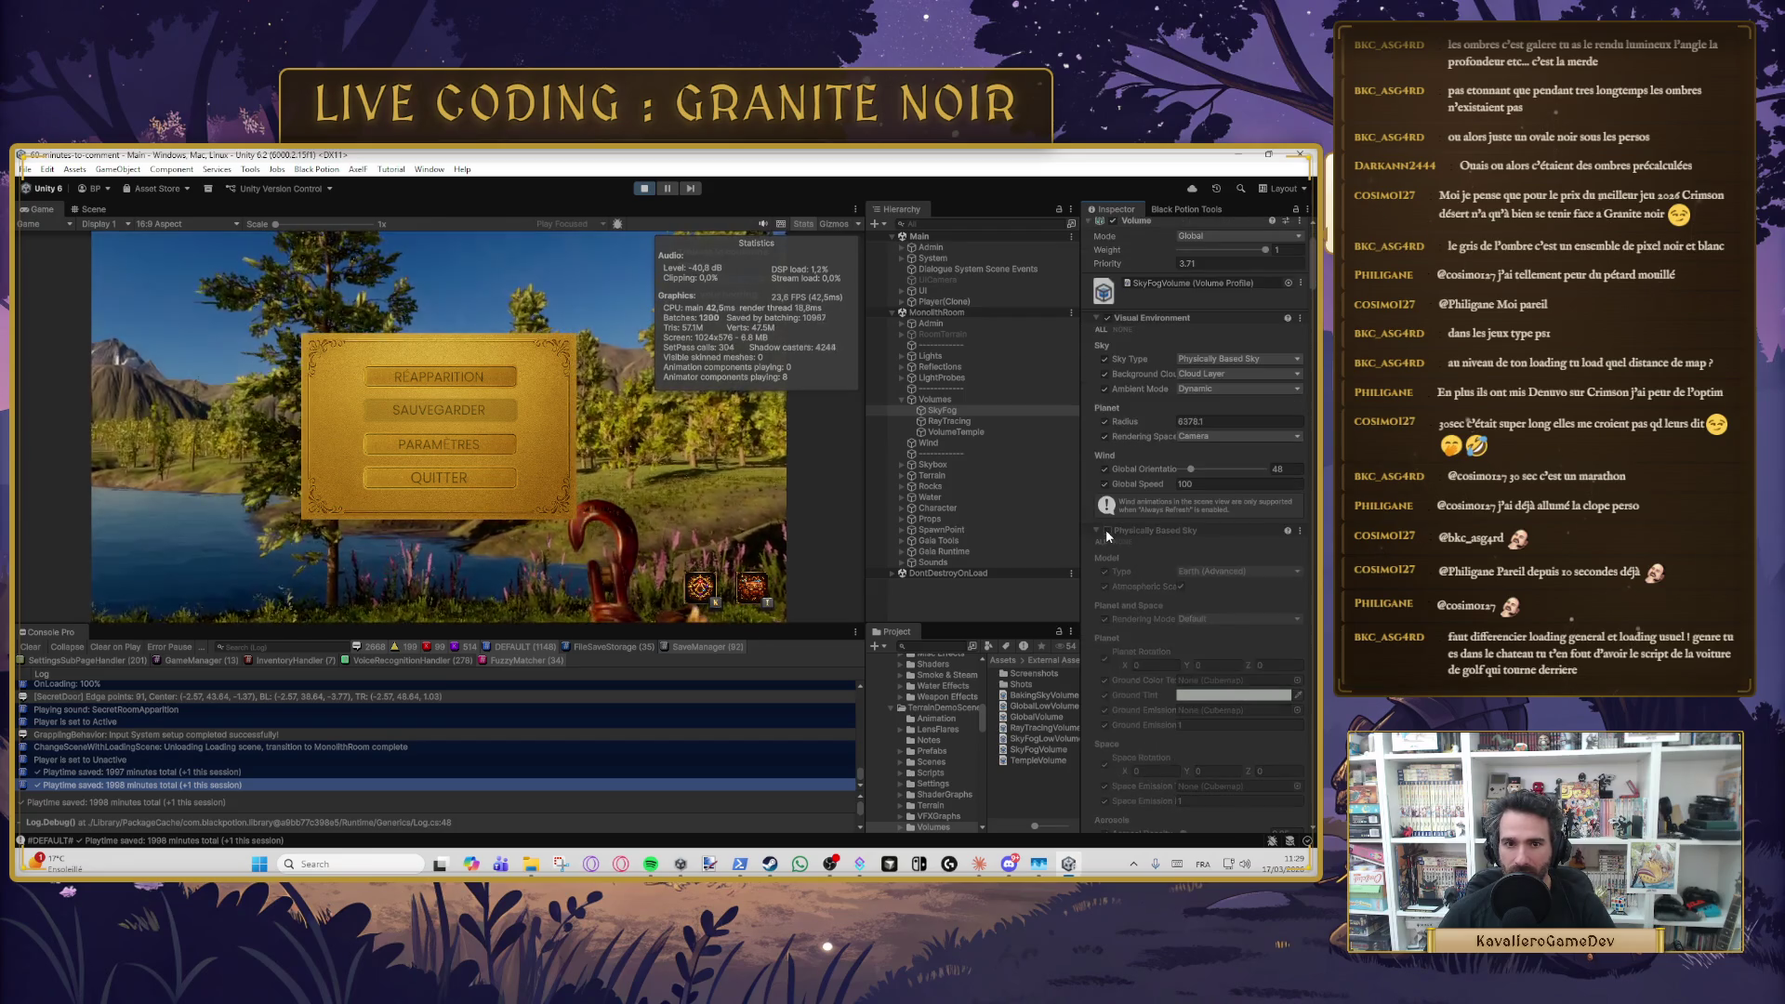
pyautogui.scroll(-10, 1110, 535)
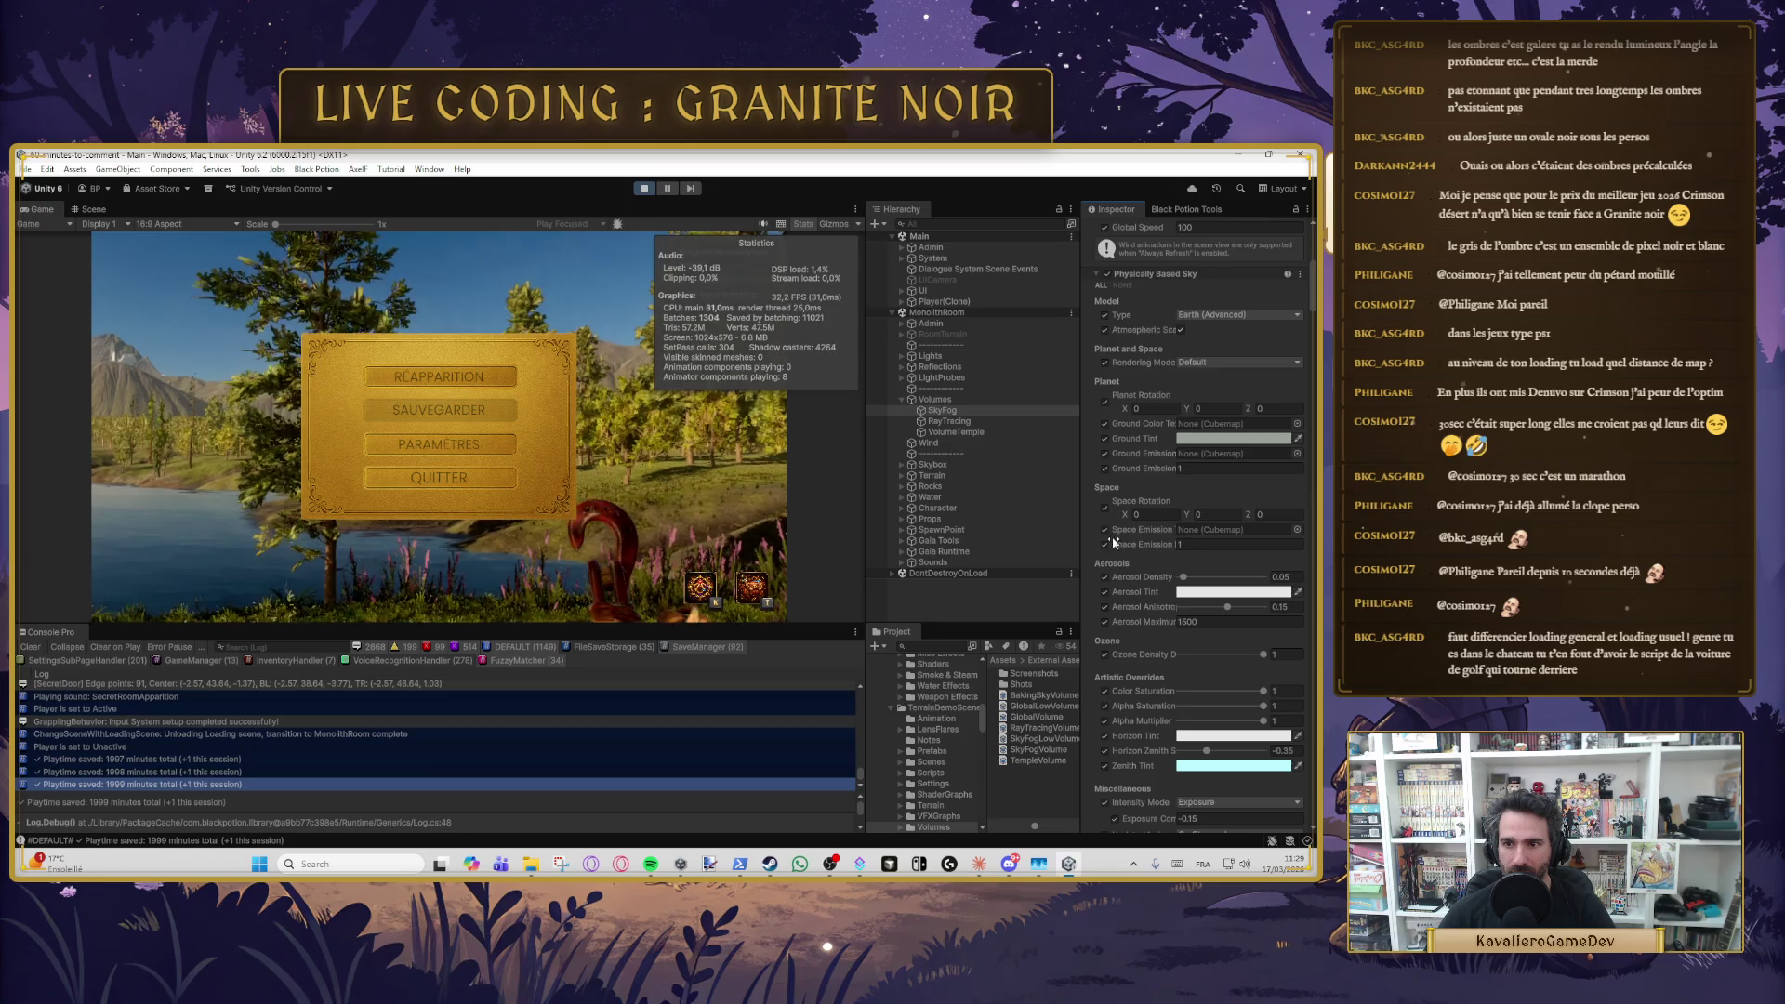
pyautogui.scroll(-5, 1109, 532)
pyautogui.click(962, 431)
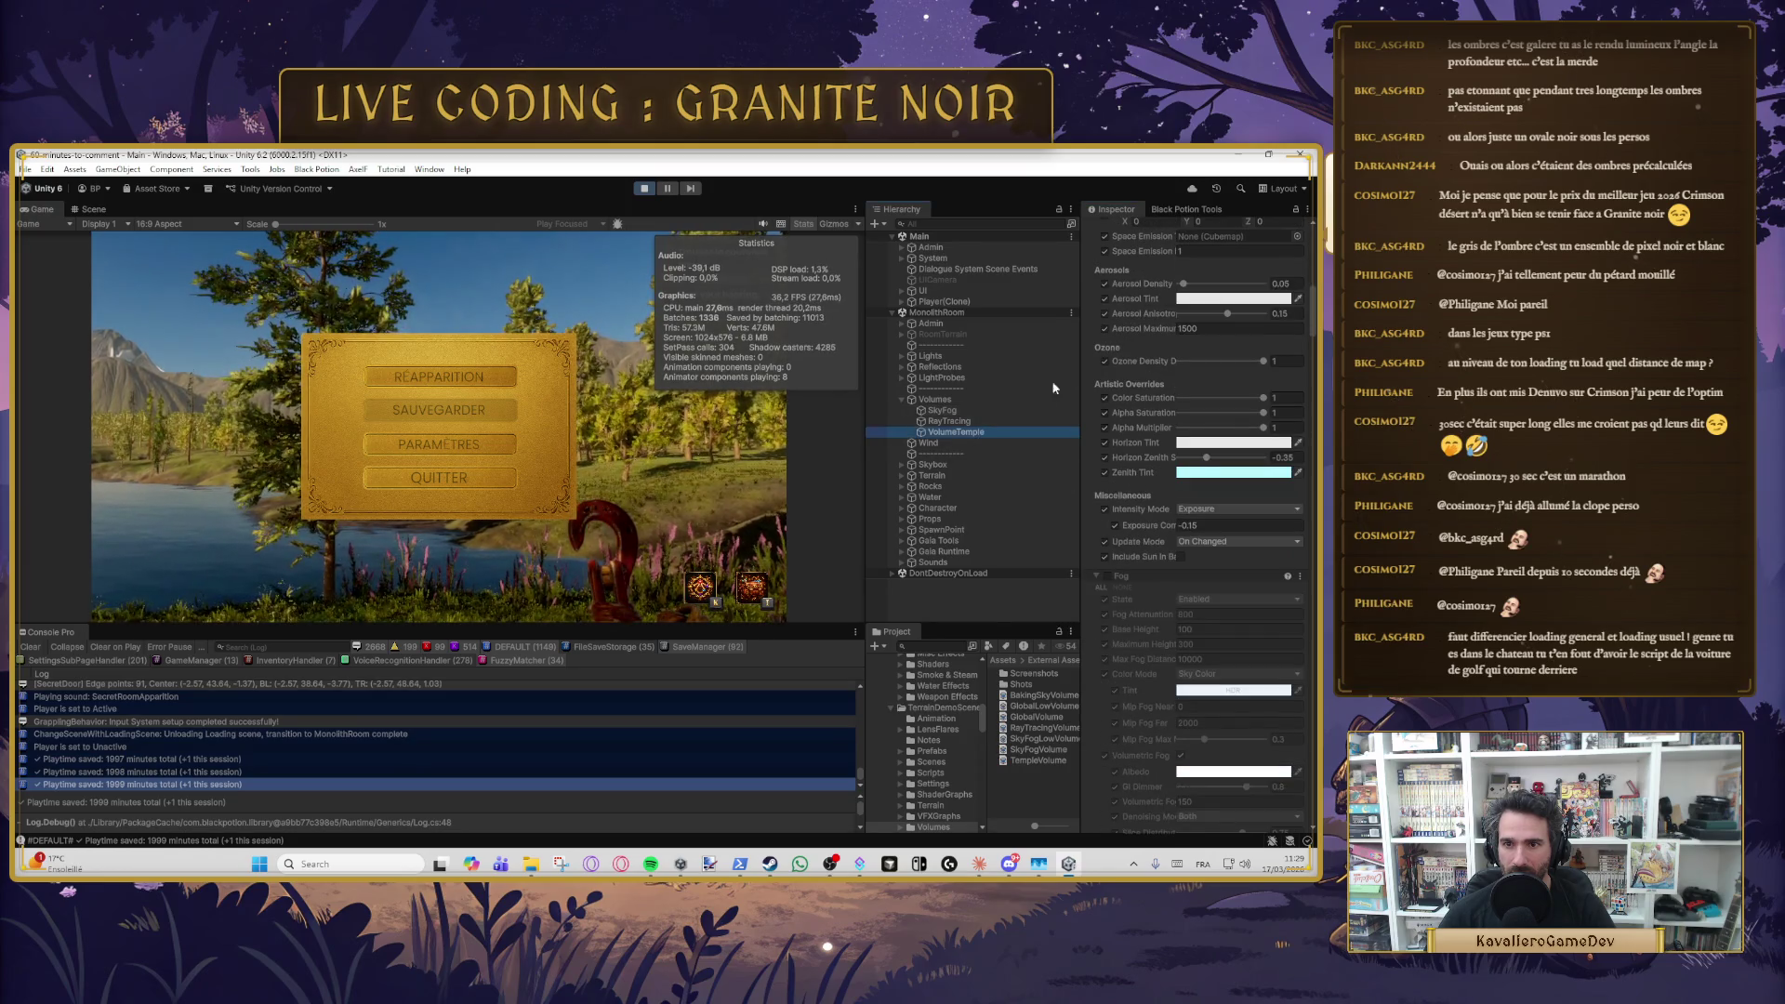
pyautogui.scroll(20, 1118, 314)
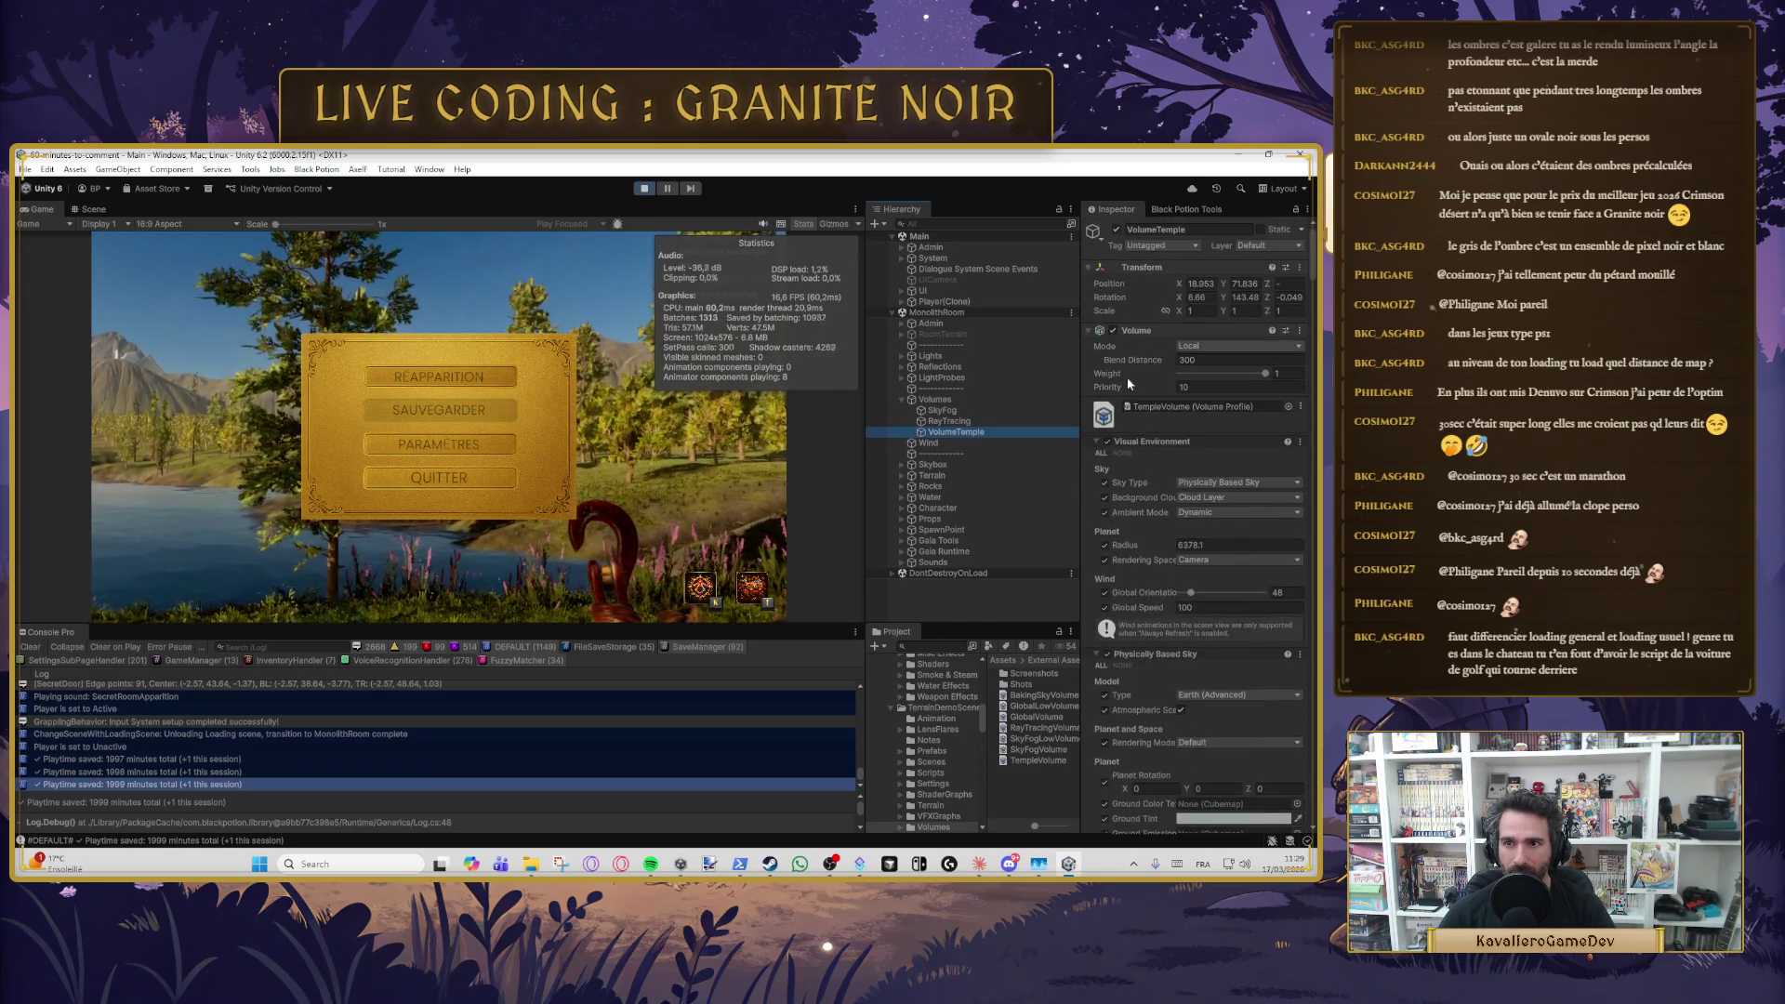
pyautogui.click(1112, 327)
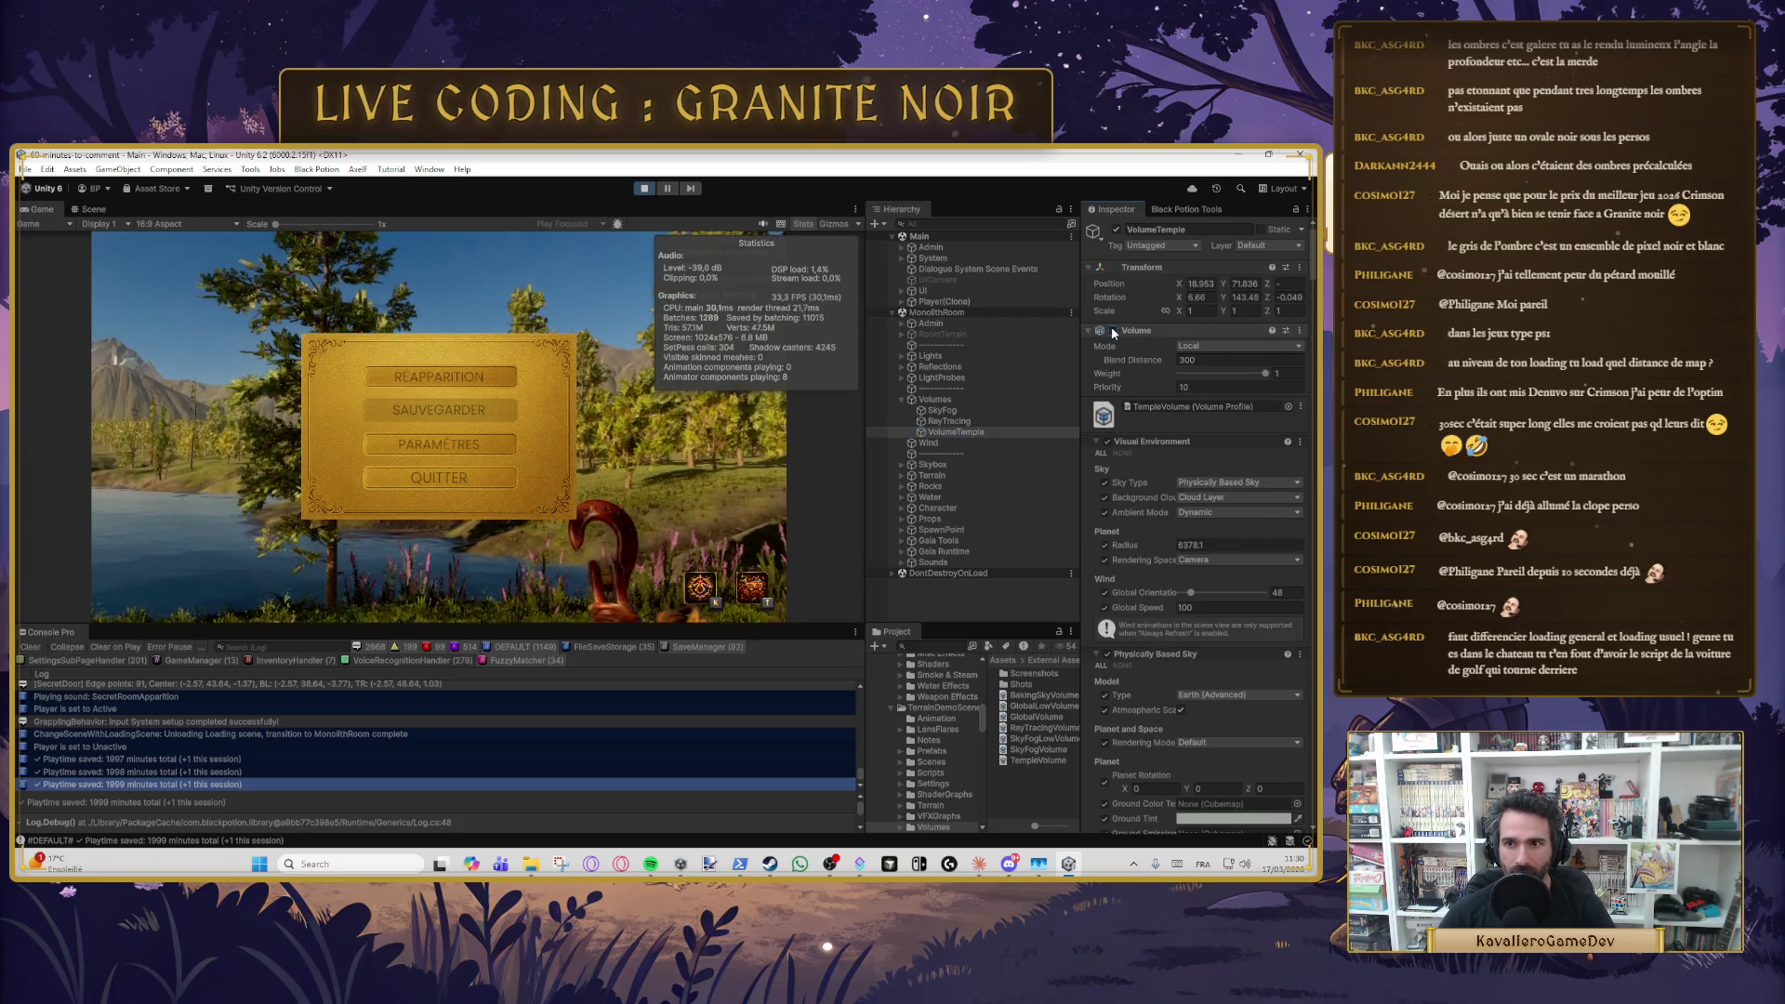
pyautogui.click(950, 421)
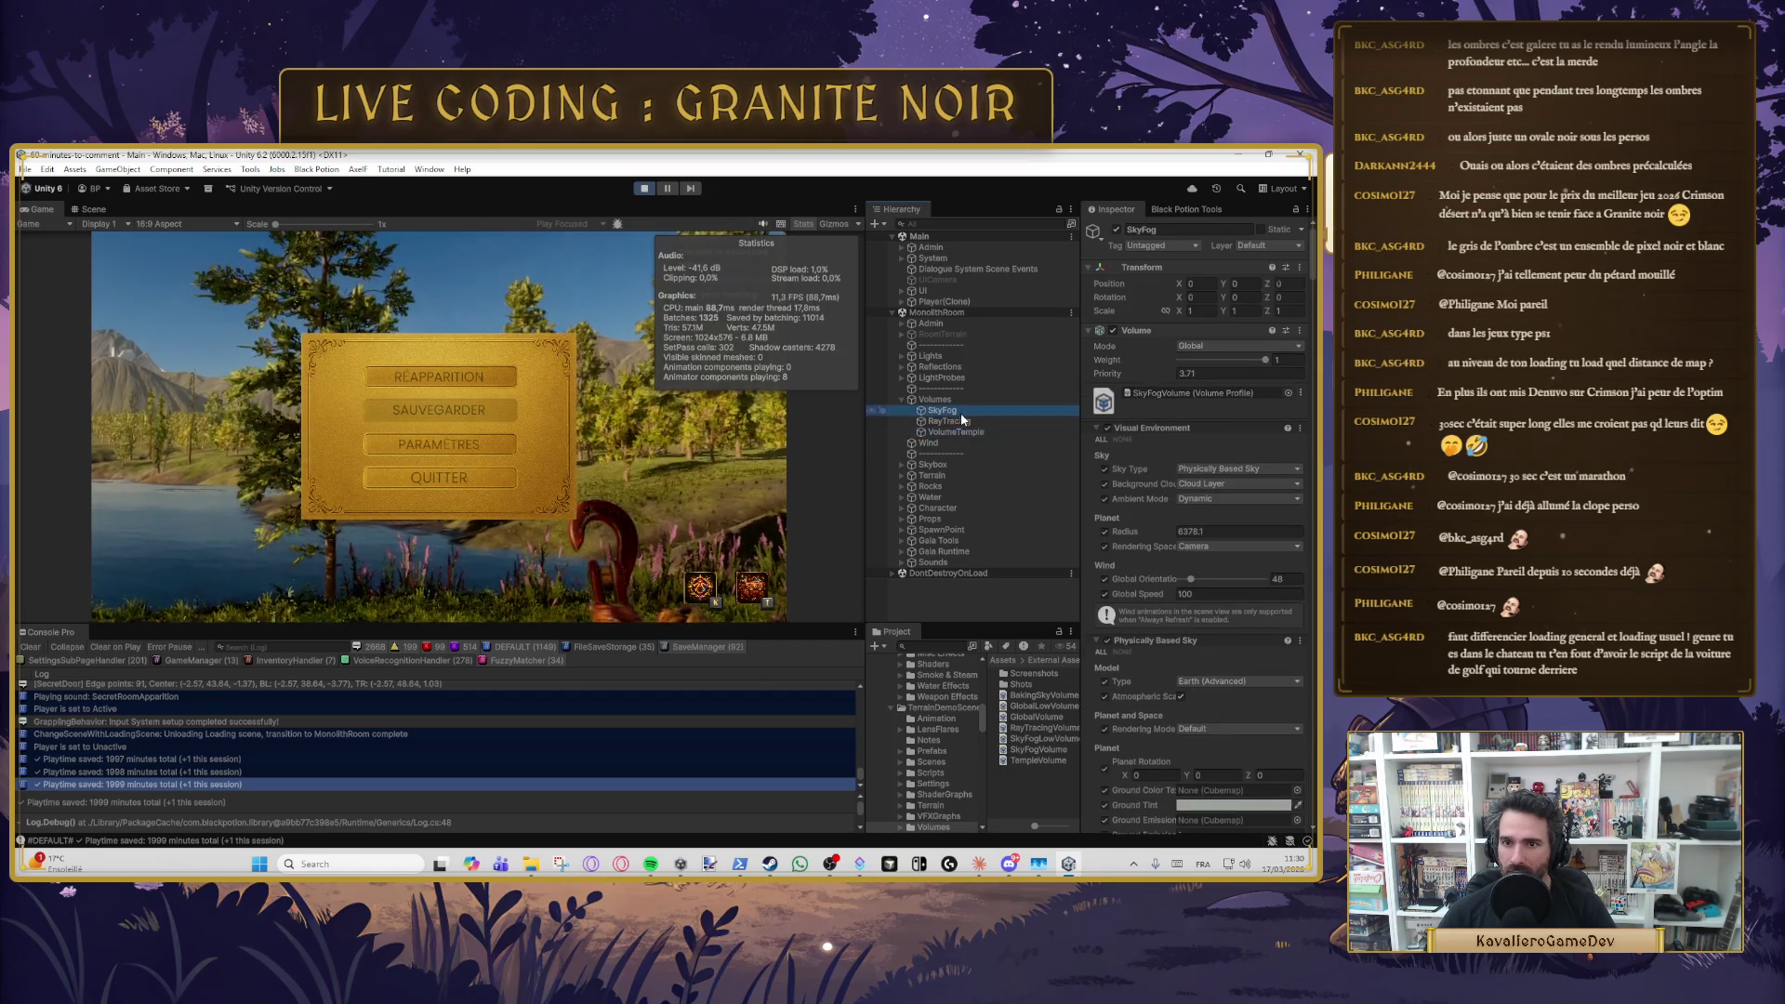
# - Toggle the RayTracing Volume component once more
pyautogui.scroll(-3, 1158, 460)
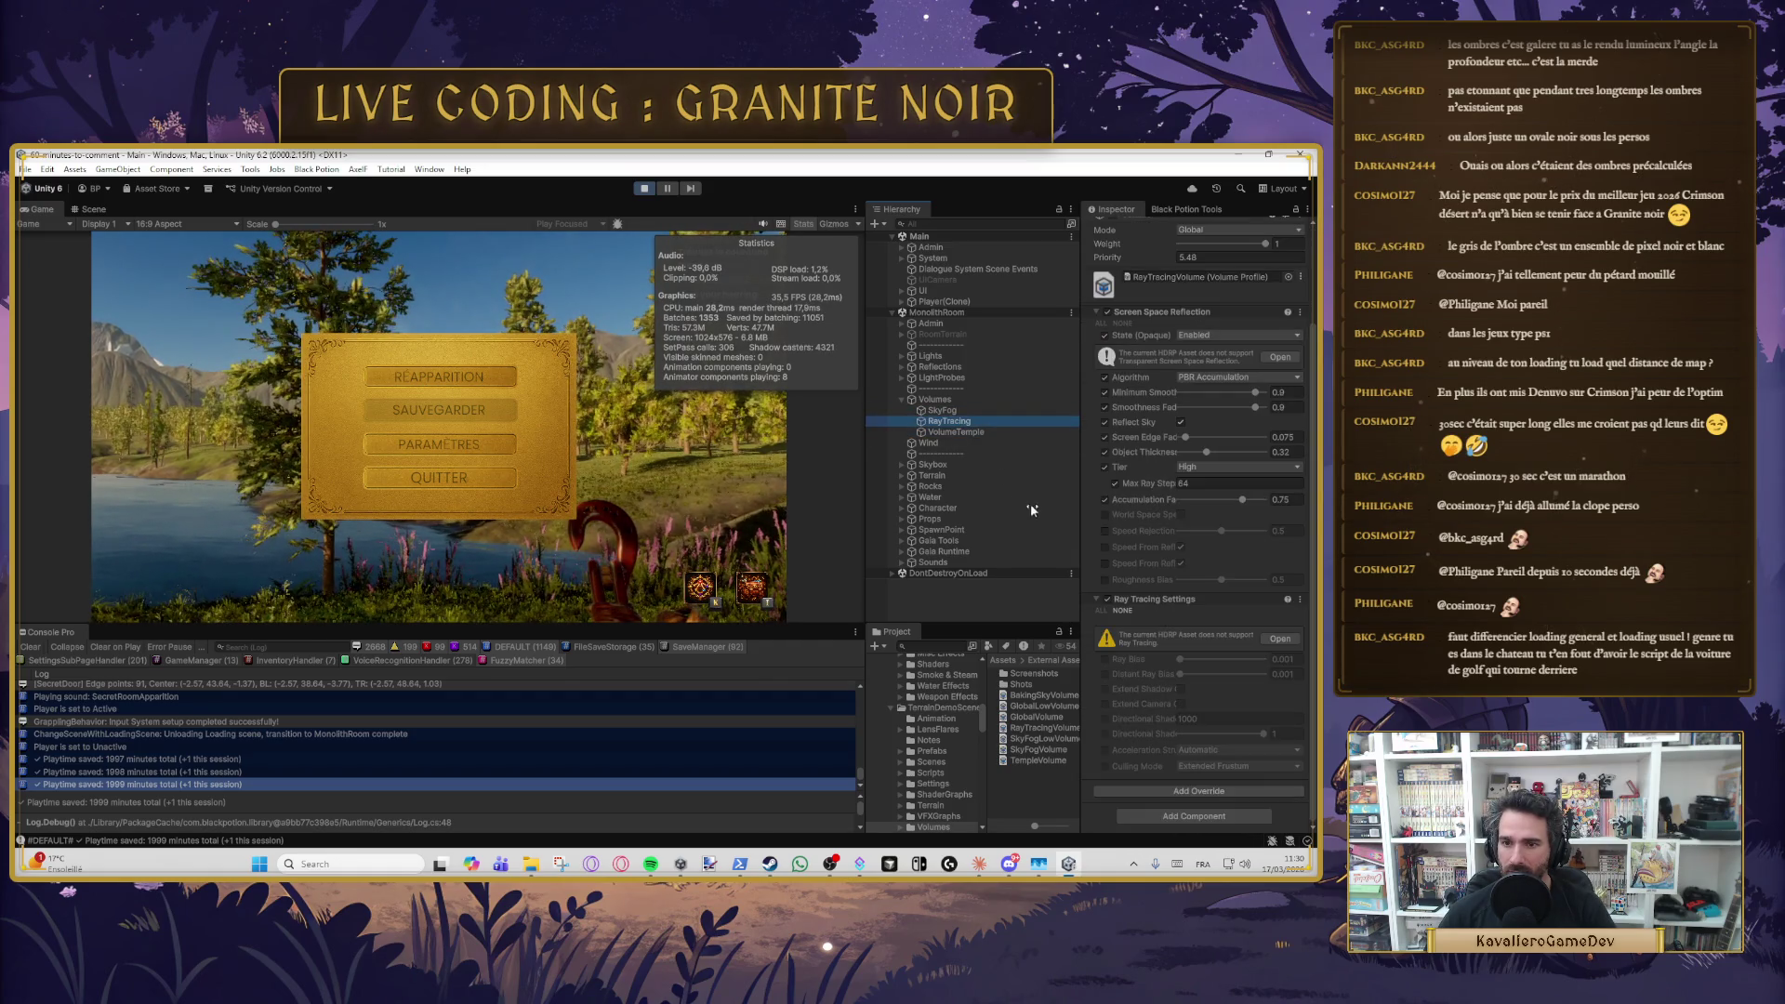
pyautogui.scroll(3, 1125, 371)
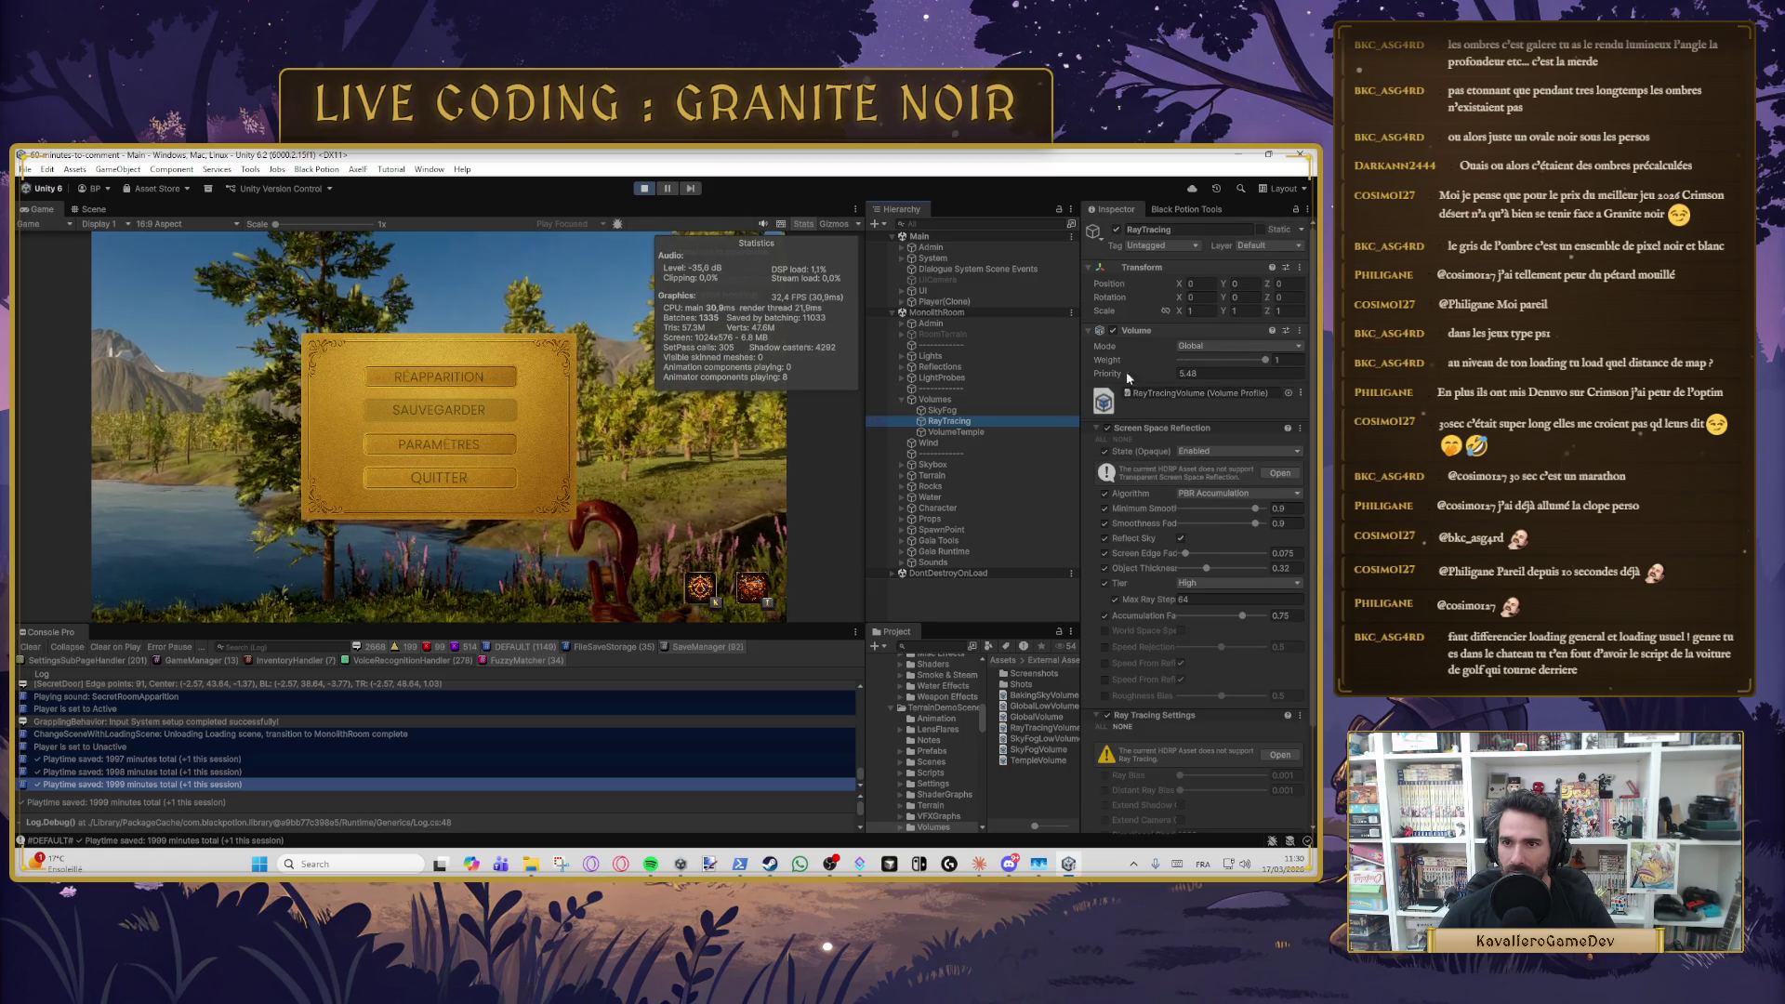
pyautogui.click(1113, 327)
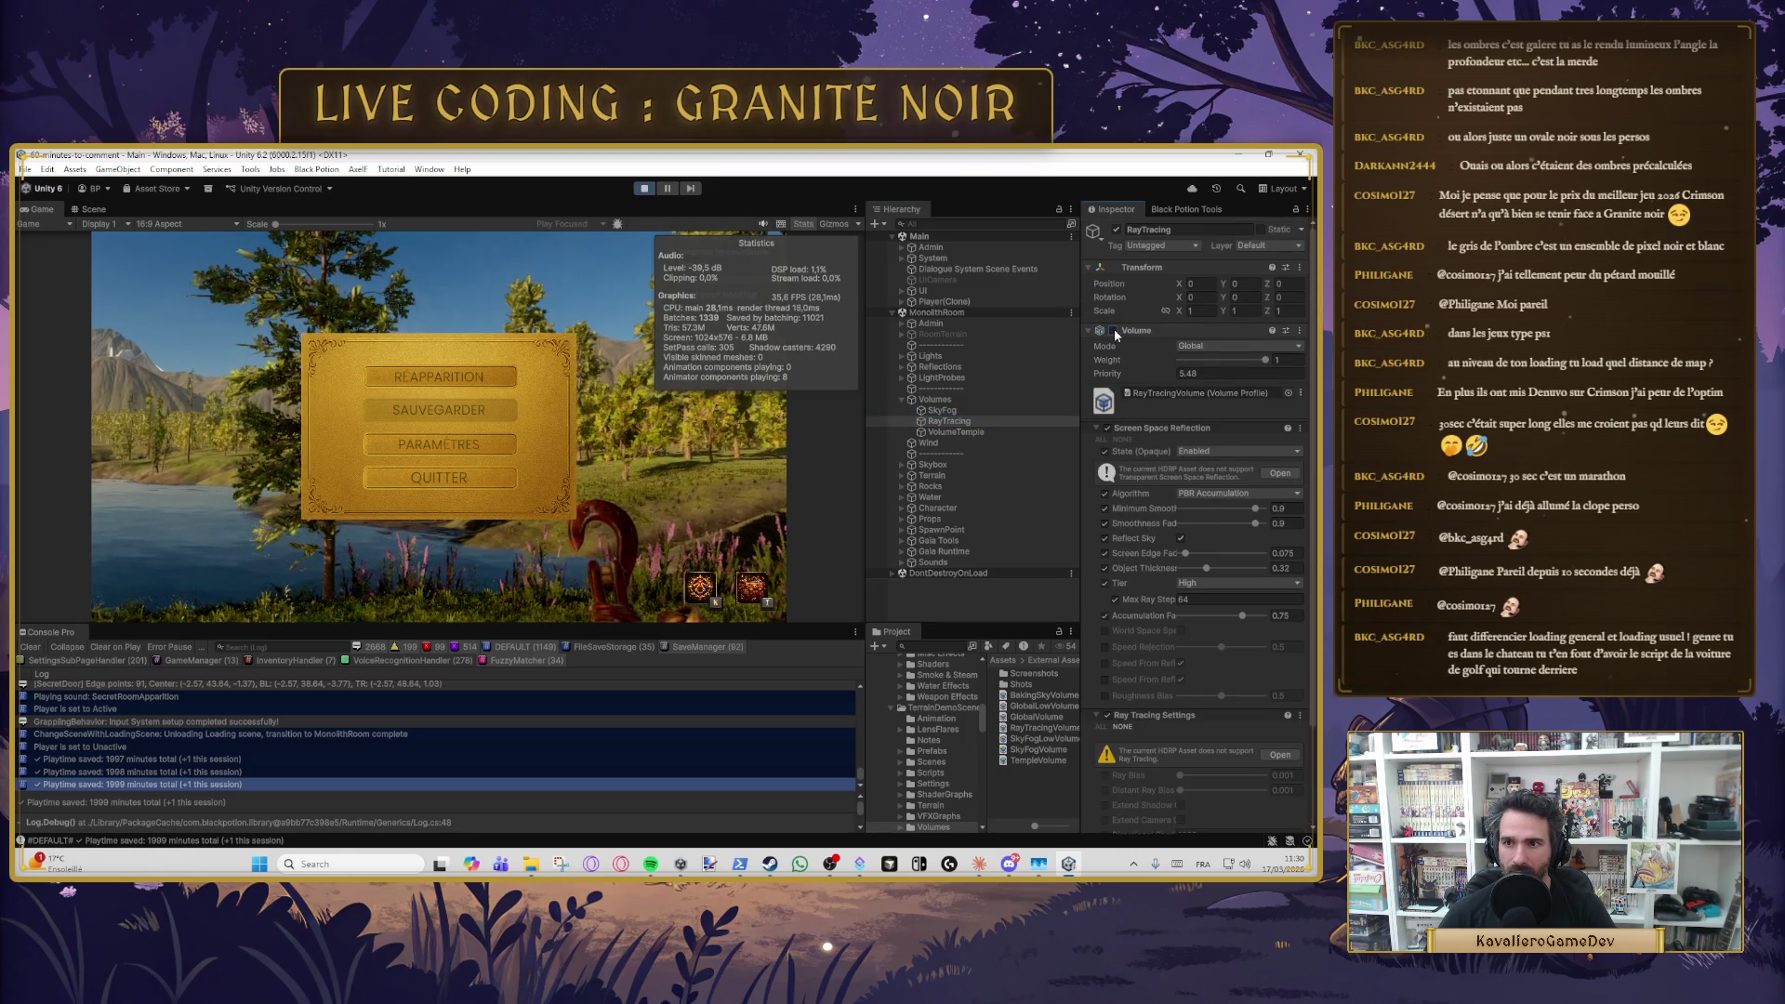
# - Turn SkyFog's volume off and on, then disable its Visual Environment override
pyautogui.click(941, 410)
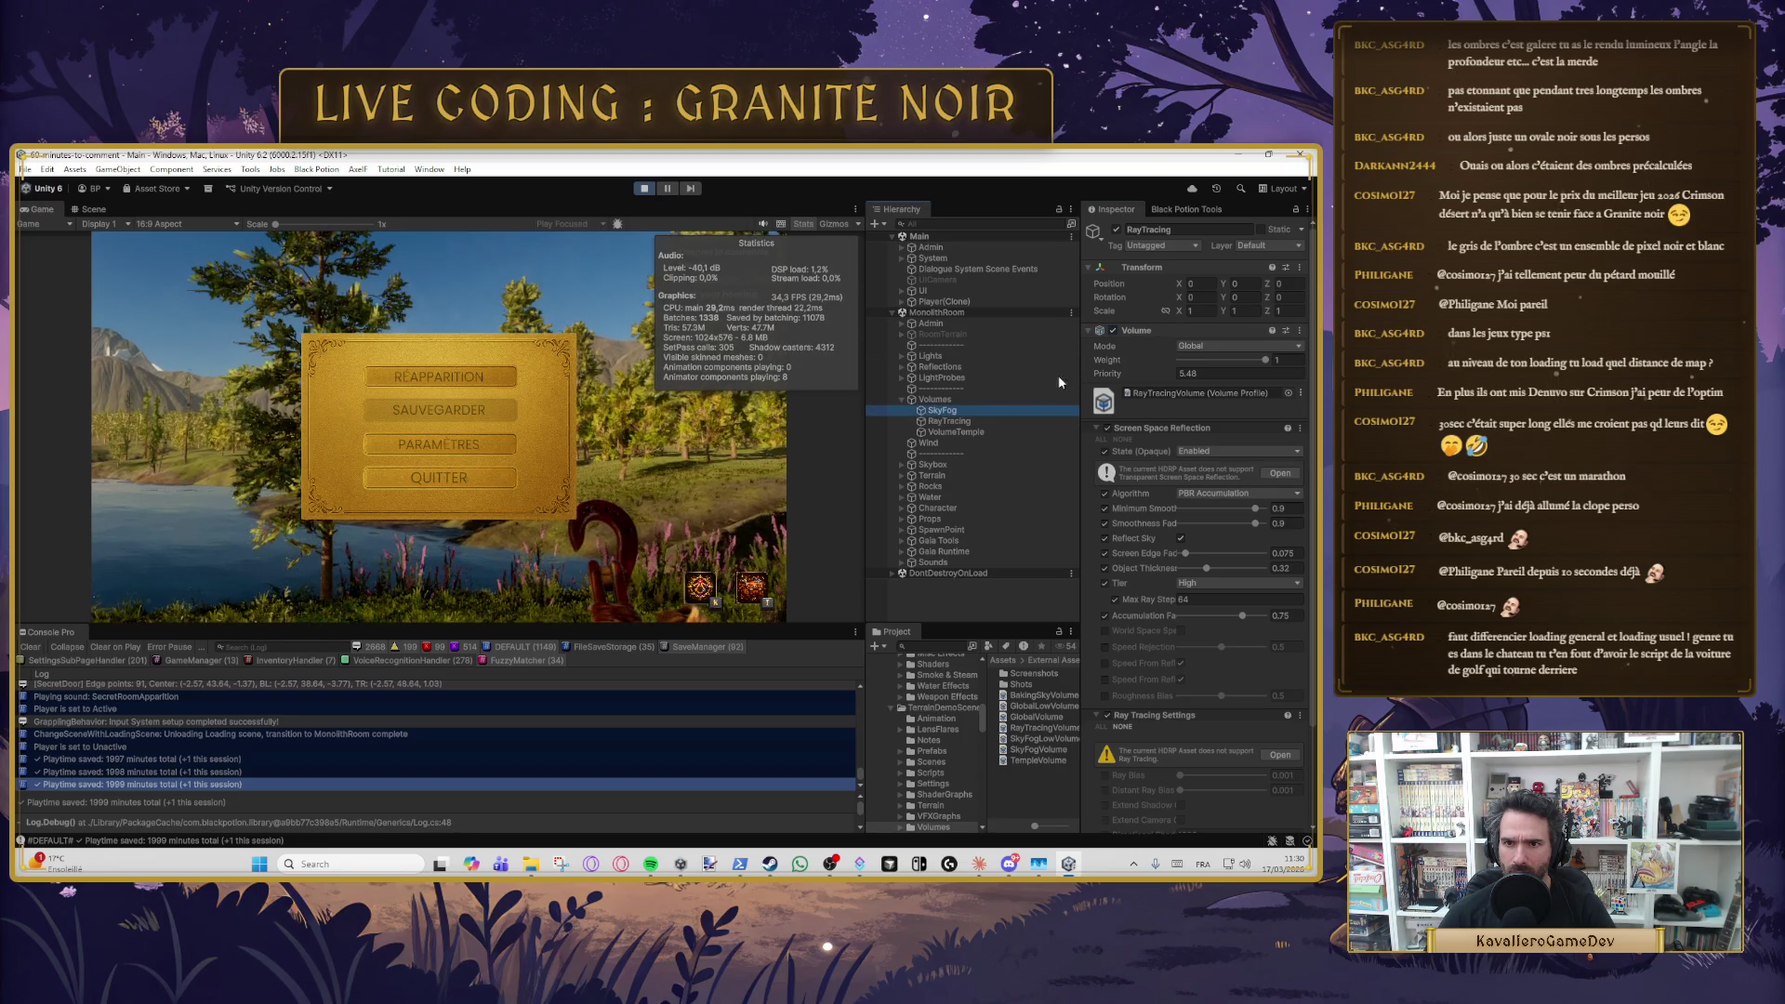
pyautogui.click(1114, 330)
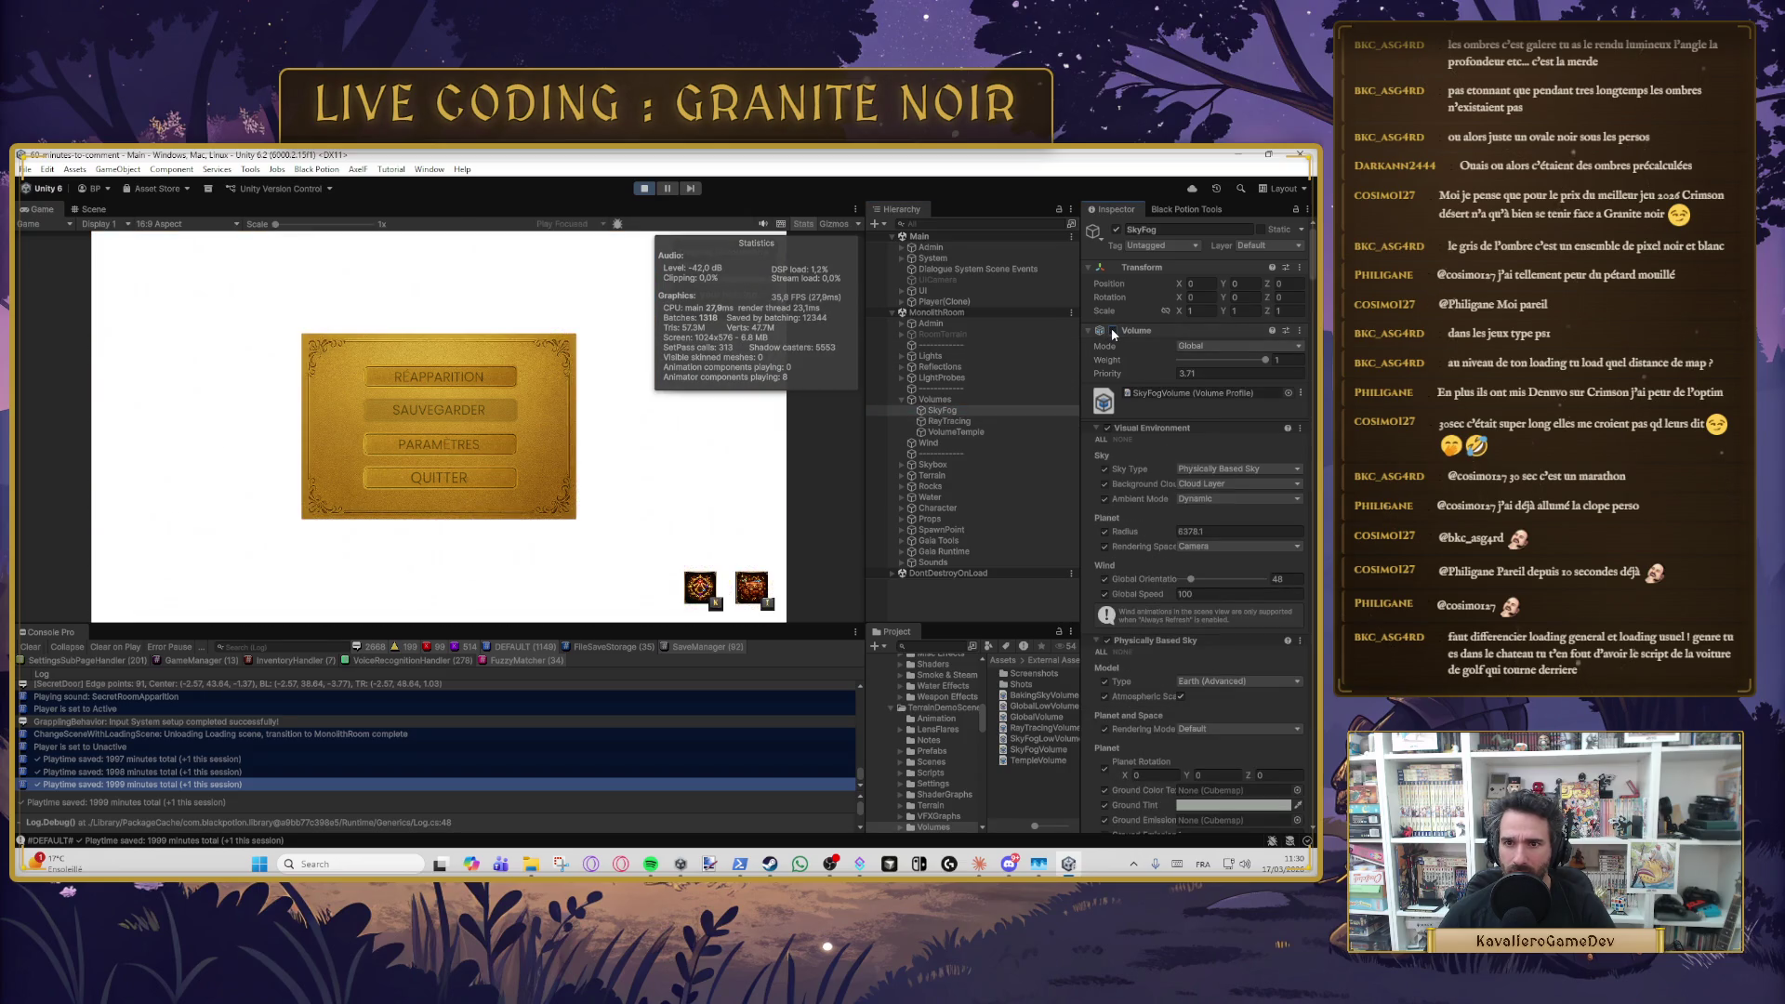
pyautogui.click(1114, 330)
pyautogui.click(1107, 428)
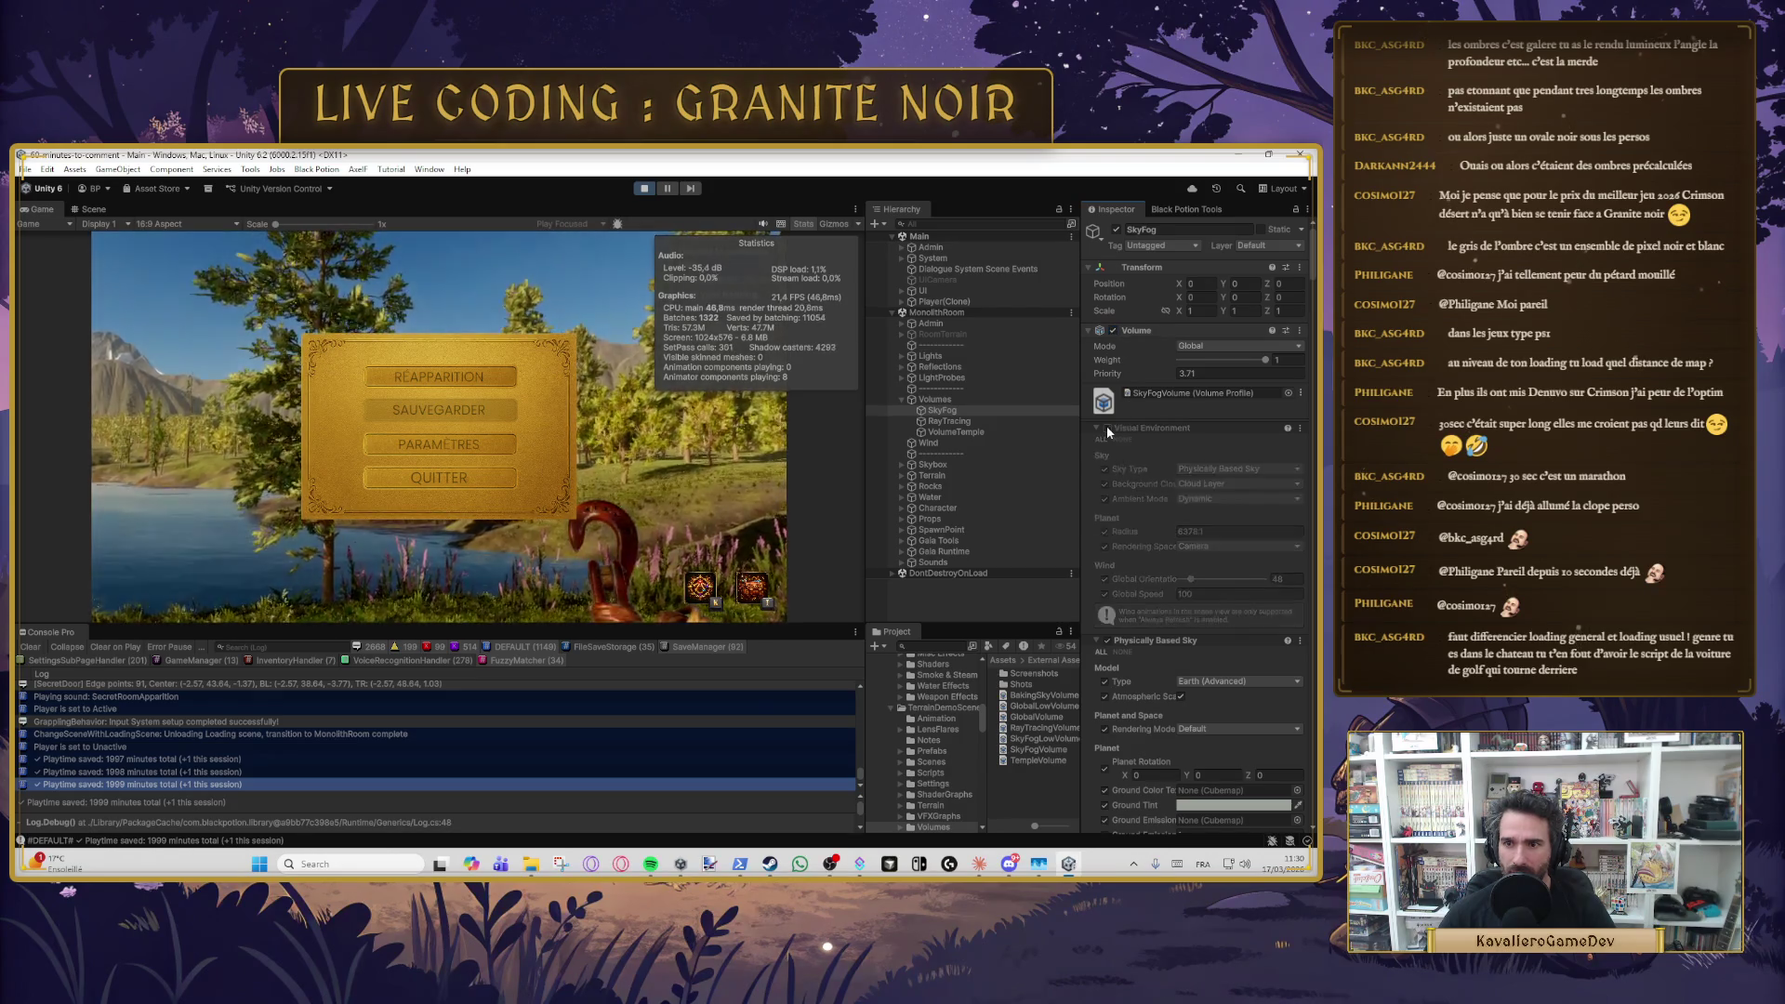
# - Scroll SkyFog's Inspector to Shadows and toggle that override off and back on
pyautogui.scroll(-15, 1139, 550)
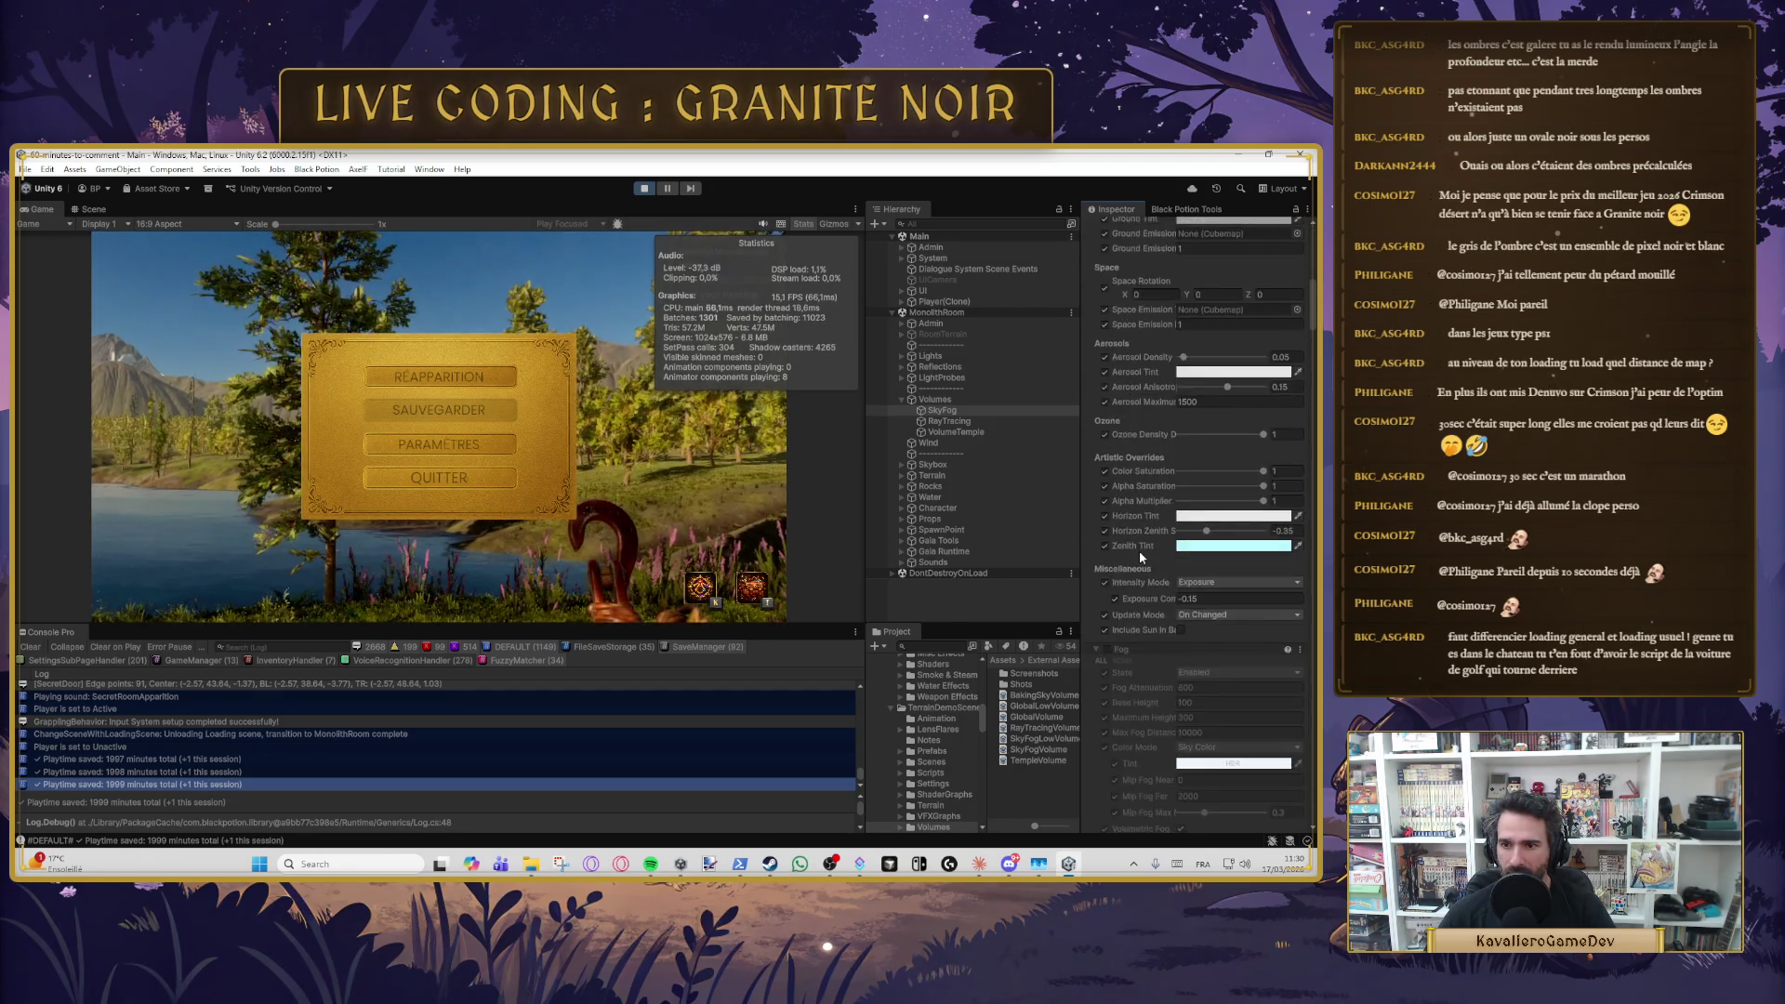
pyautogui.scroll(-5, 1140, 554)
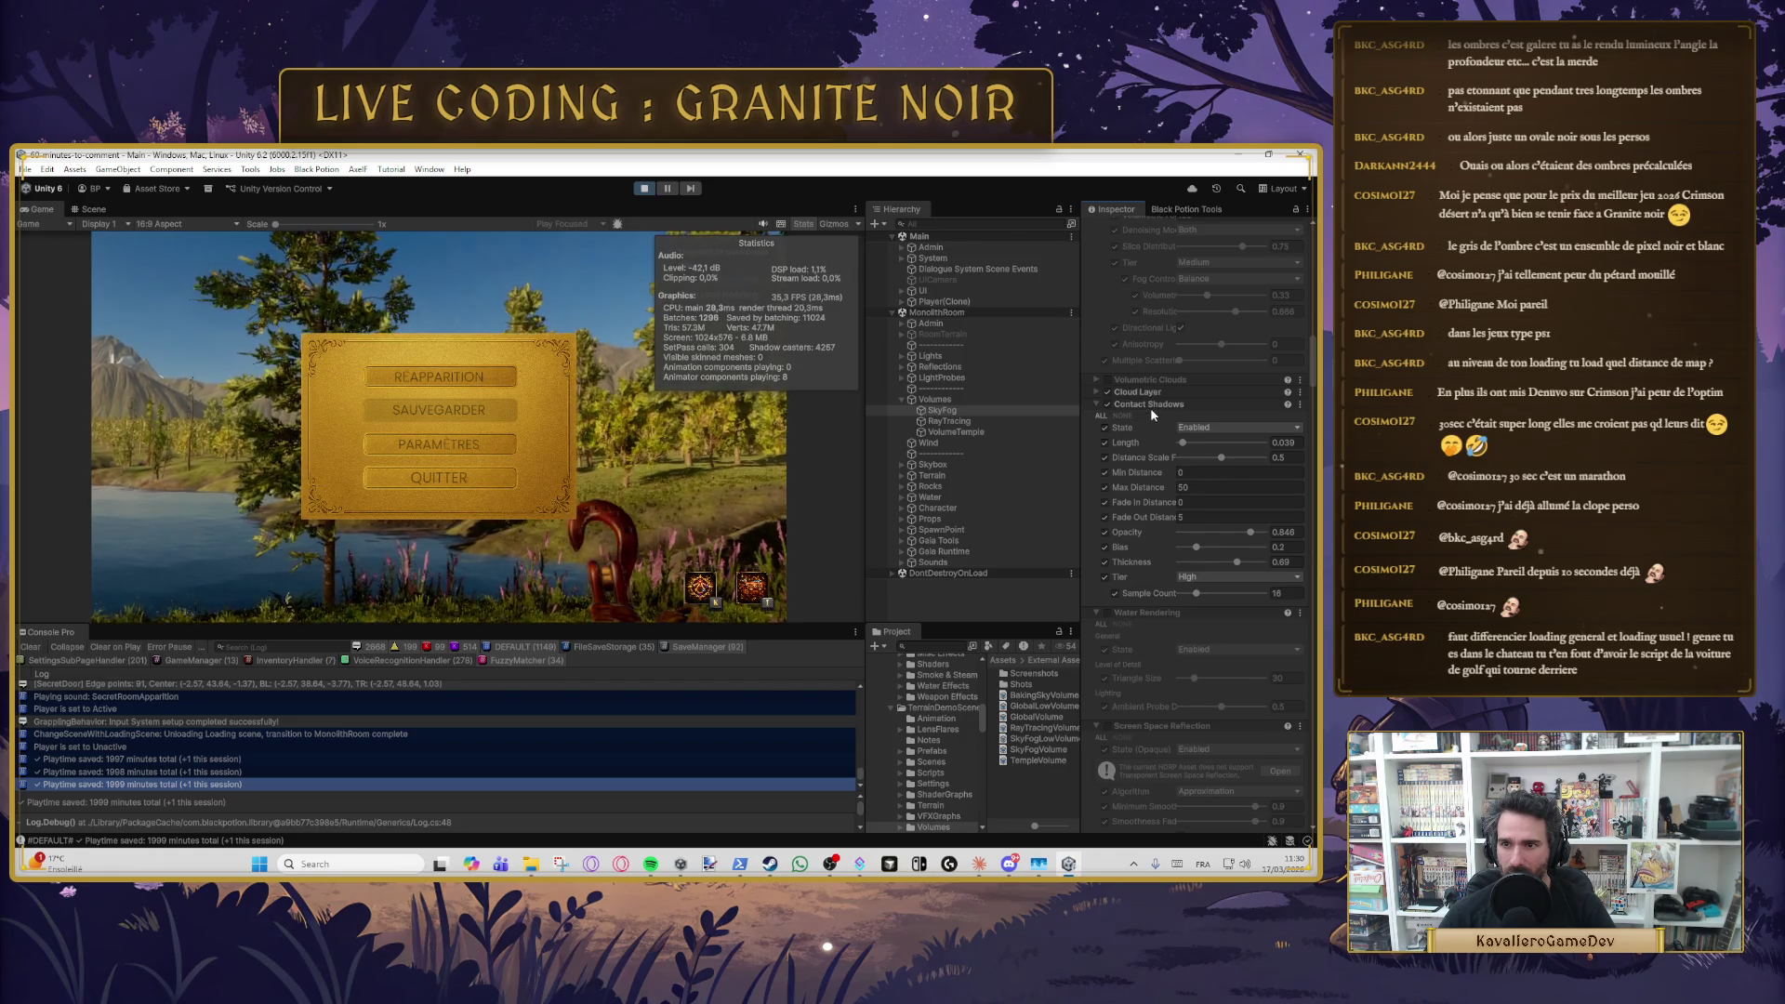
pyautogui.scroll(-1, 1150, 413)
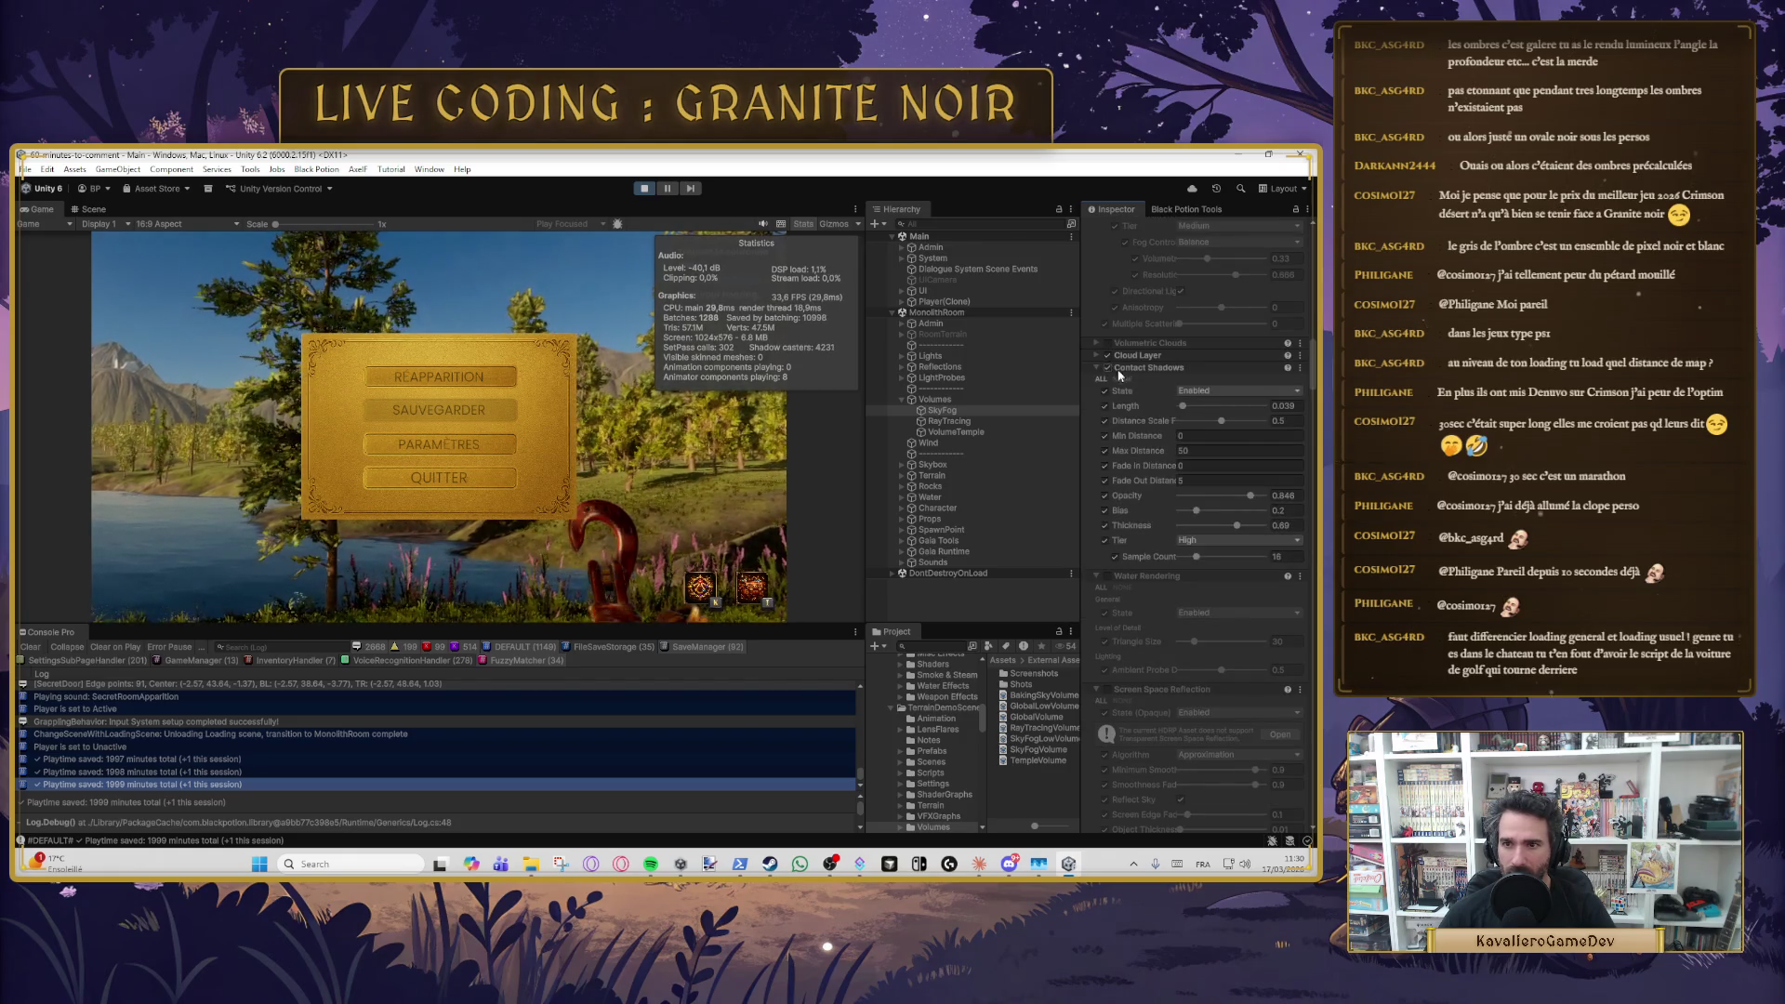
pyautogui.scroll(-10, 1129, 457)
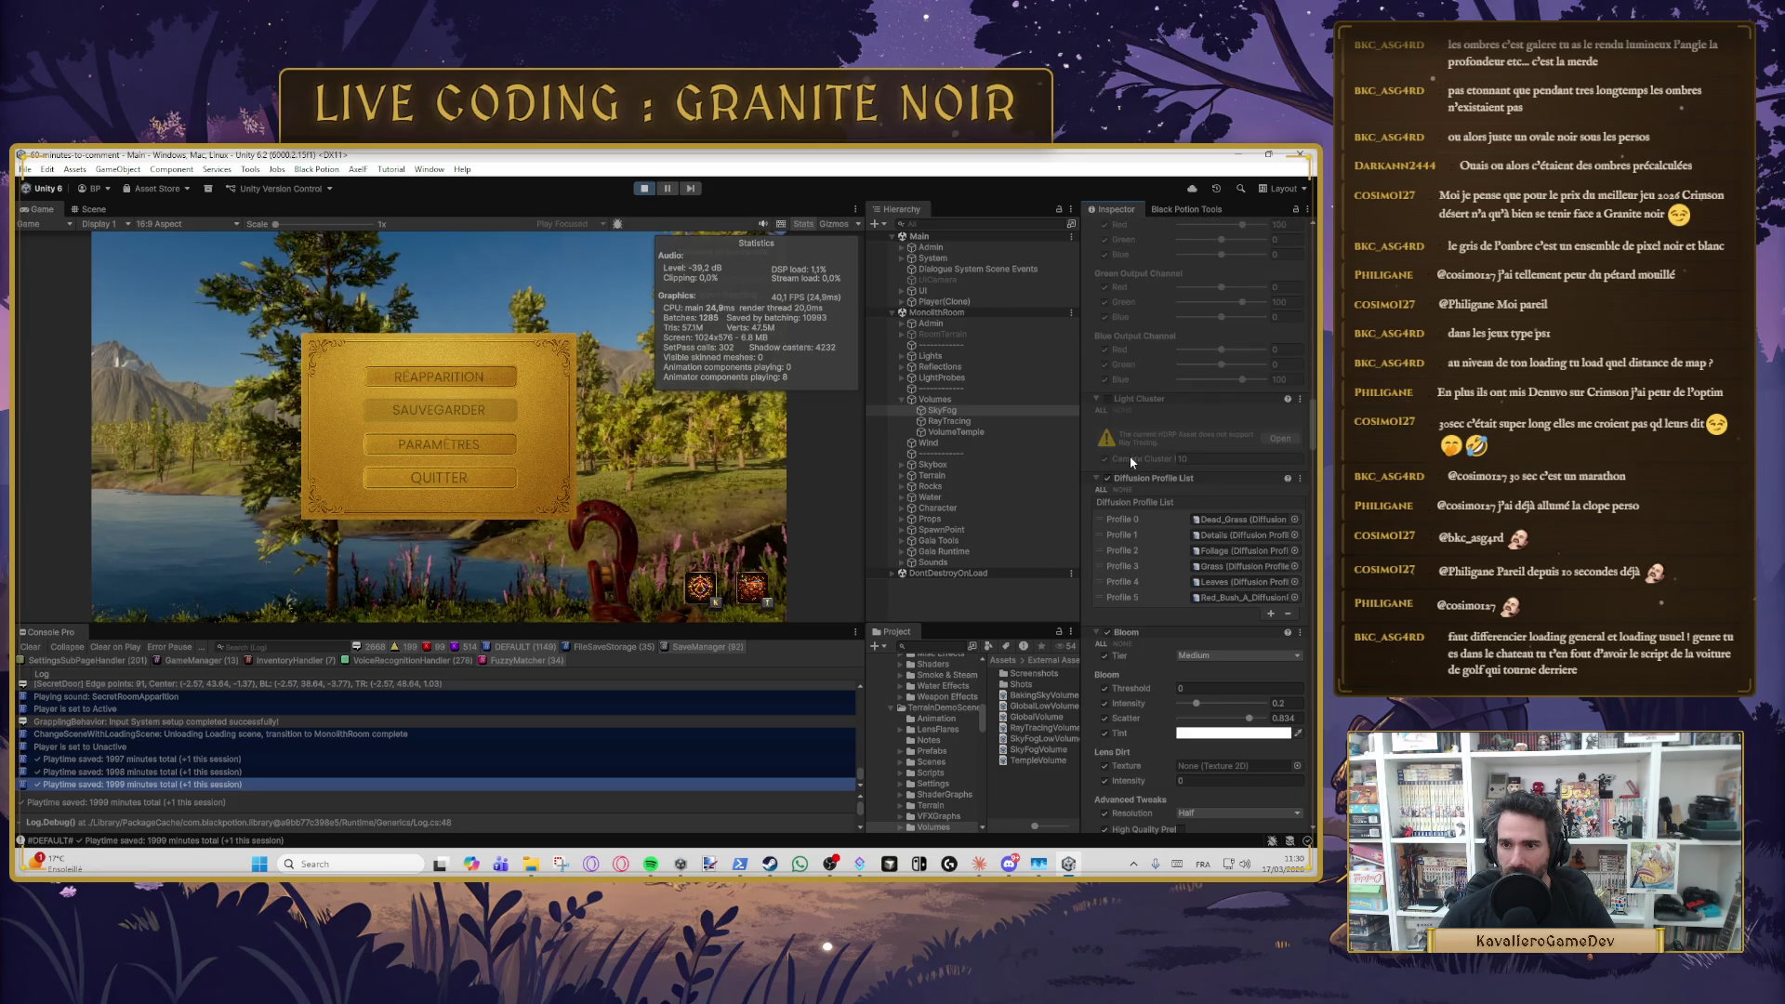
pyautogui.scroll(-4, 1129, 456)
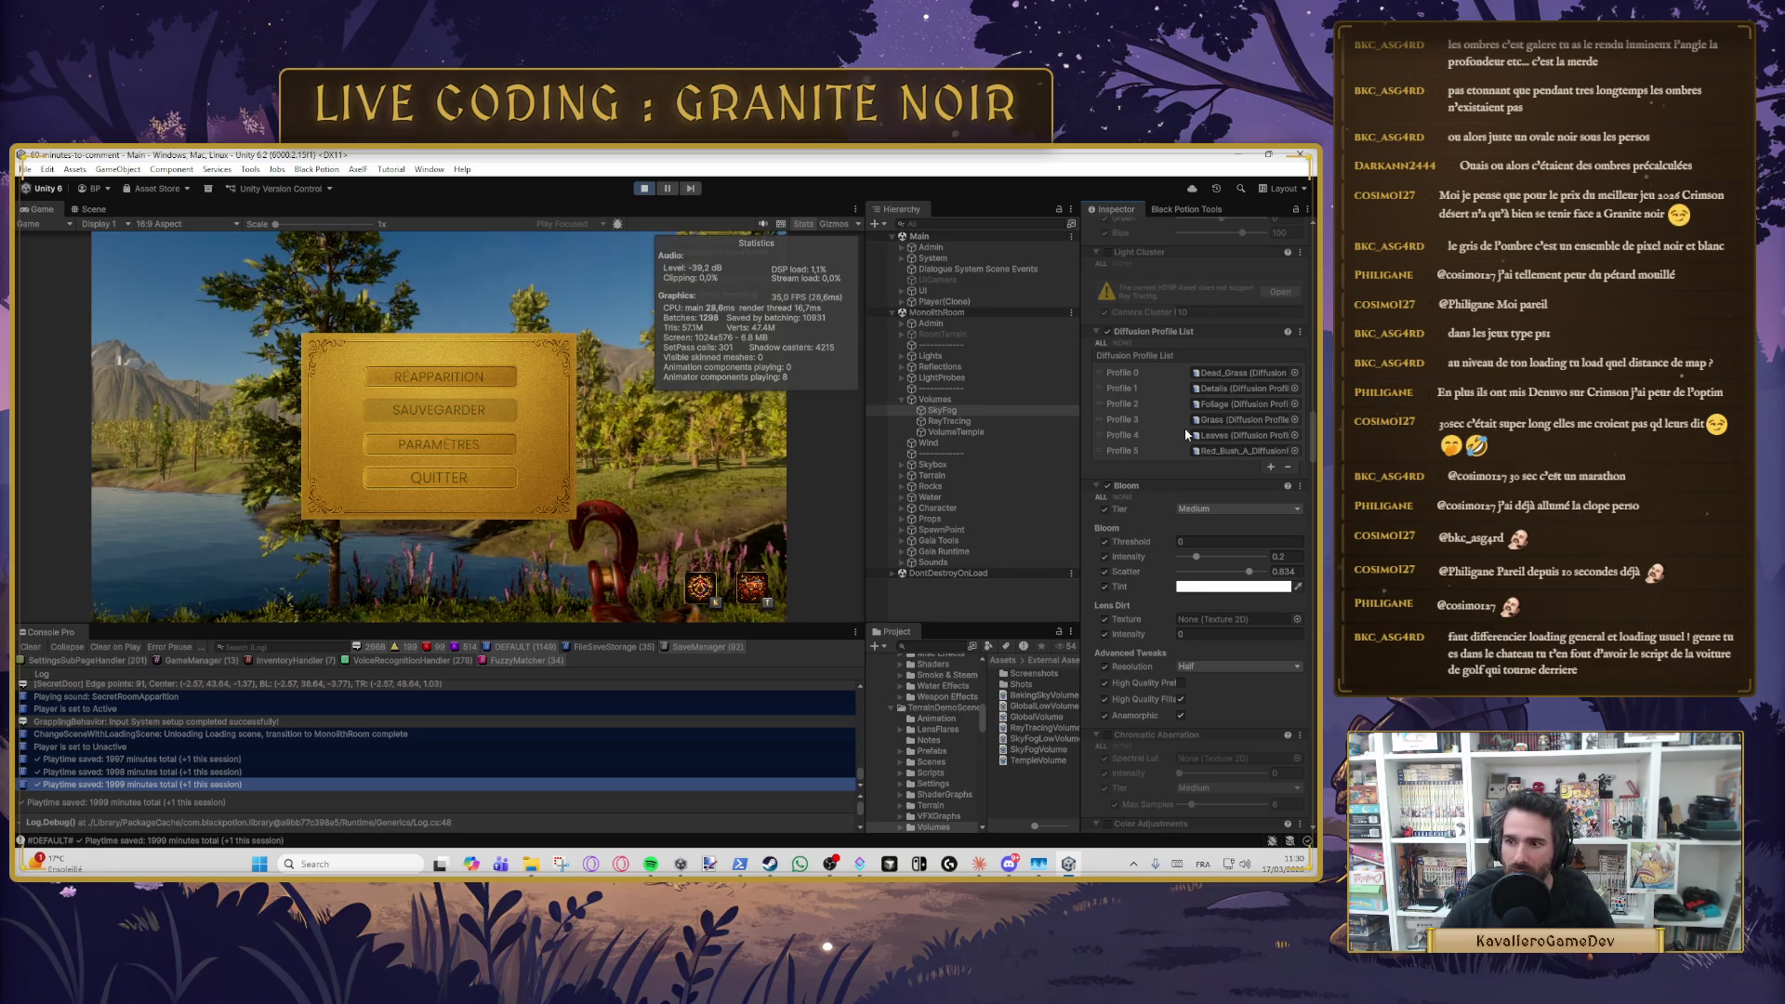
pyautogui.scroll(-3, 1146, 487)
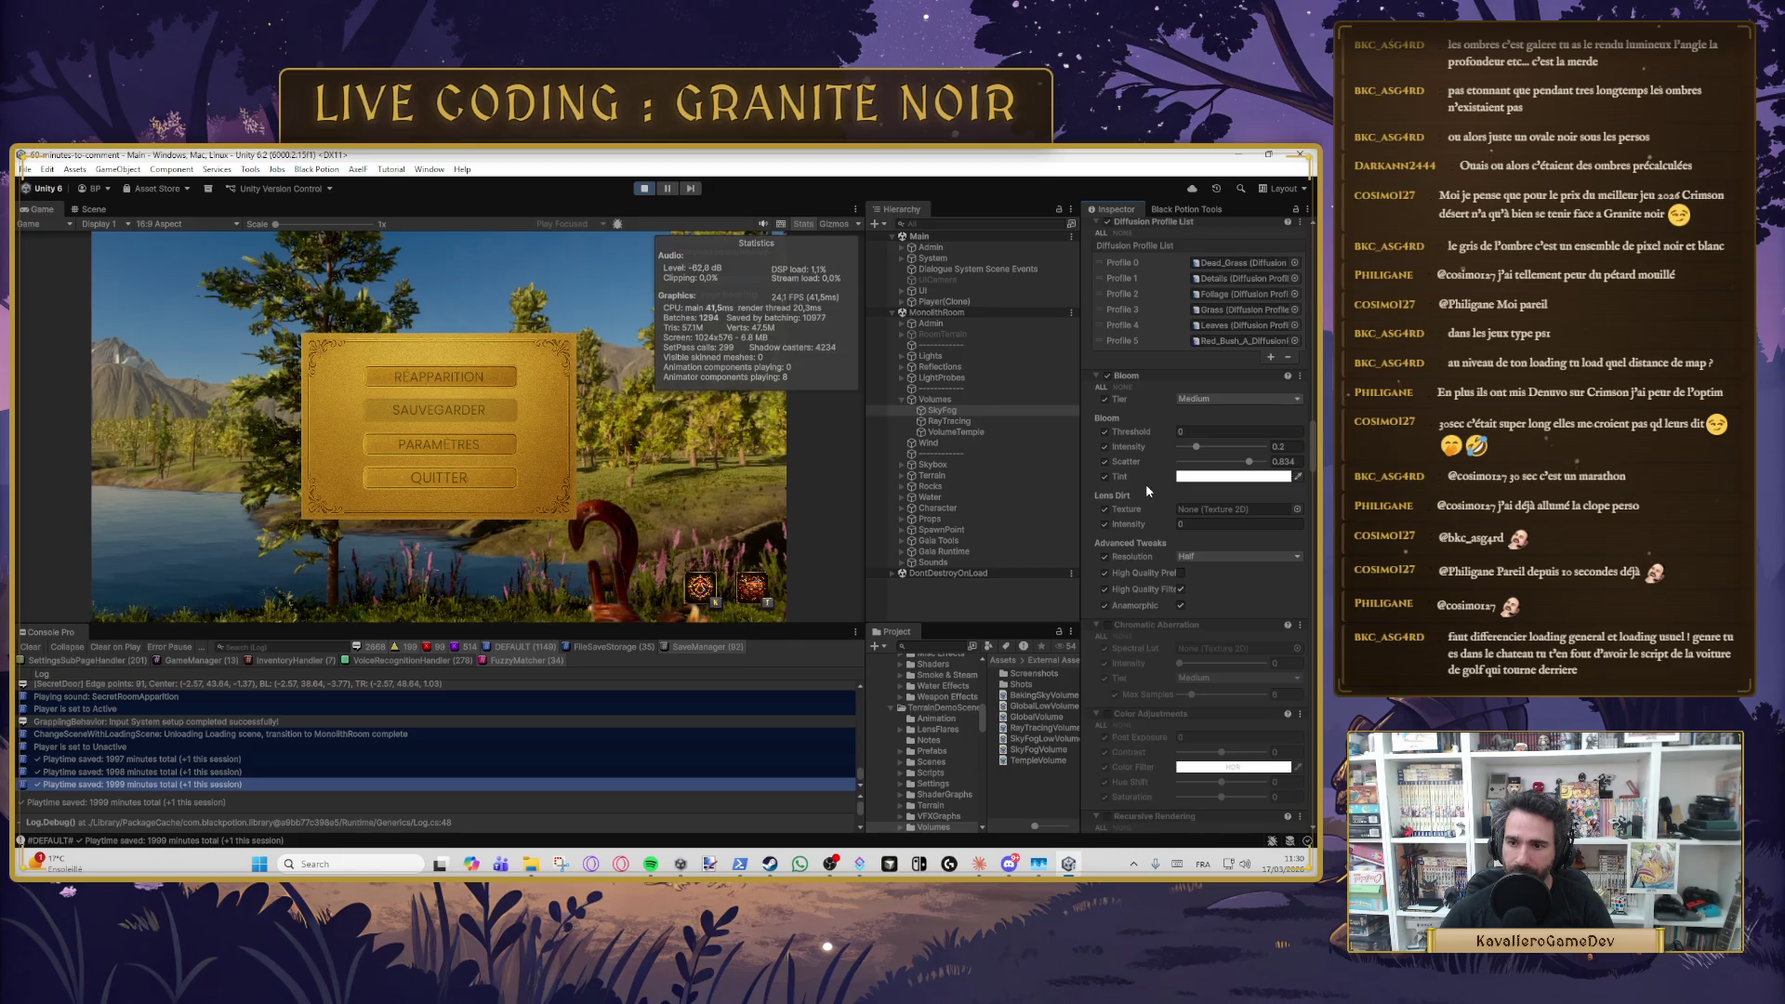
pyautogui.scroll(-12, 1146, 487)
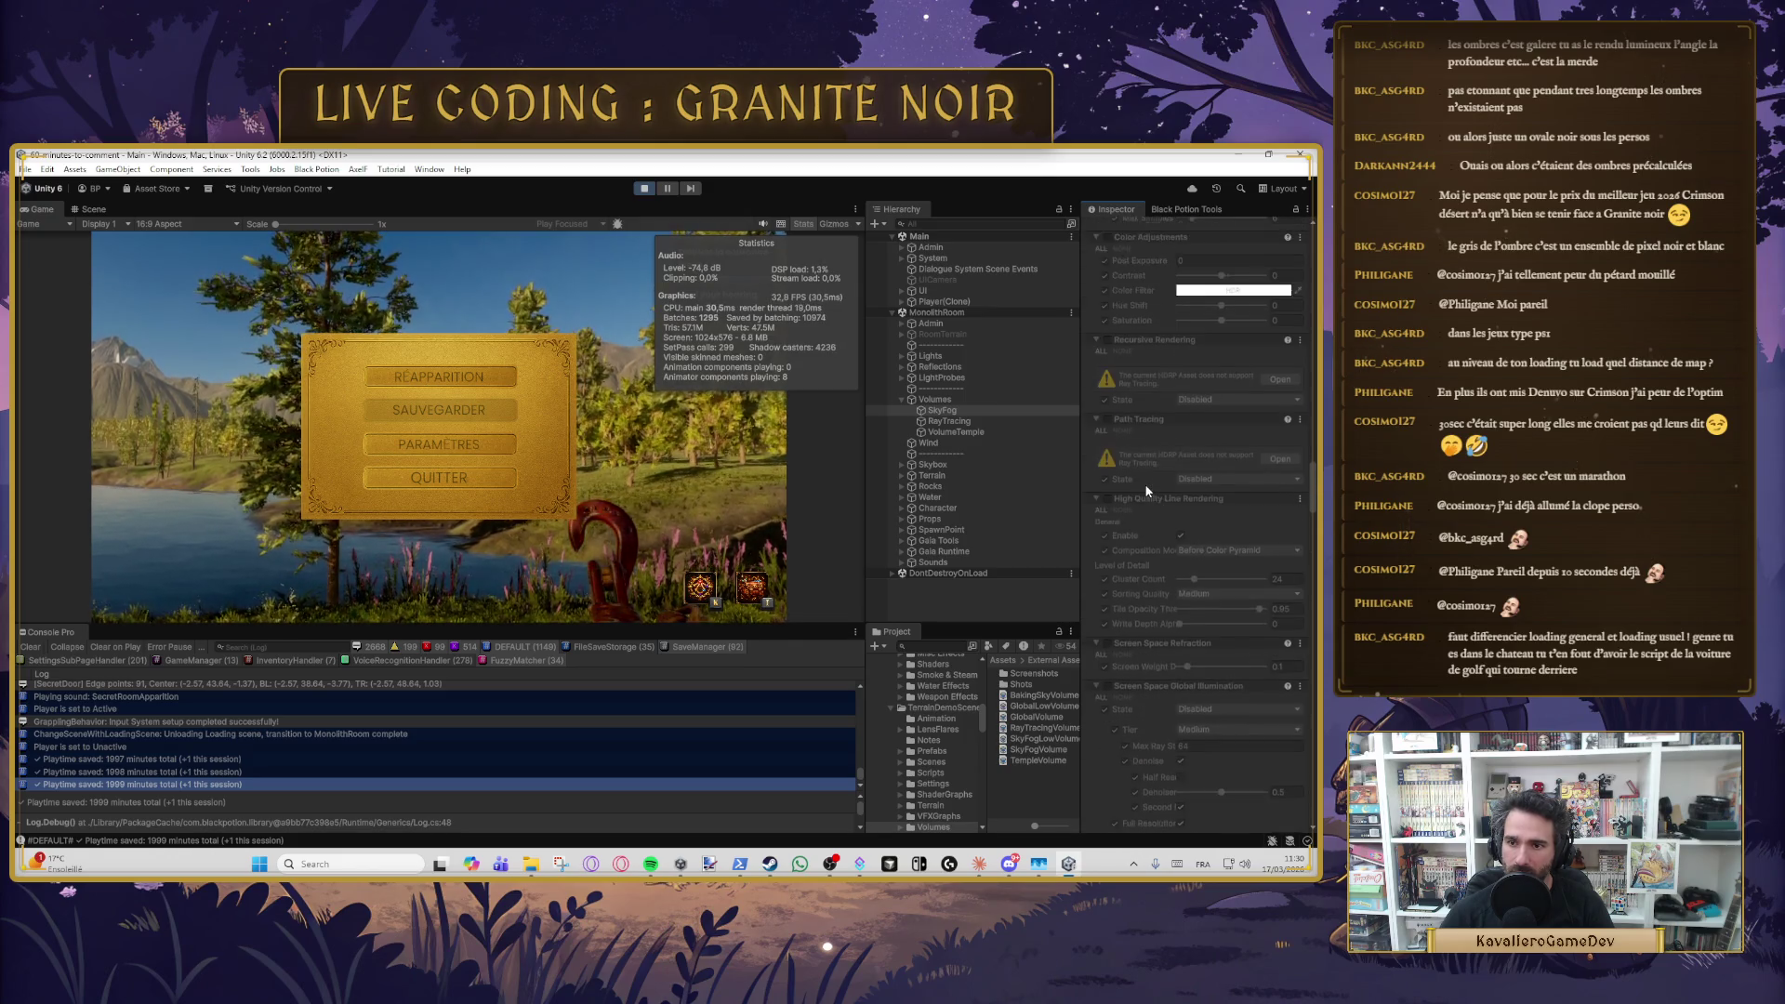
pyautogui.scroll(-12, 1146, 490)
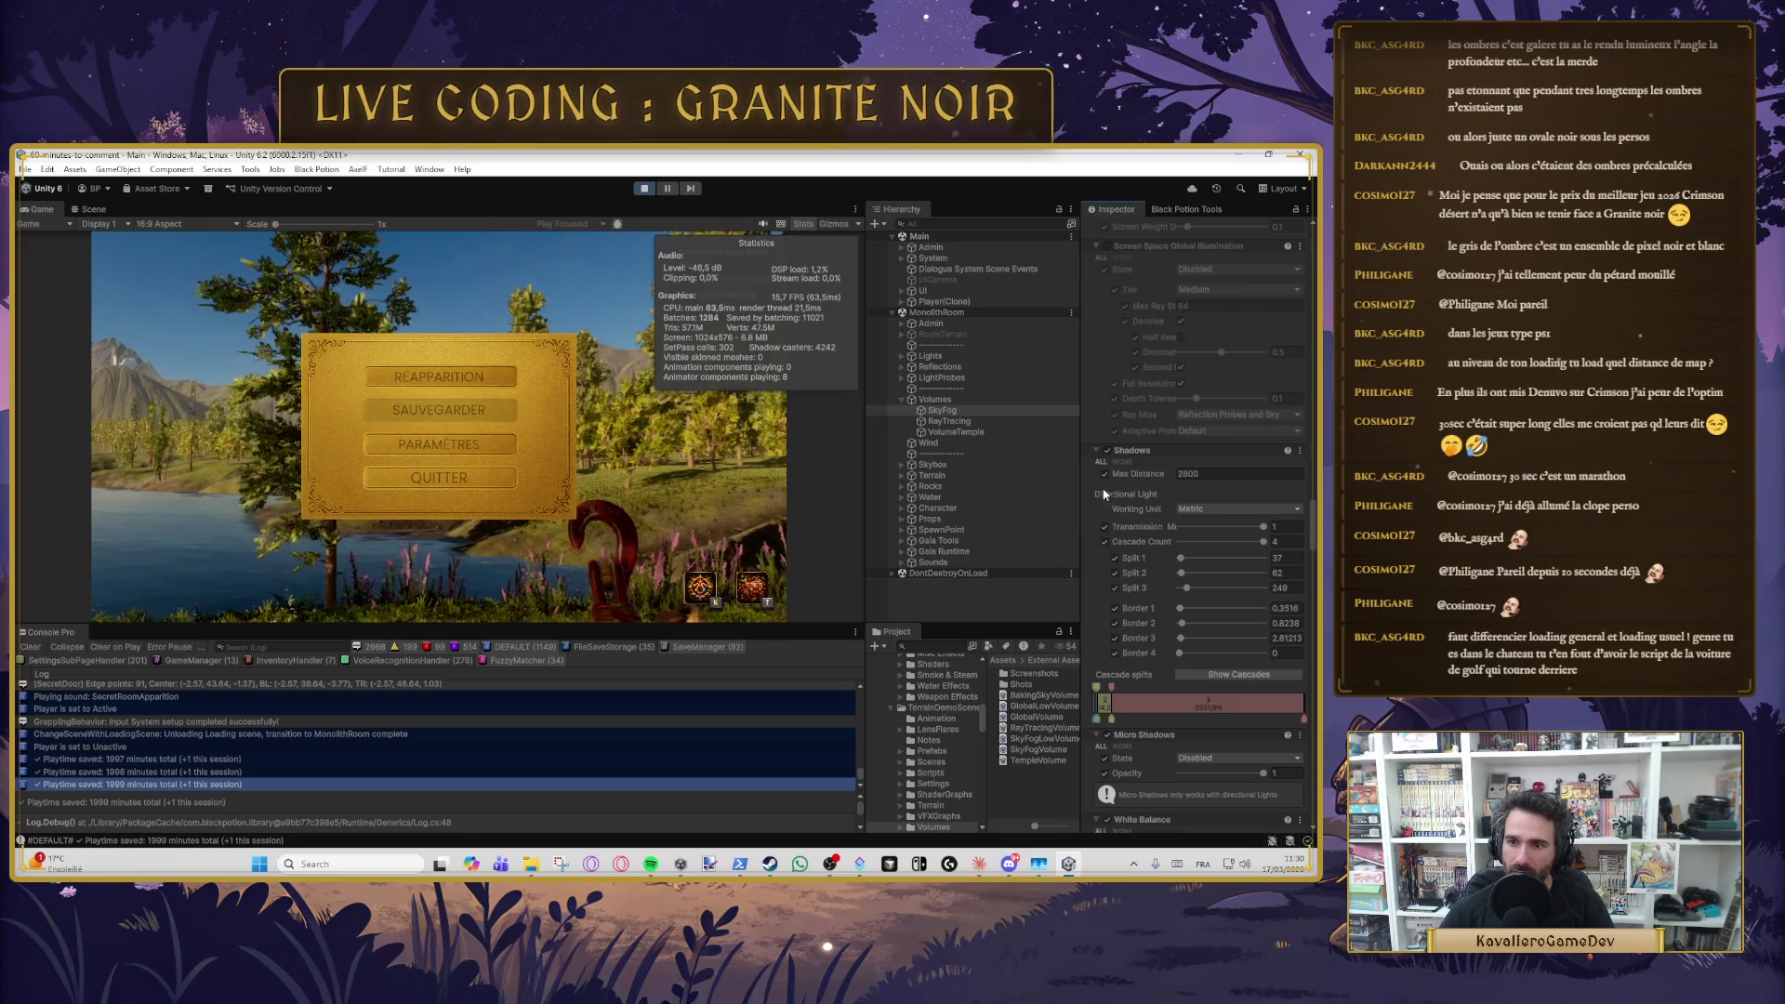
pyautogui.click(1106, 451)
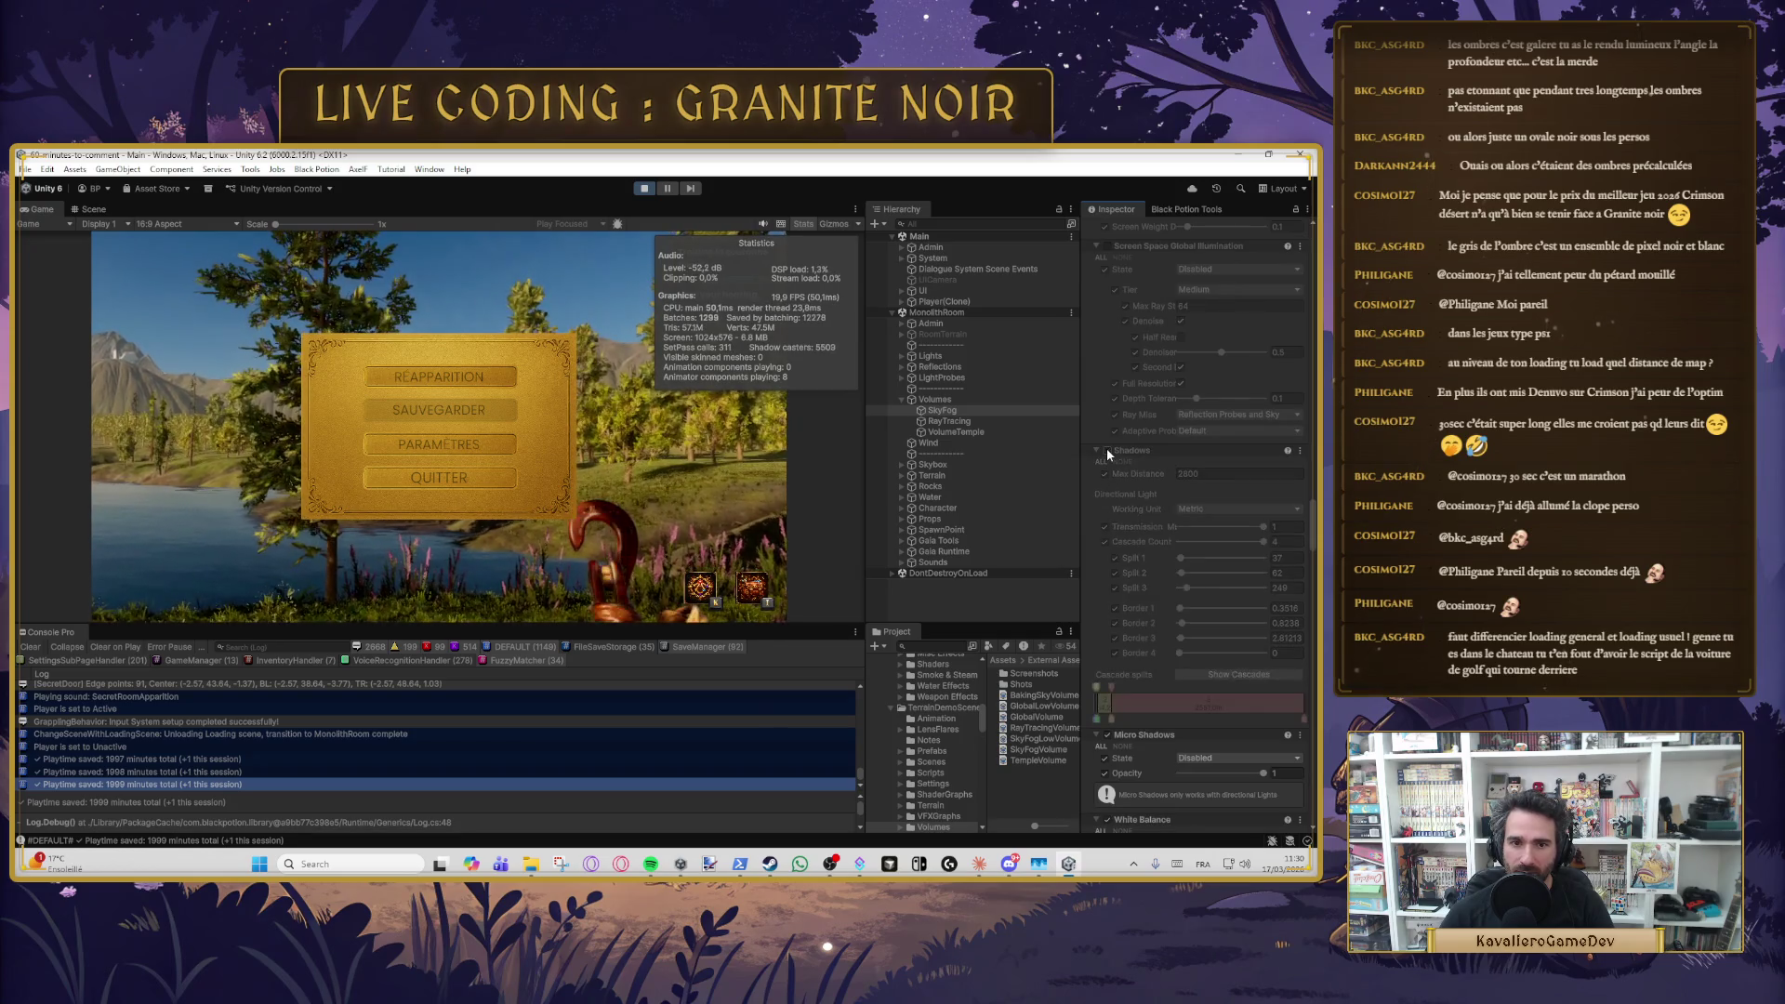
pyautogui.click(1106, 451)
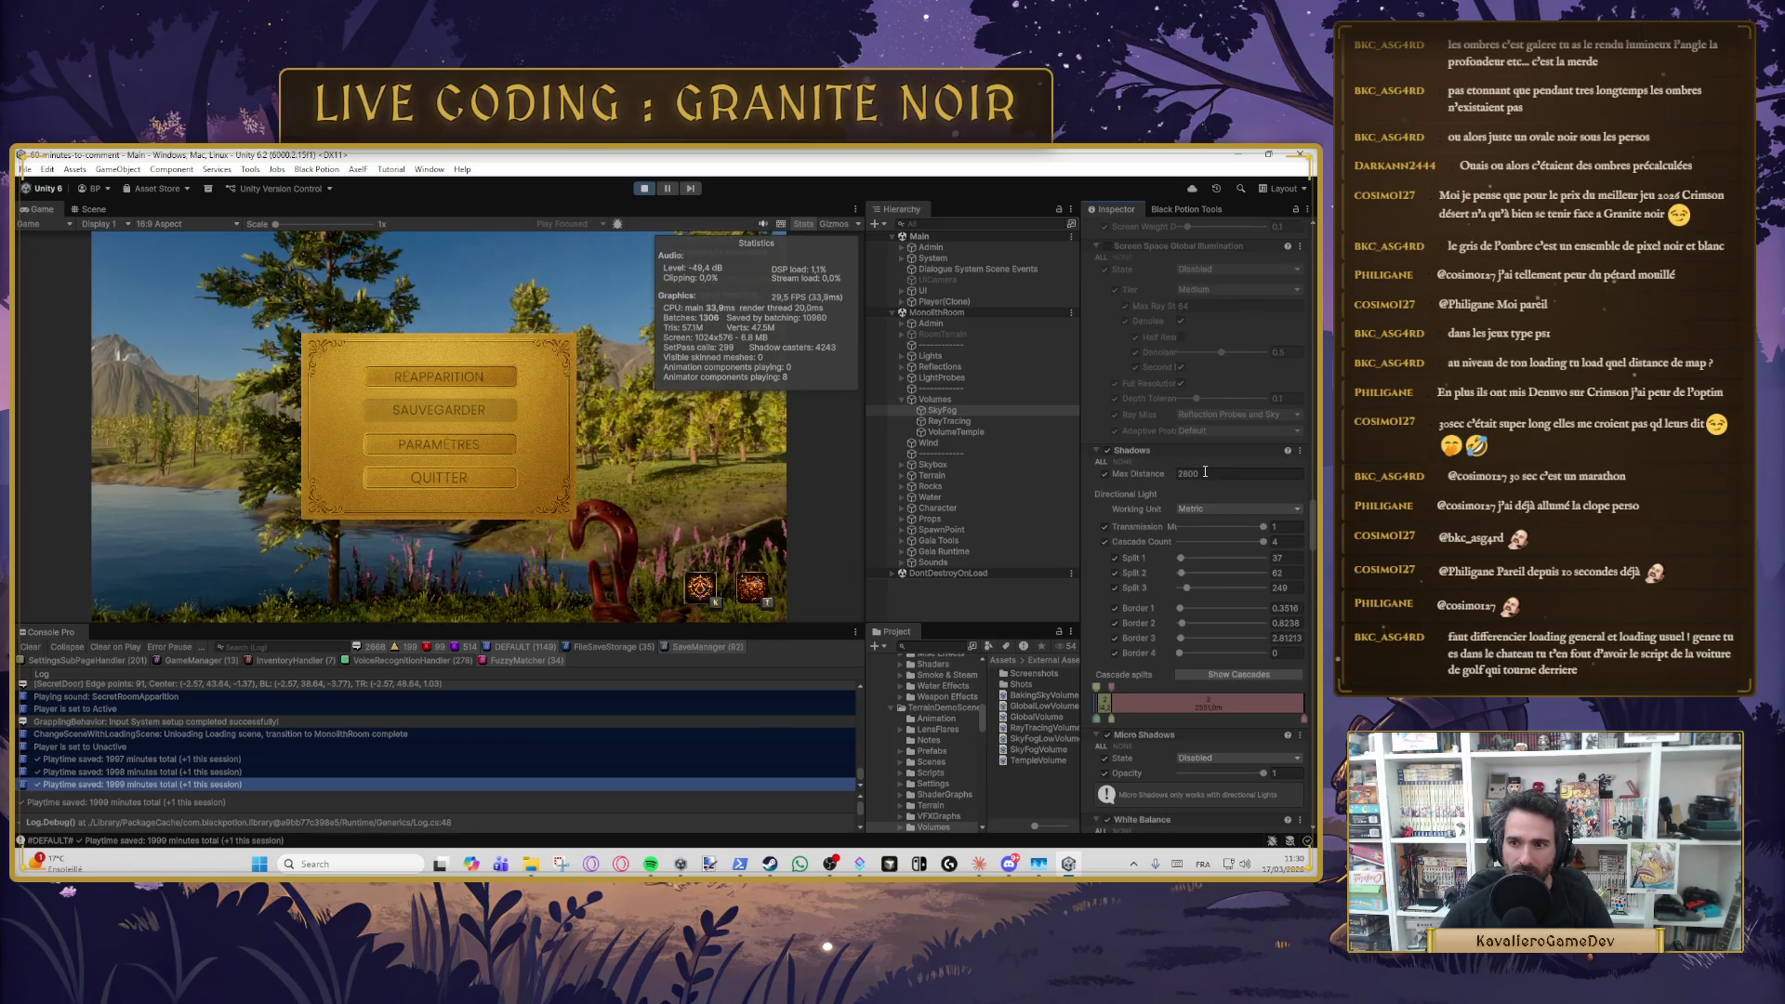
# - Change the SkyFog Shadows Max Distance from 2800 to 200
pyautogui.click(1204, 472)
pyautogui.write('0')
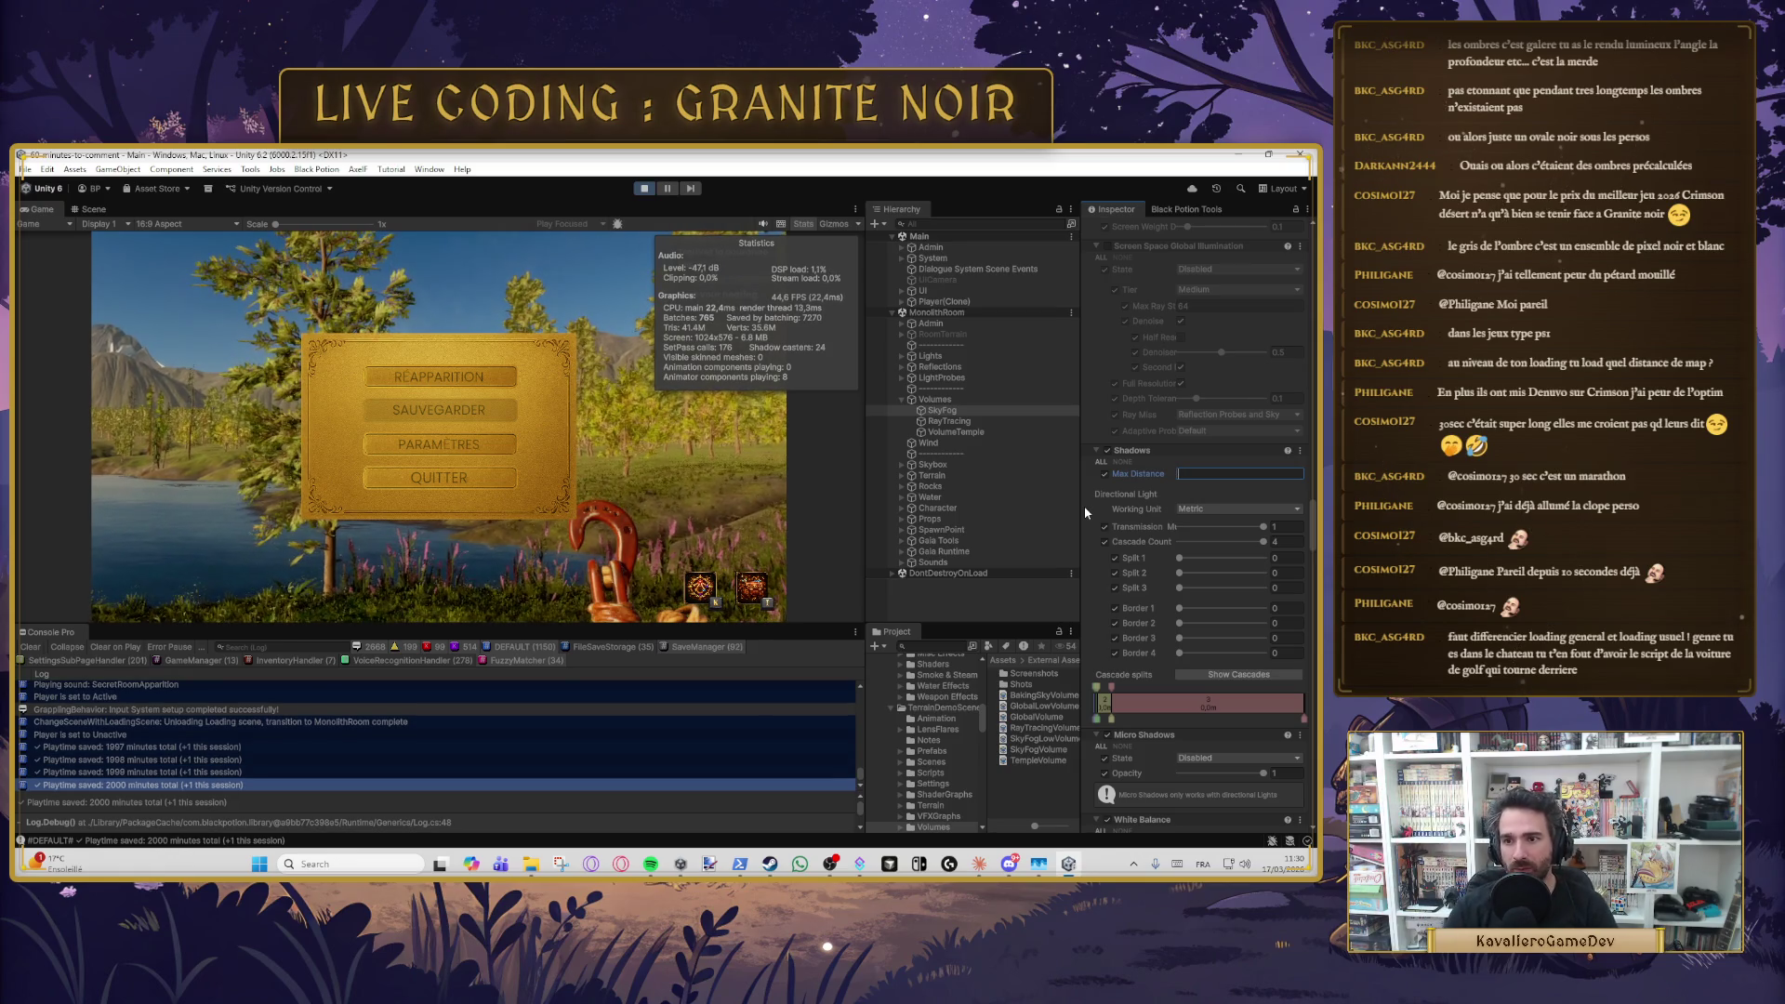
pyautogui.write('500')
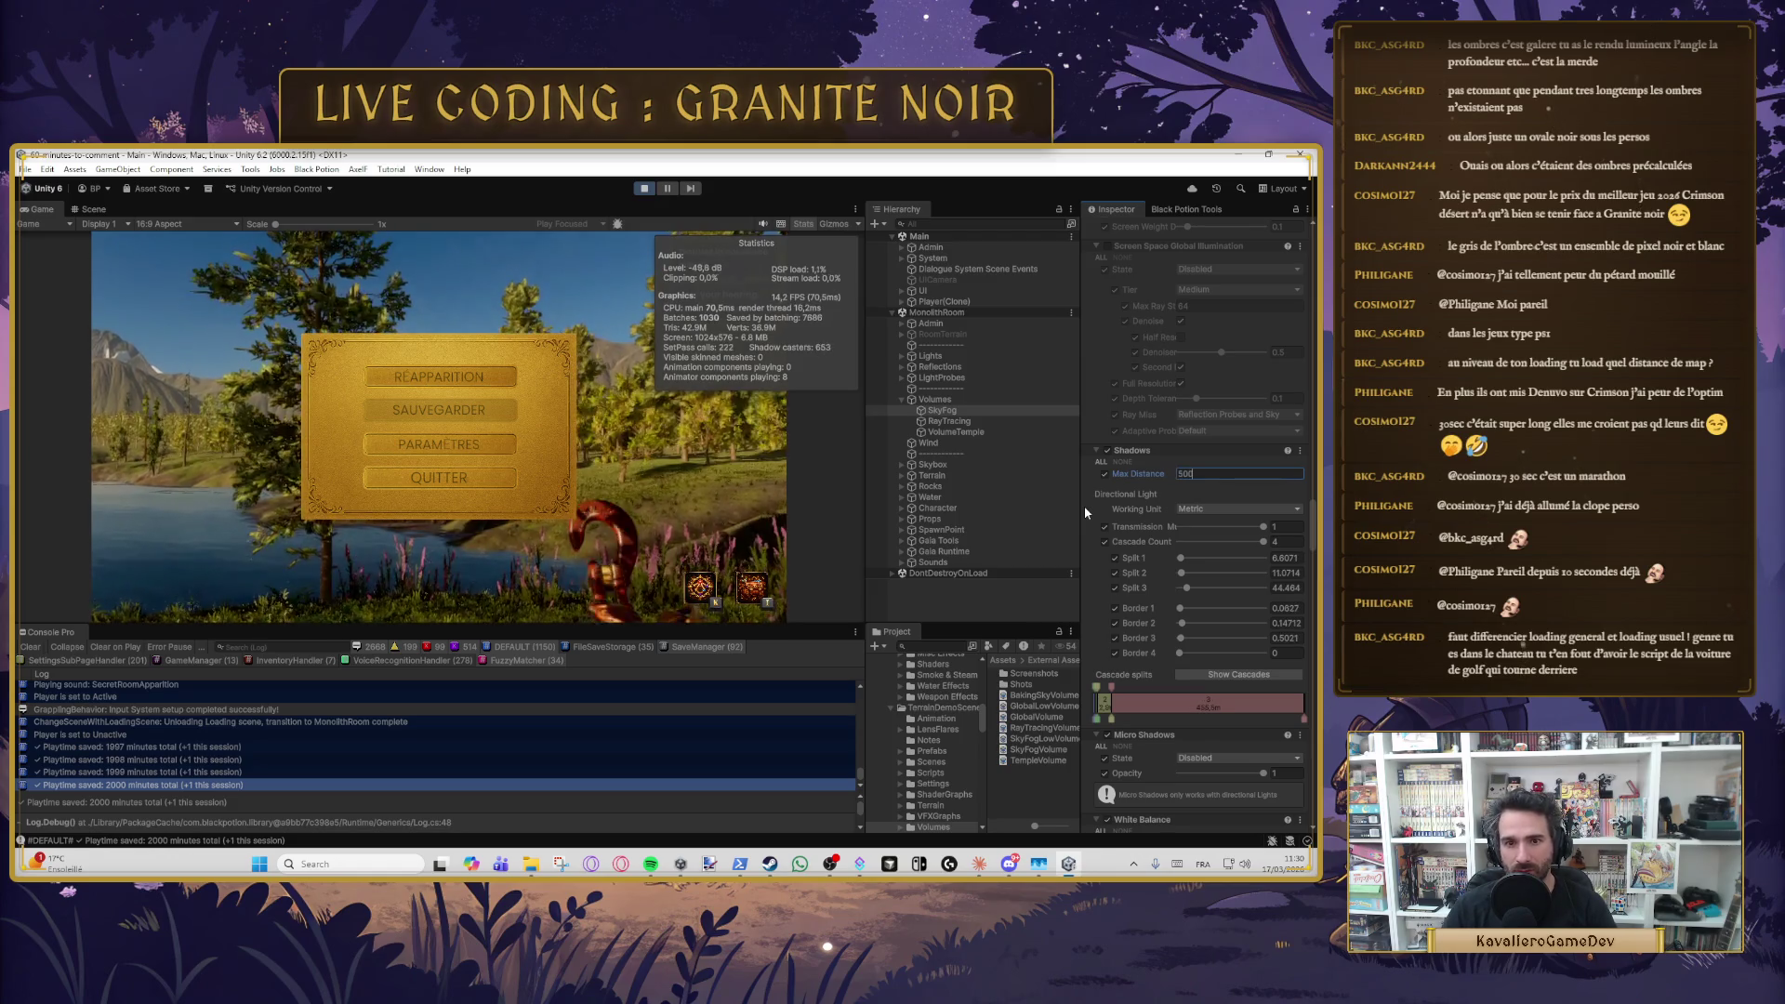
pyautogui.press('BackSpace')
pyautogui.press('BackSpace')
pyautogui.press('BackSpace')
pyautogui.write('200')
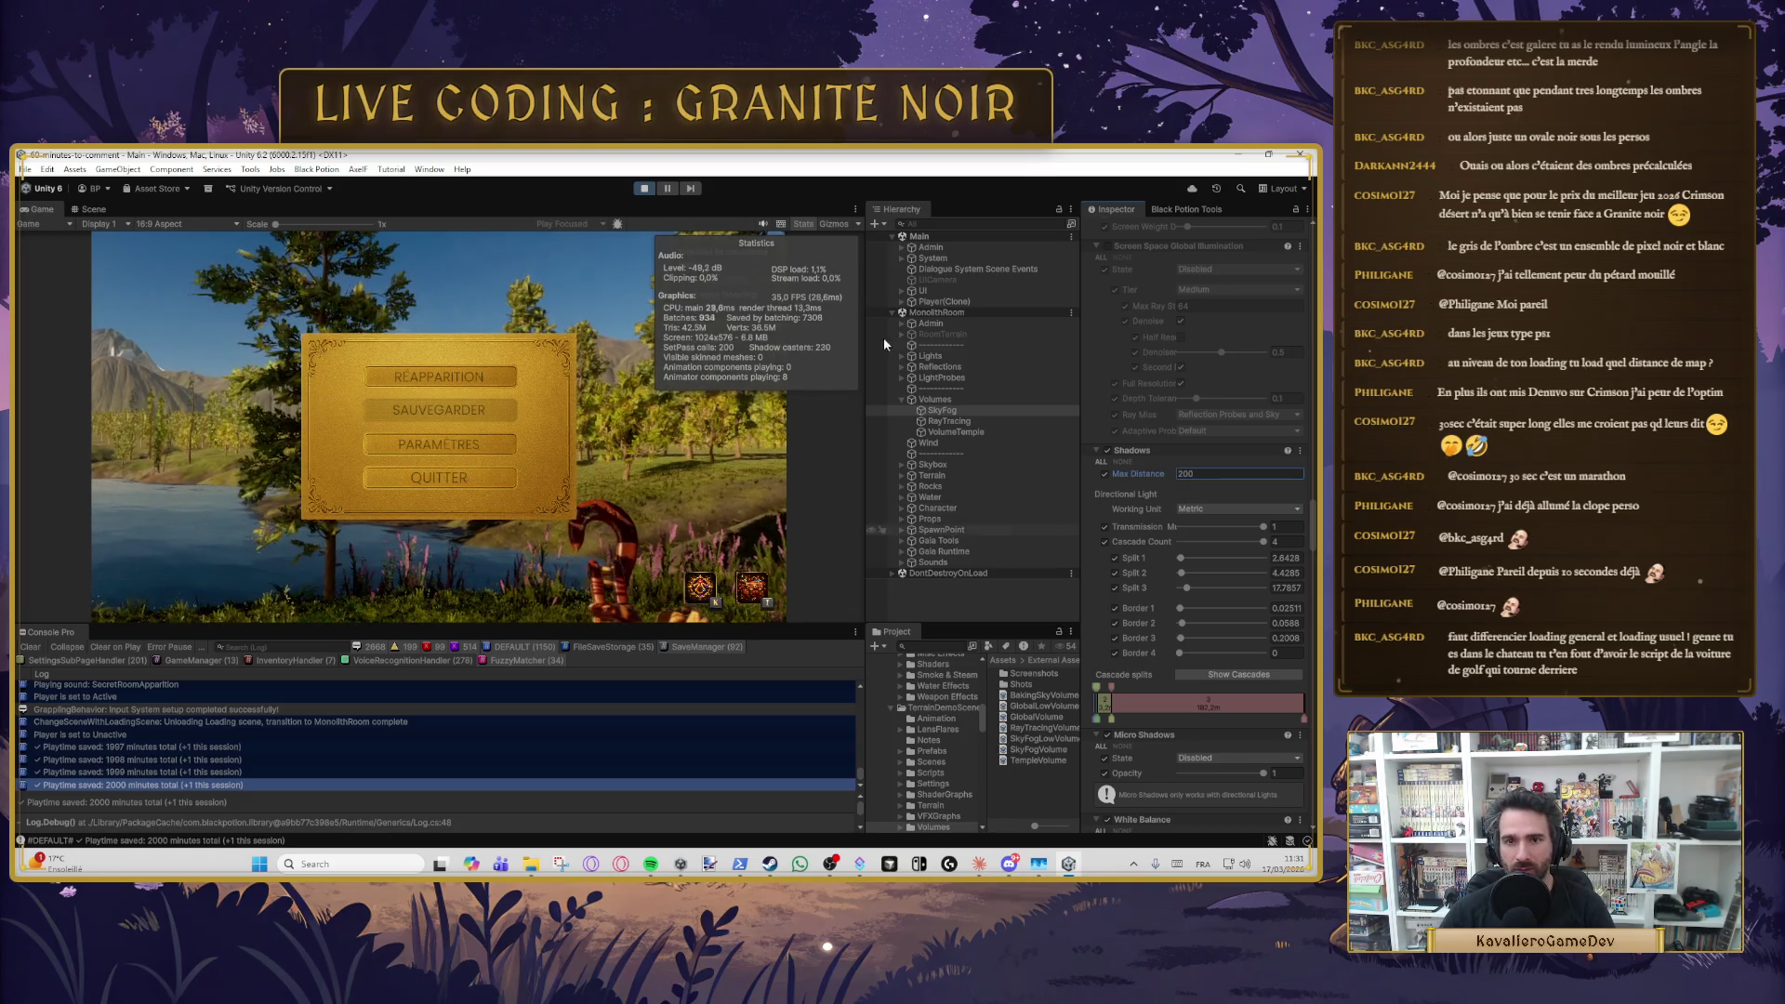
# - Resume the game and walk past the lake, through a grove and across the meadow
pyautogui.press('Escape')
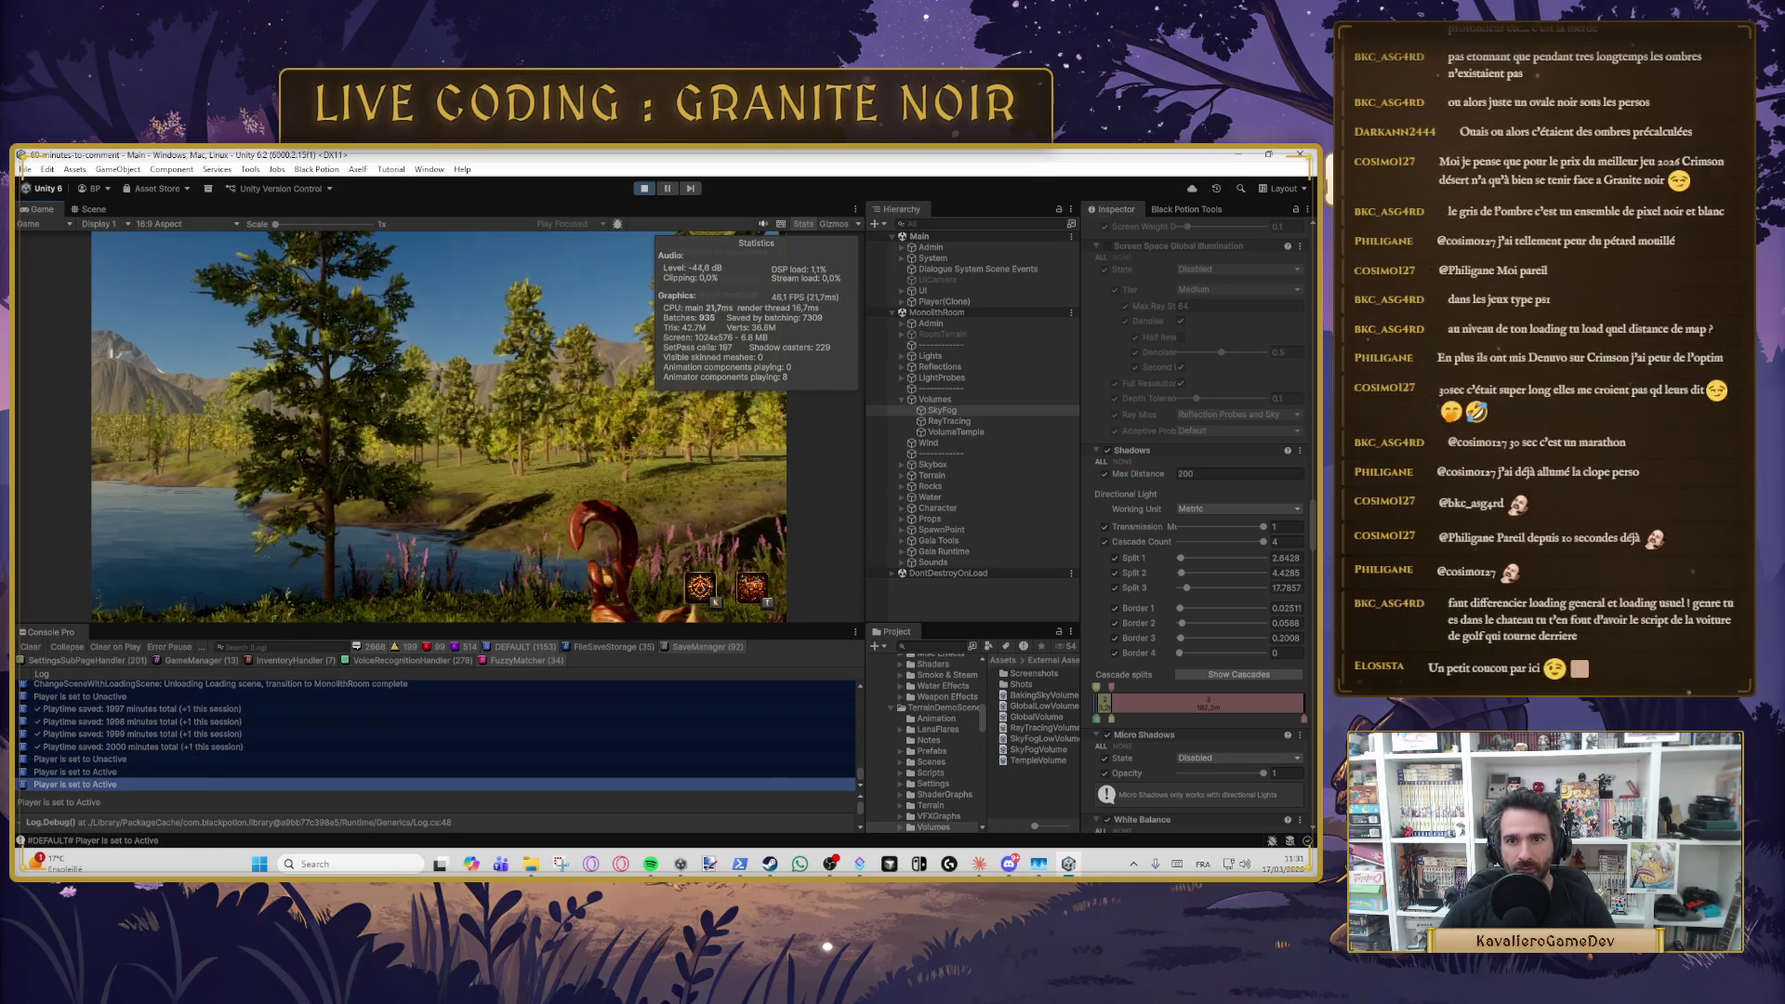
pyautogui.press('w')
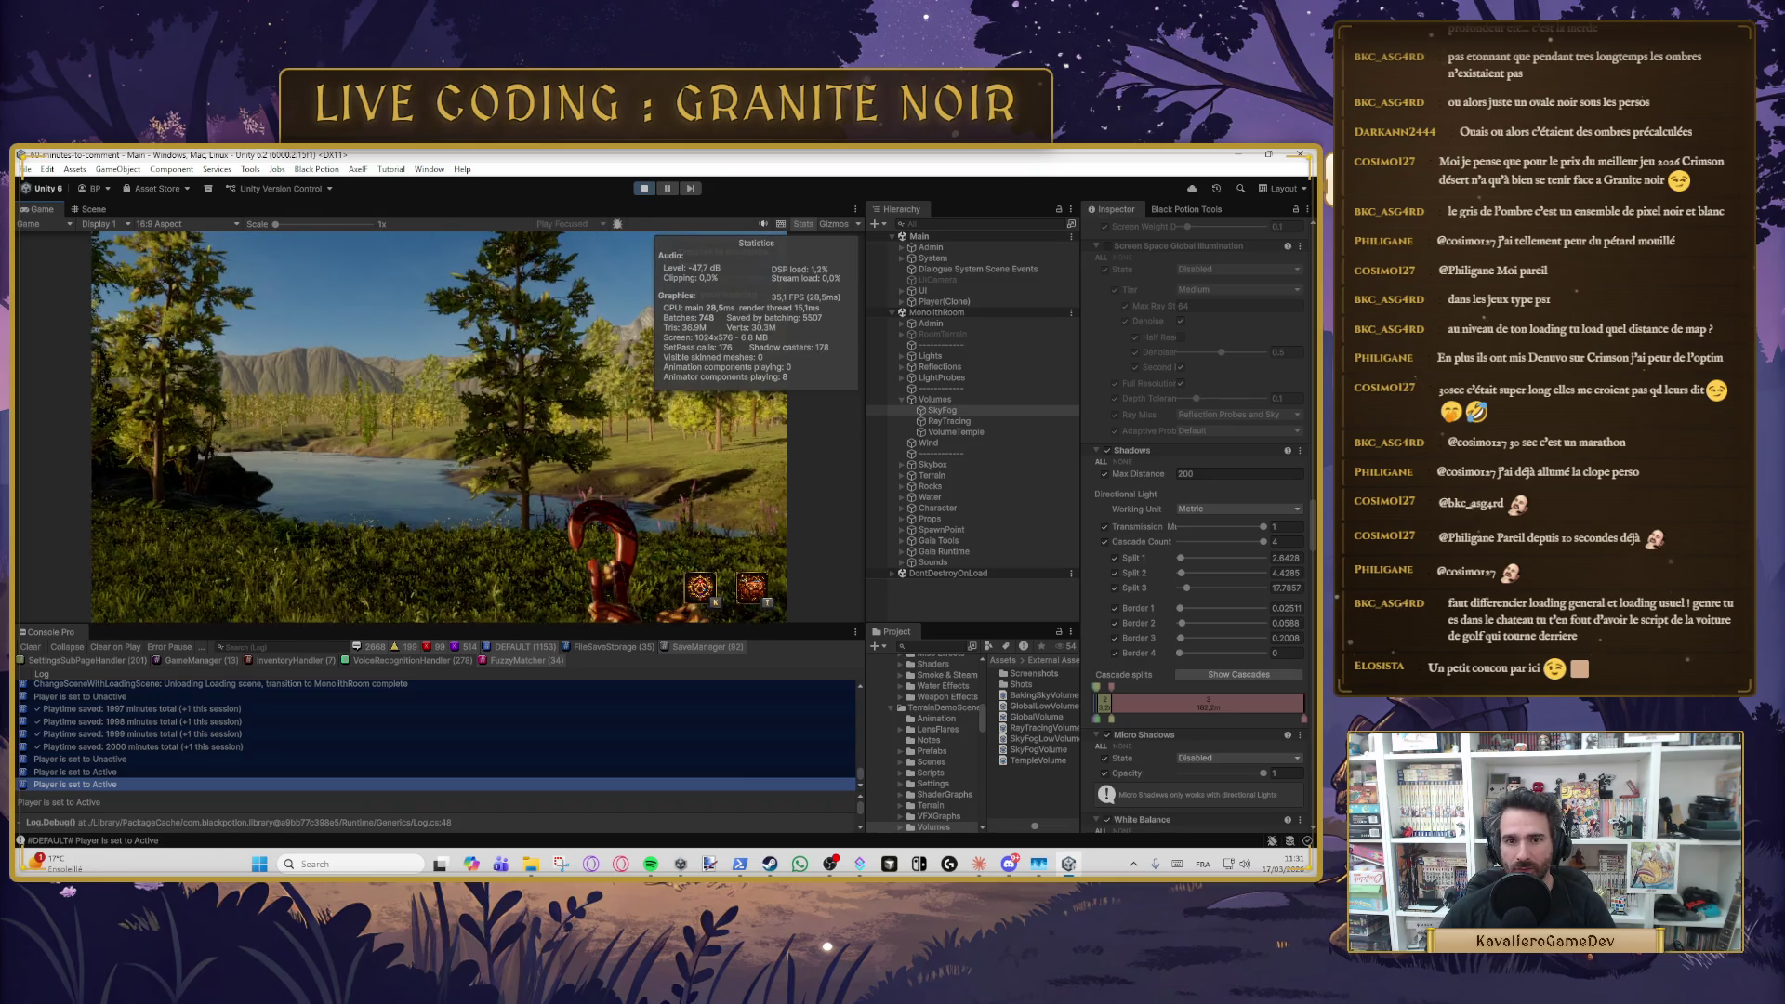
pyautogui.press('w')
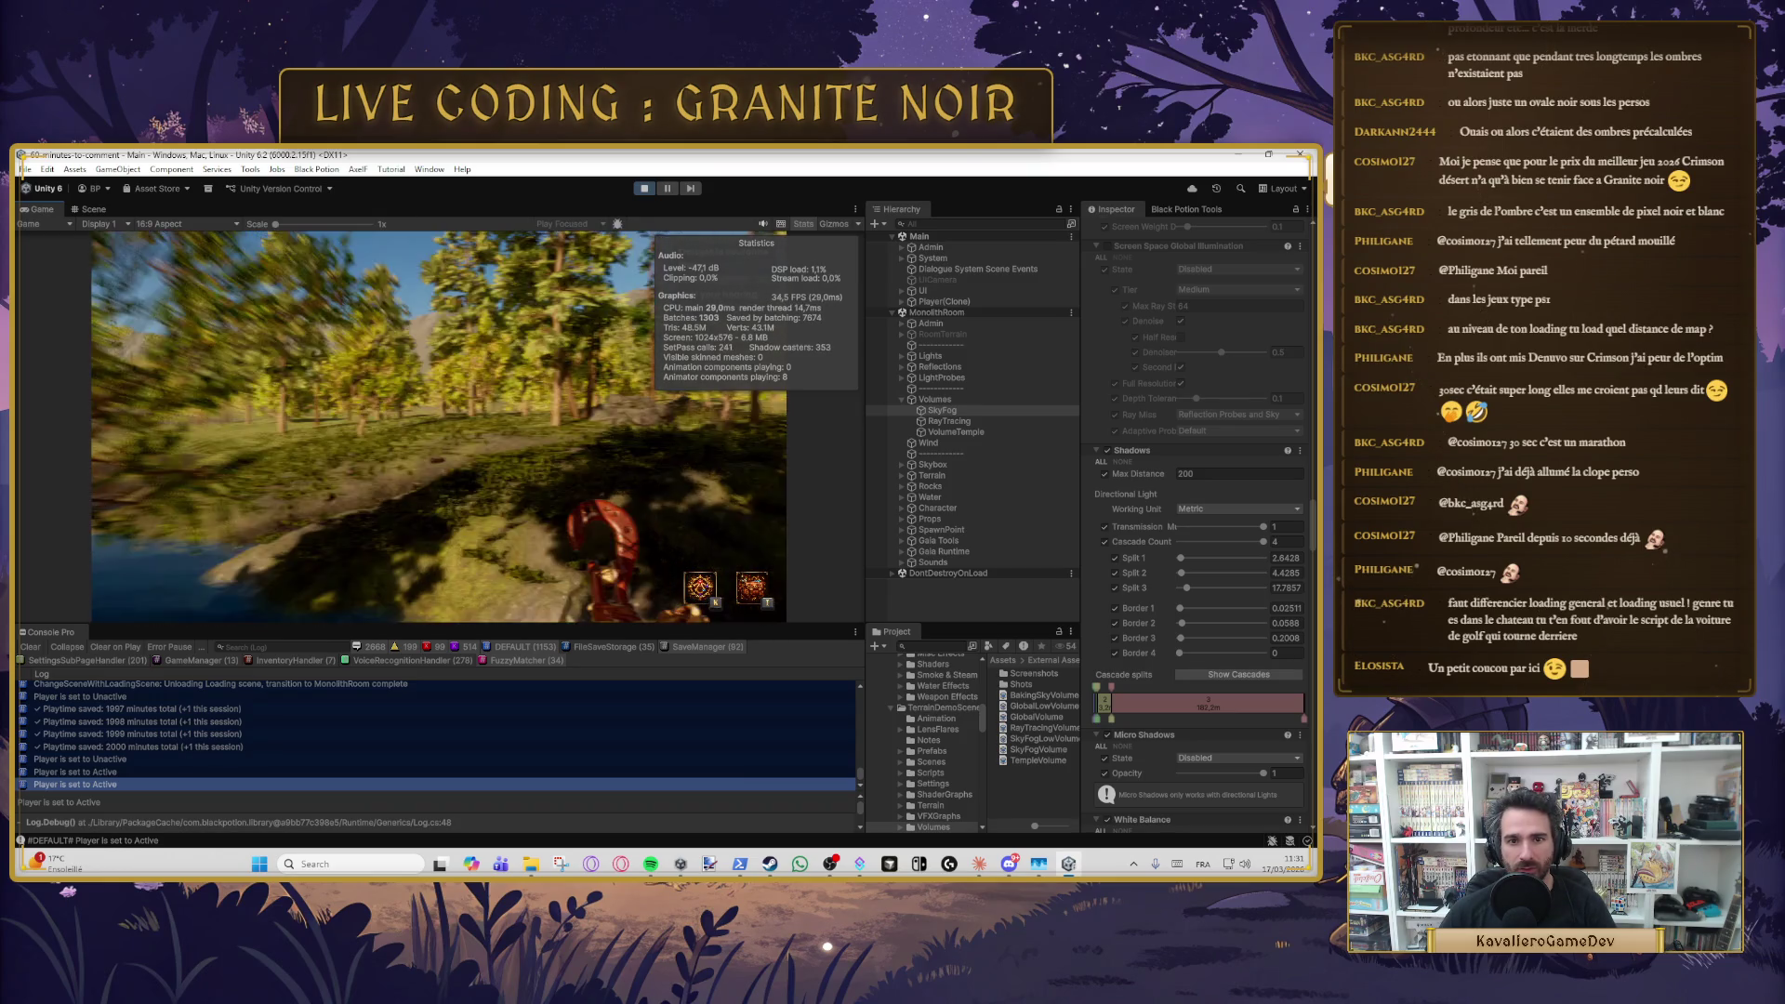
pyautogui.press('w')
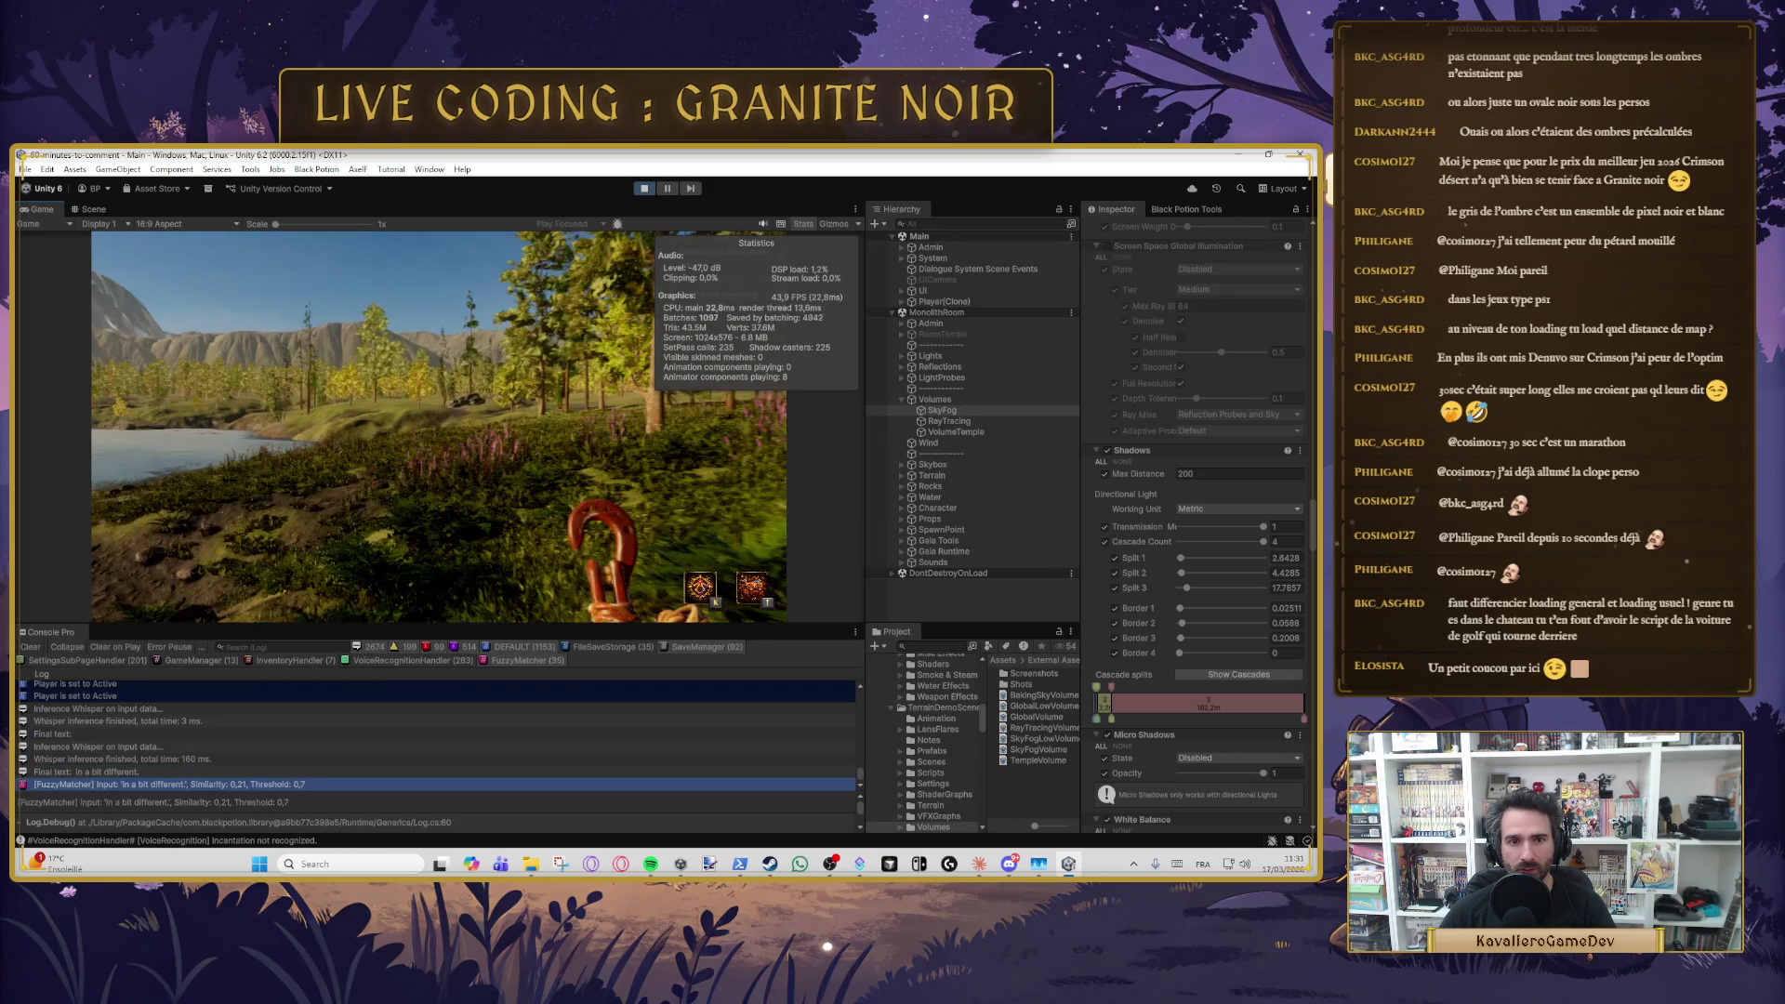
pyautogui.press('w')
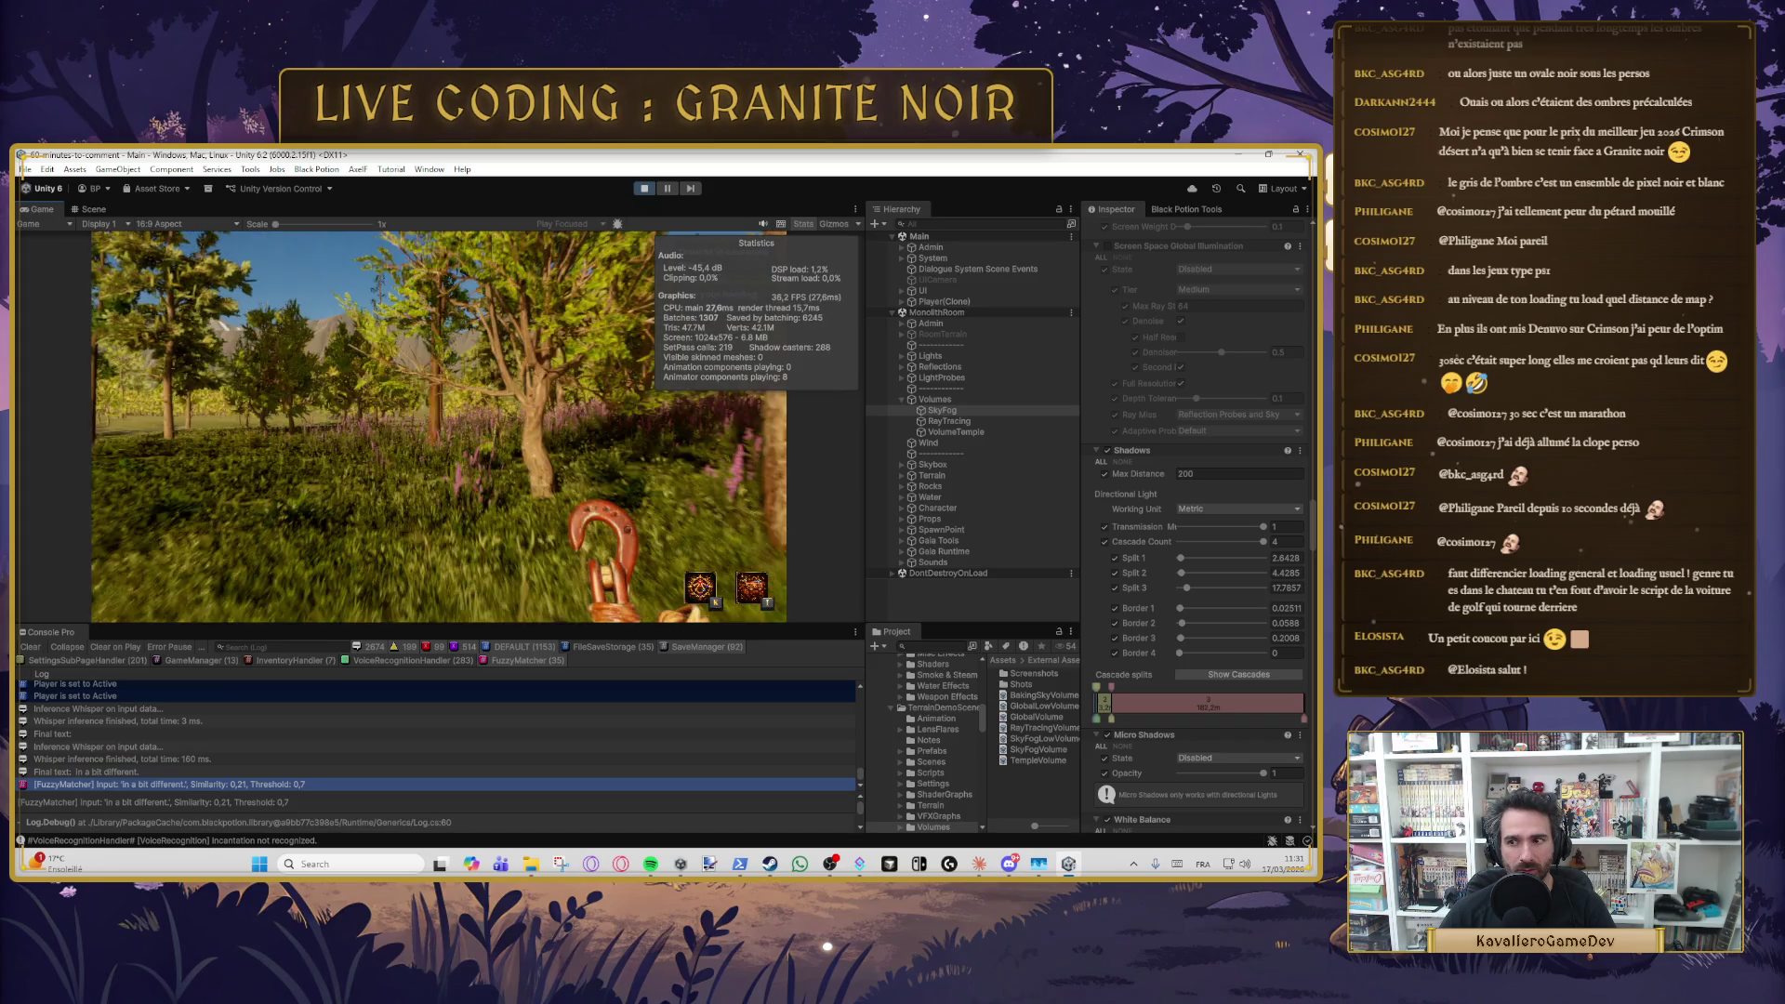
pyautogui.press('w')
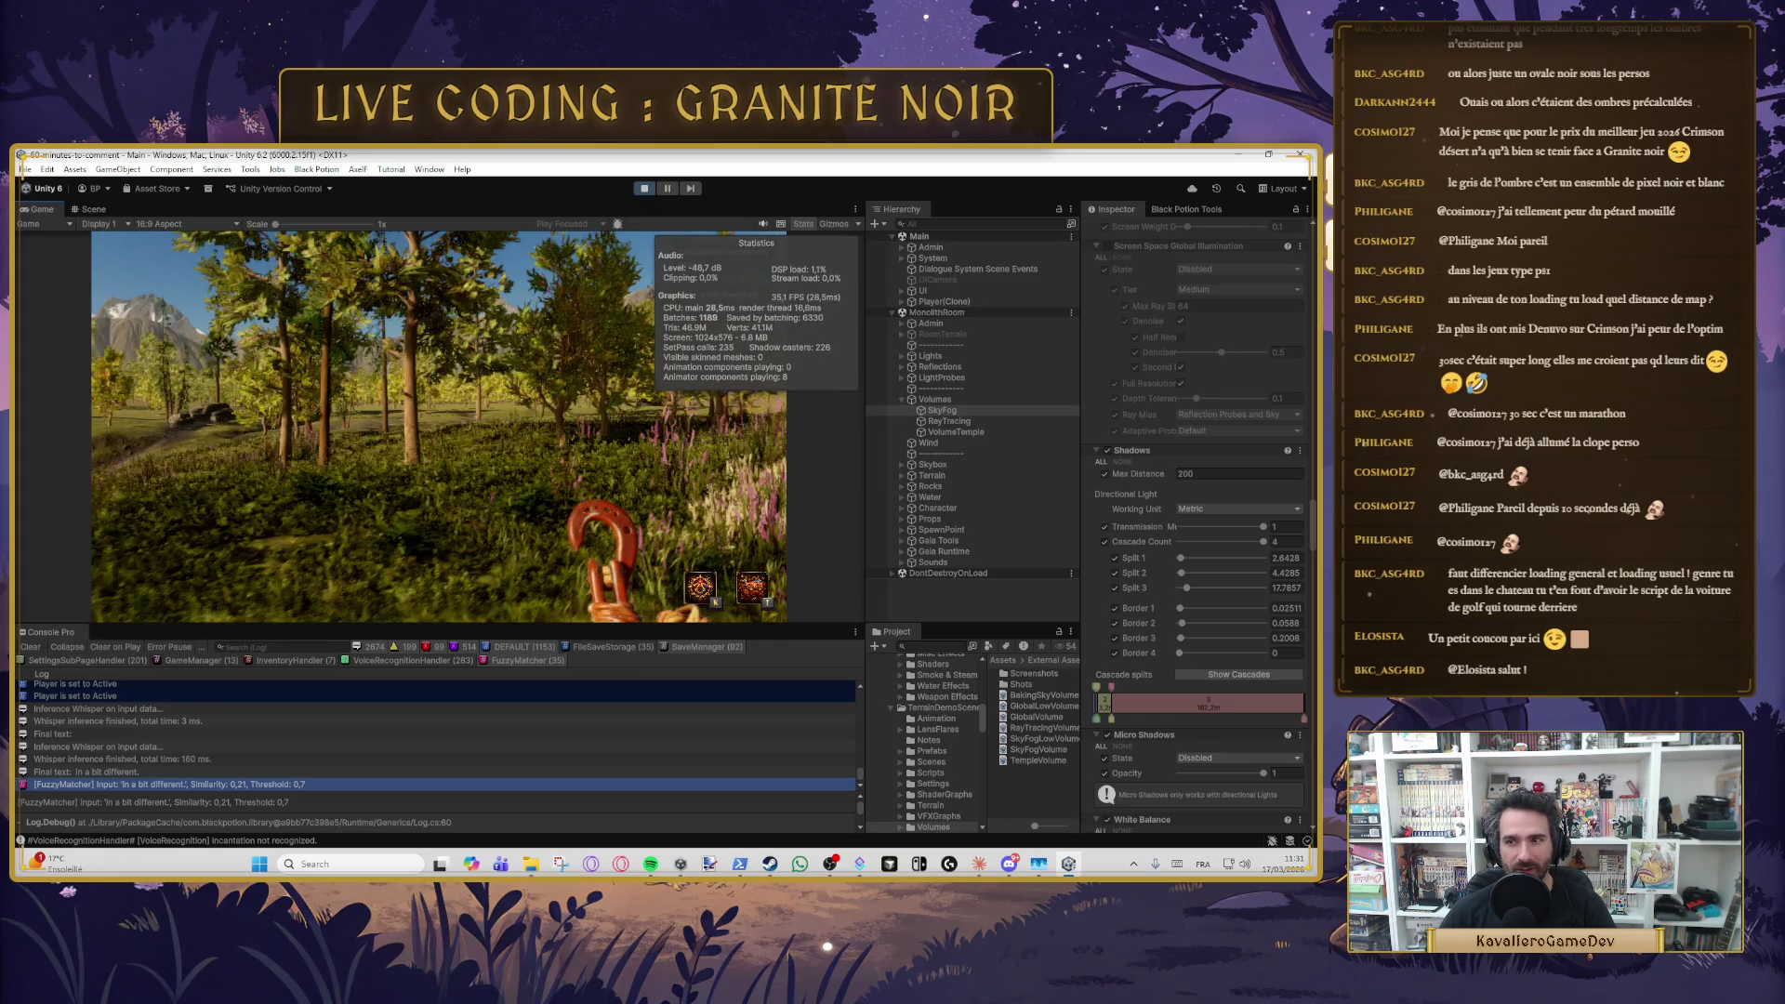
pyautogui.press('w')
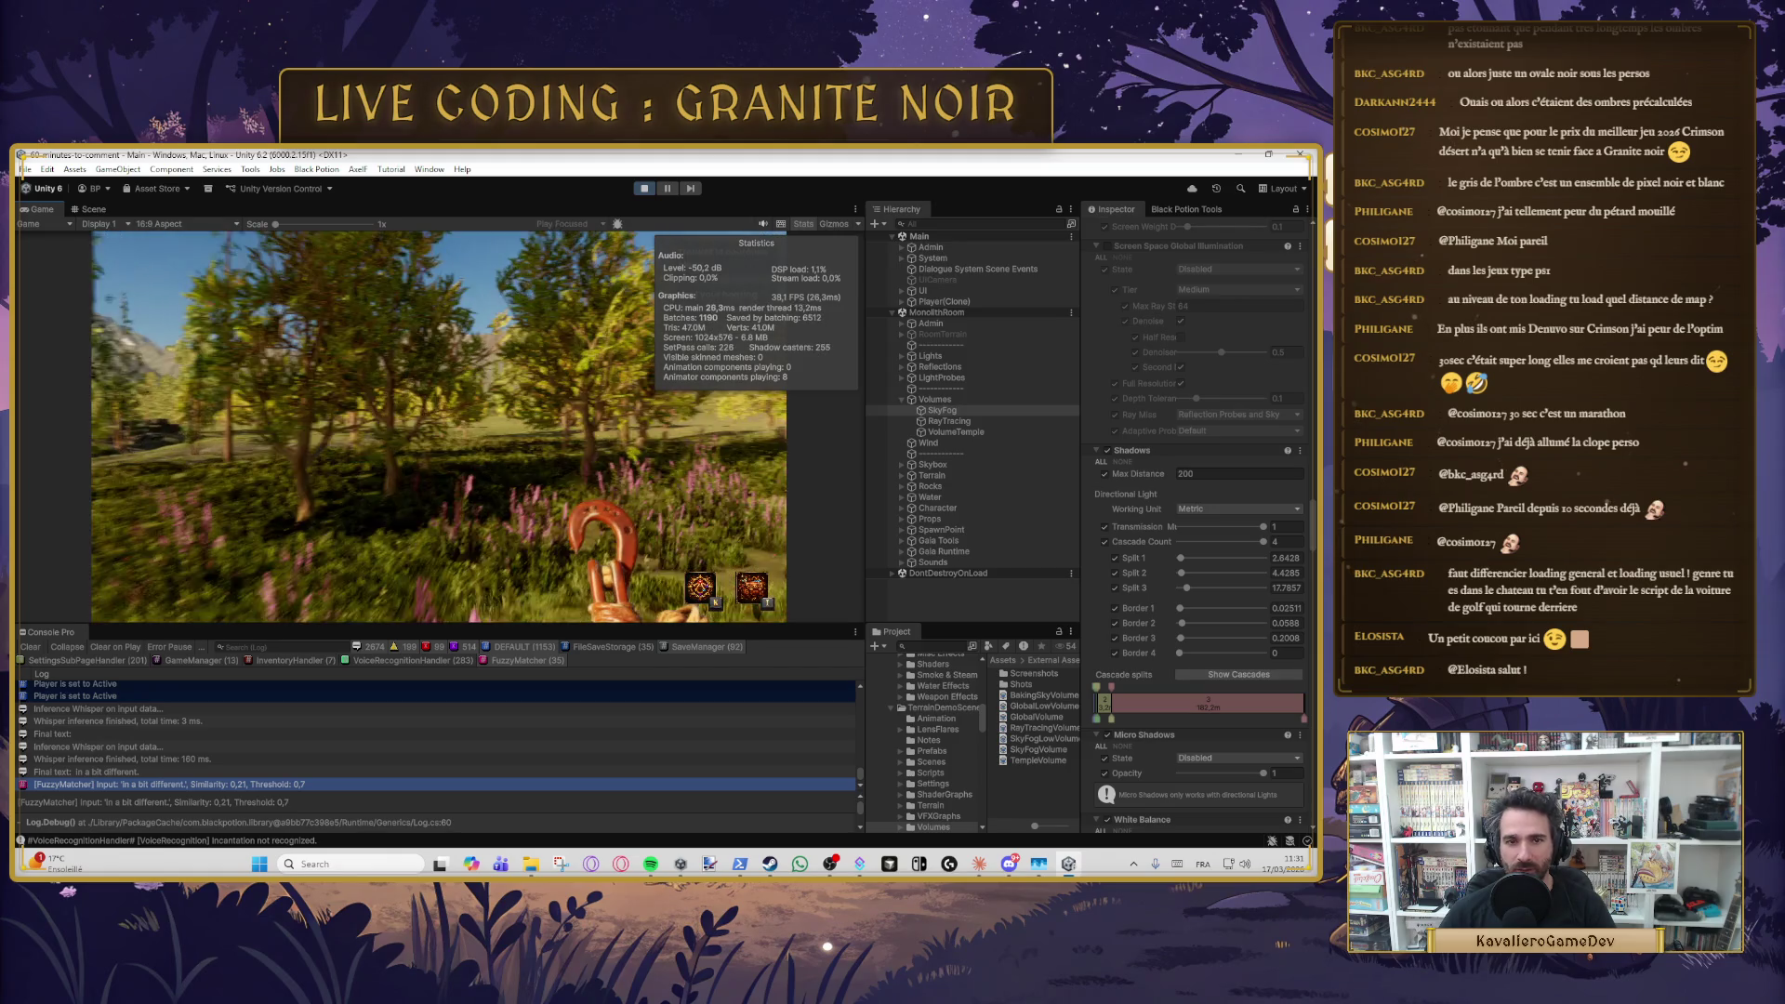
pyautogui.press('w')
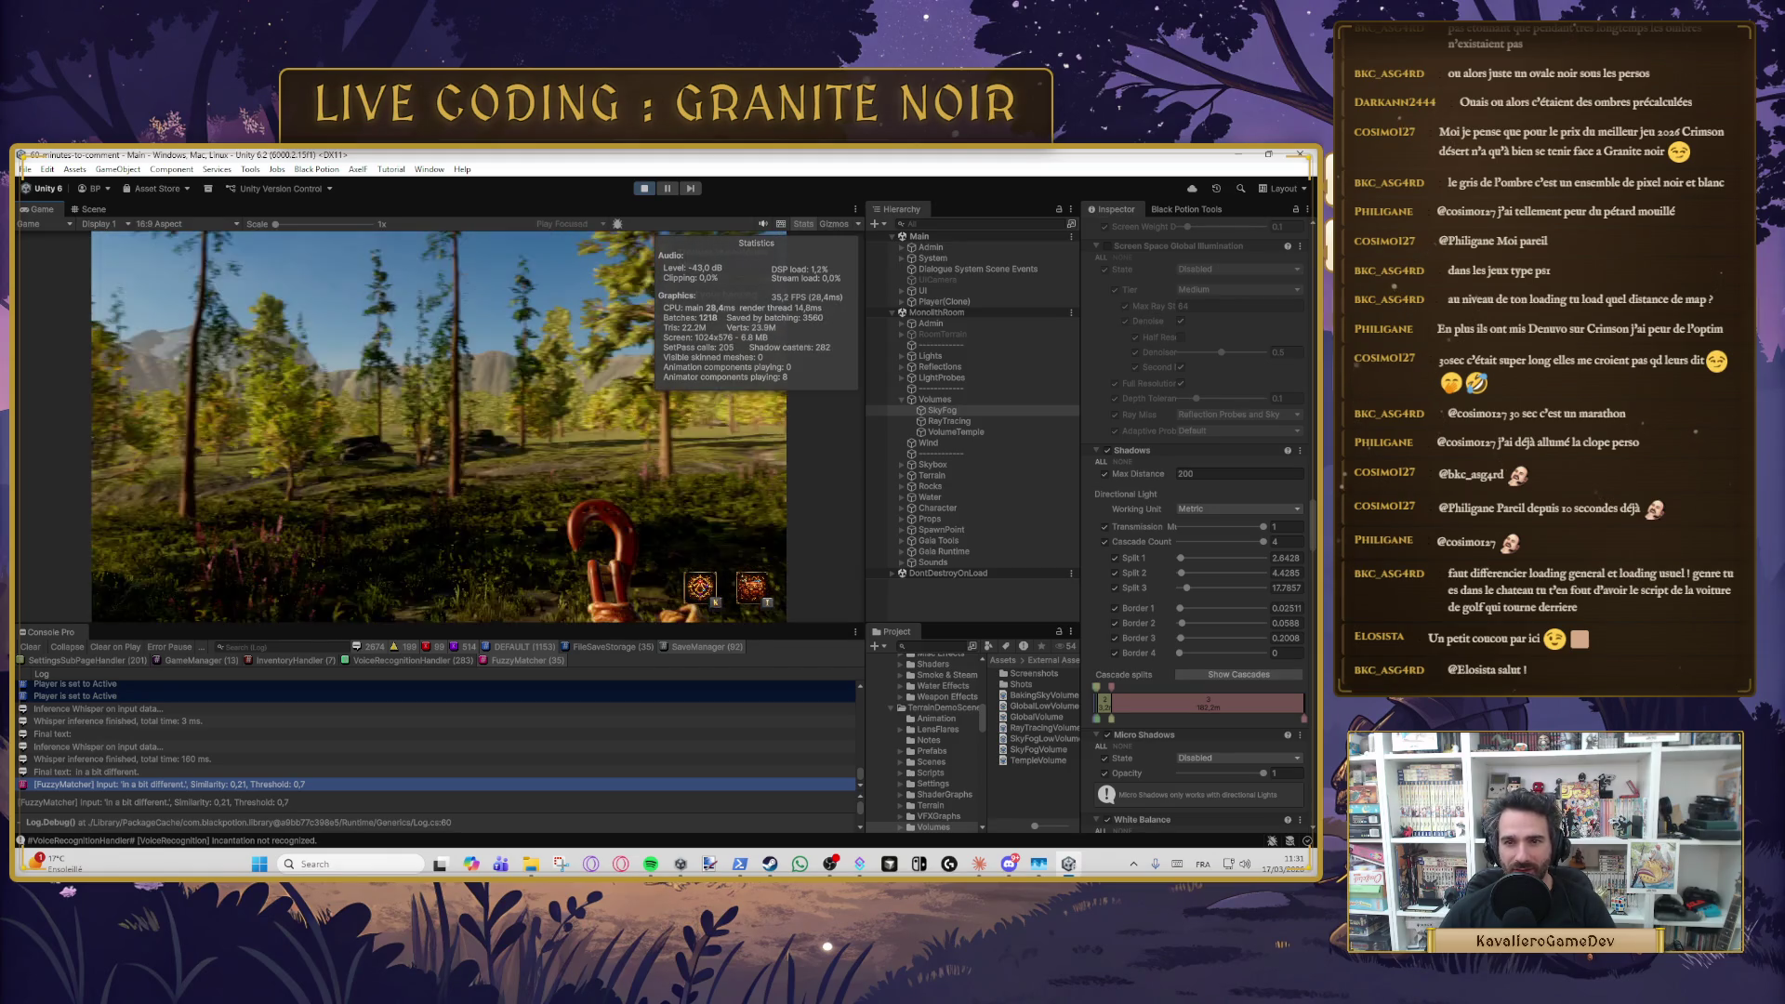
pyautogui.press('w')
pyautogui.press('w')
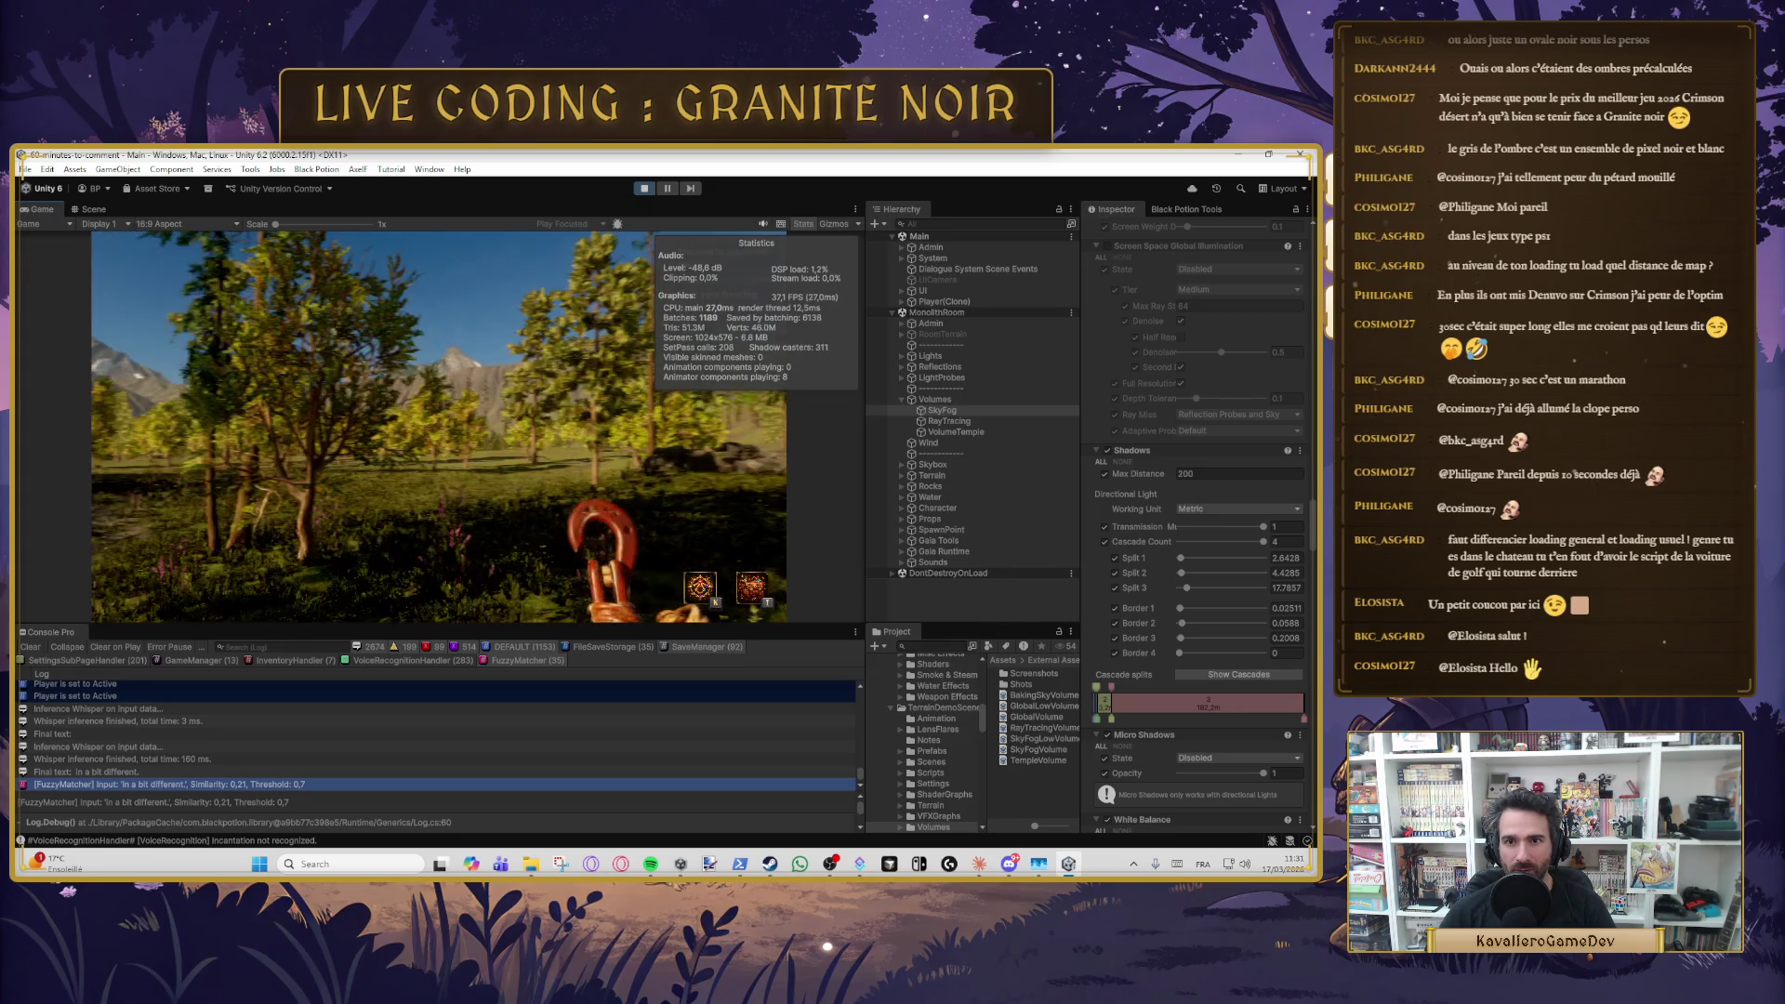
pyautogui.press('w')
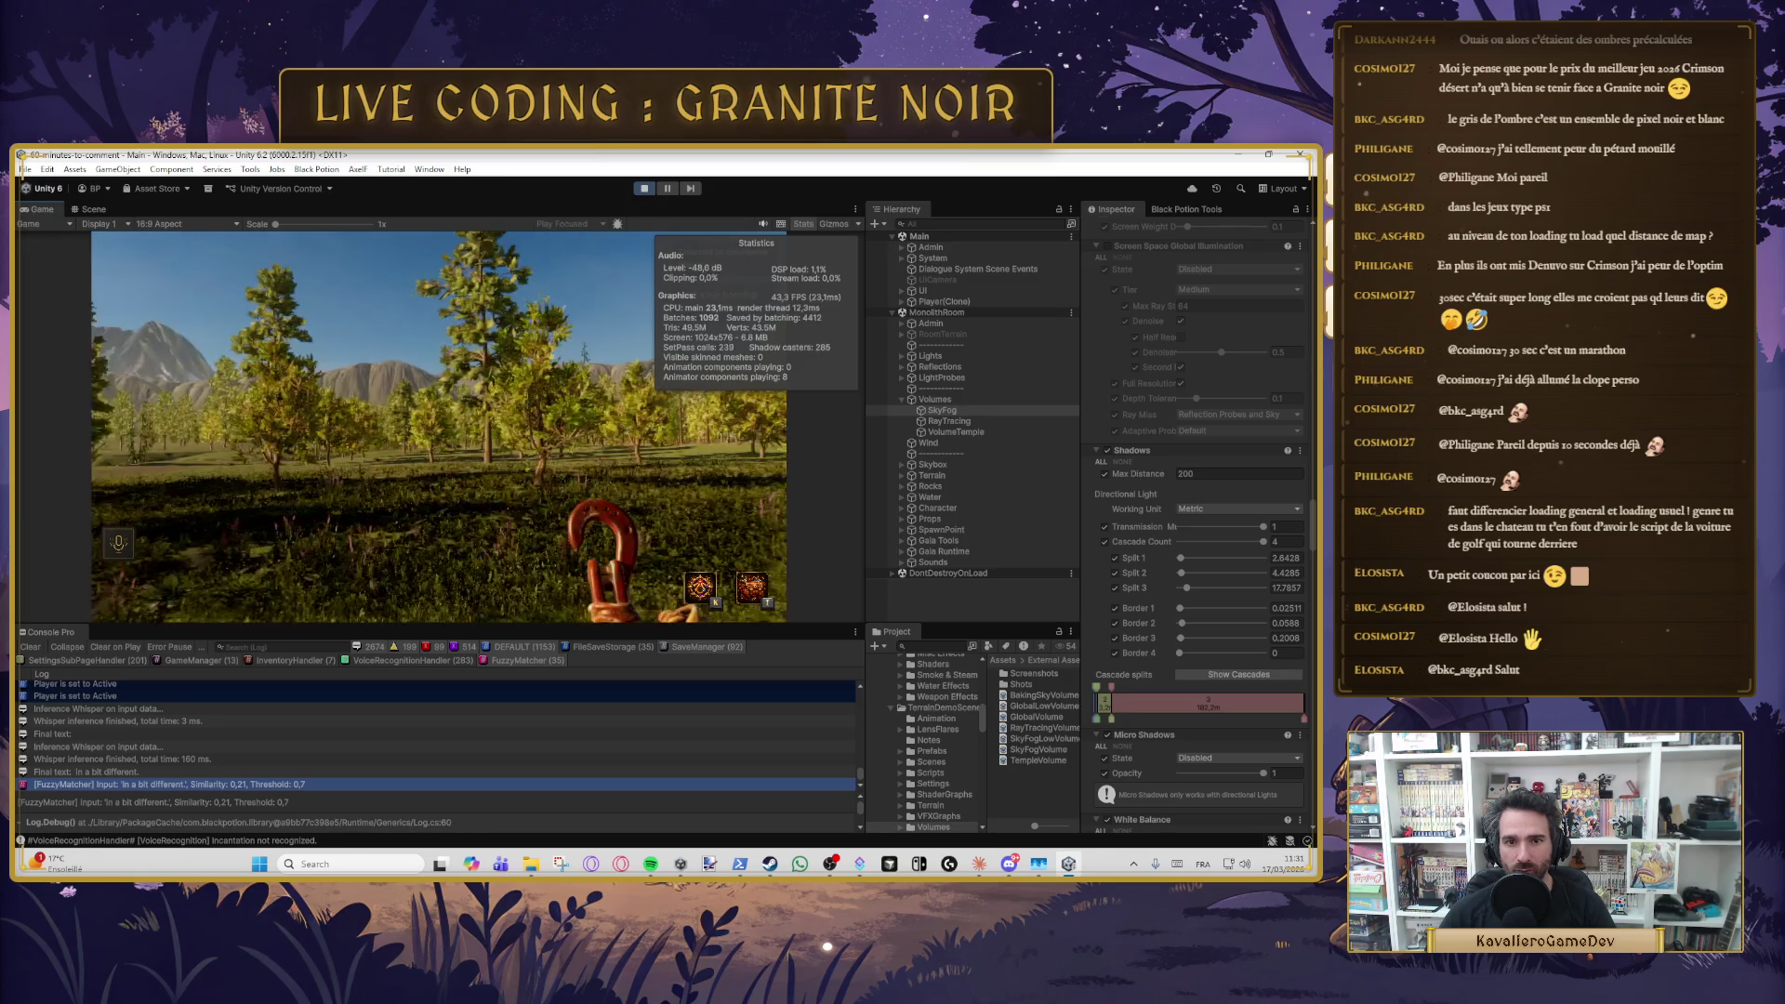
pyautogui.press('w')
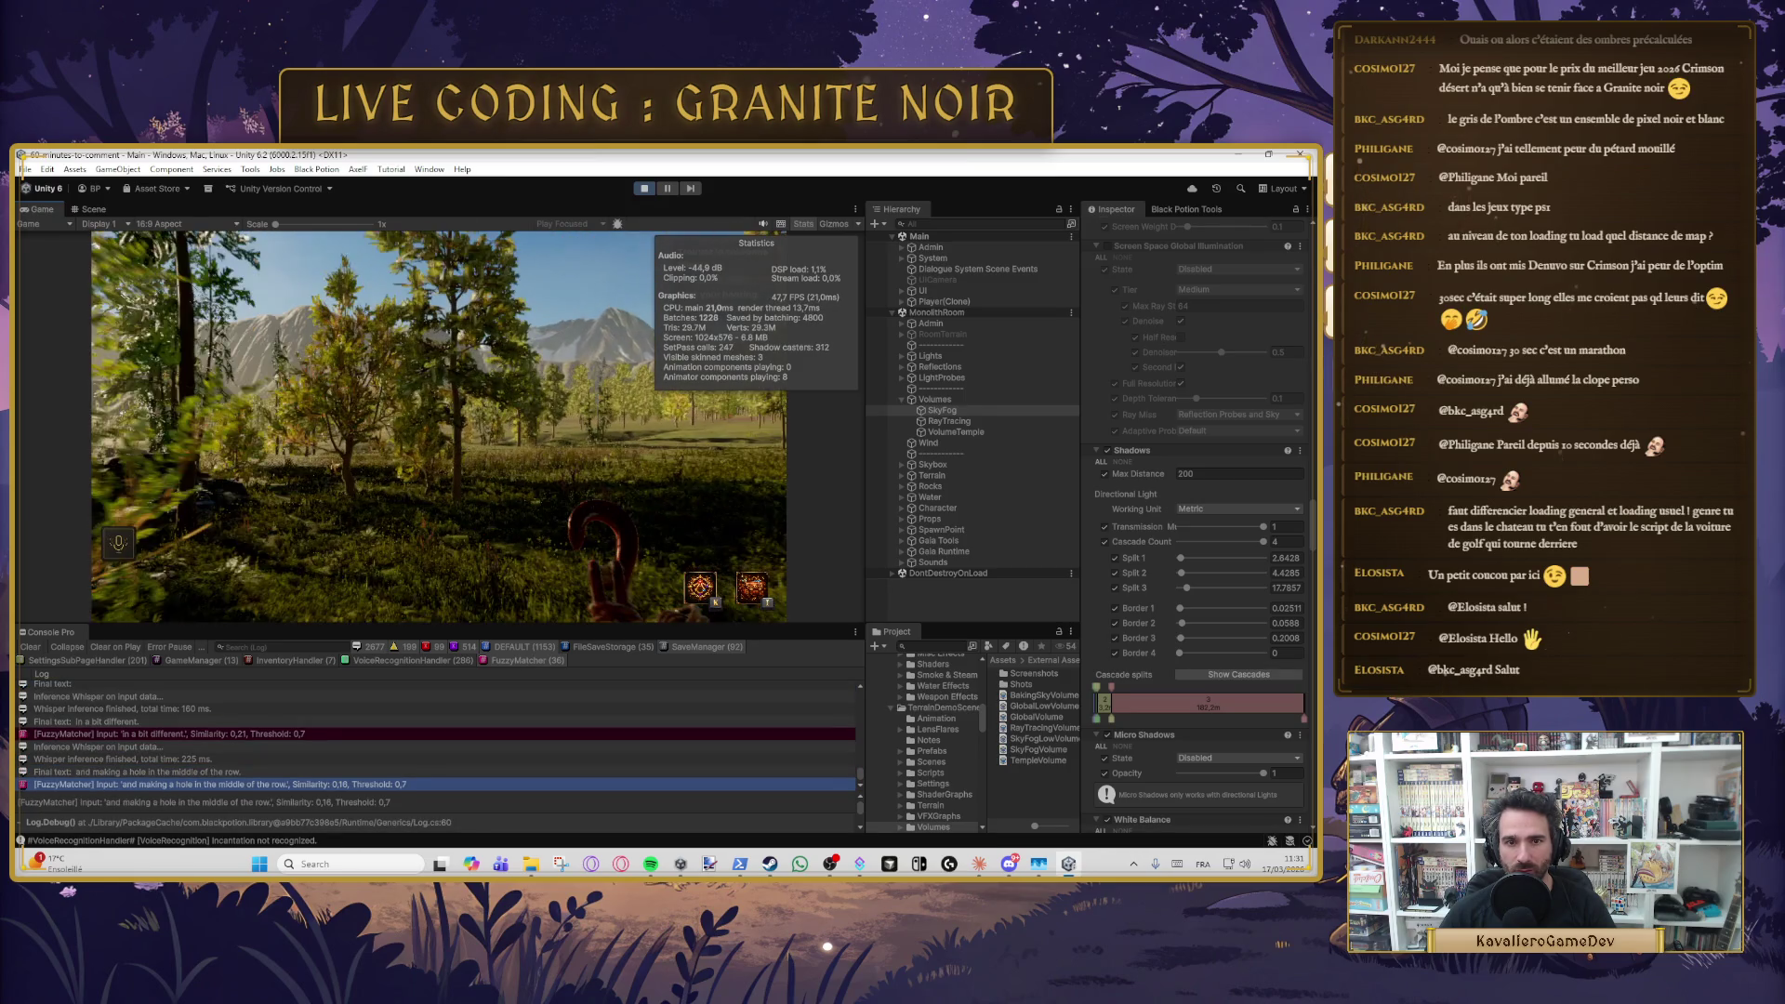
pyautogui.press('w')
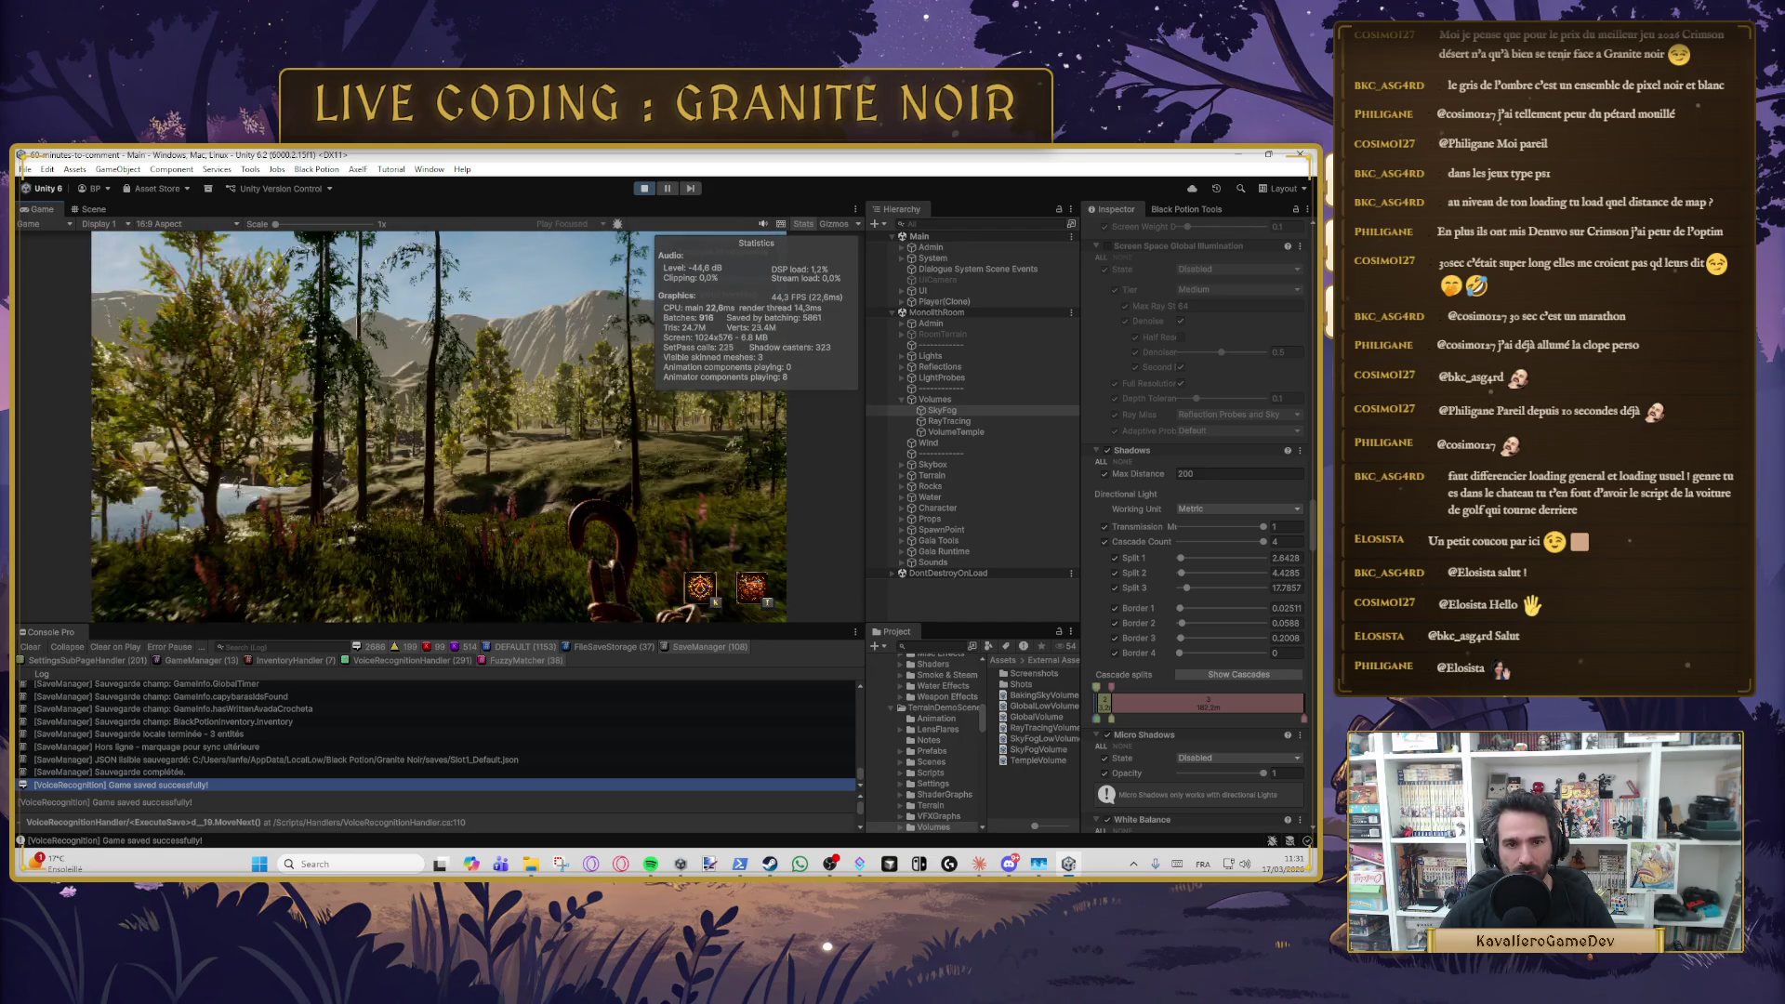
# - Walk from the meadow deep into the forest, then bring up the pause menu
pyautogui.press('w')
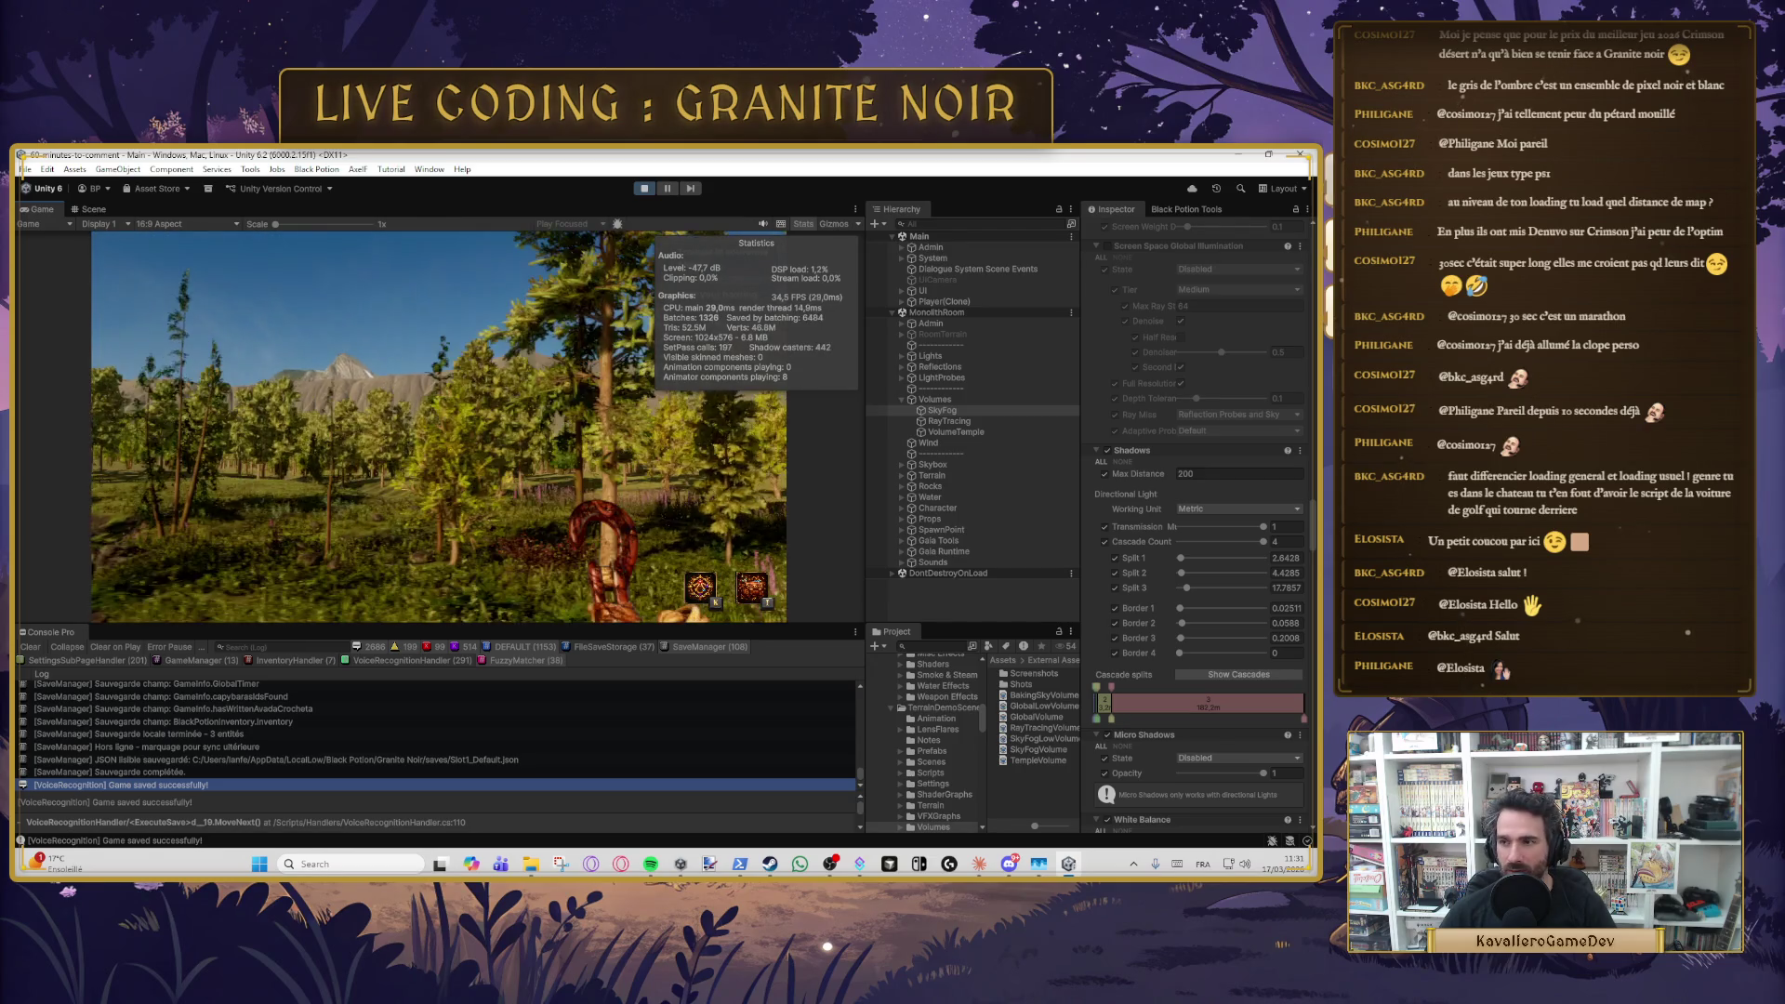
pyautogui.press('w')
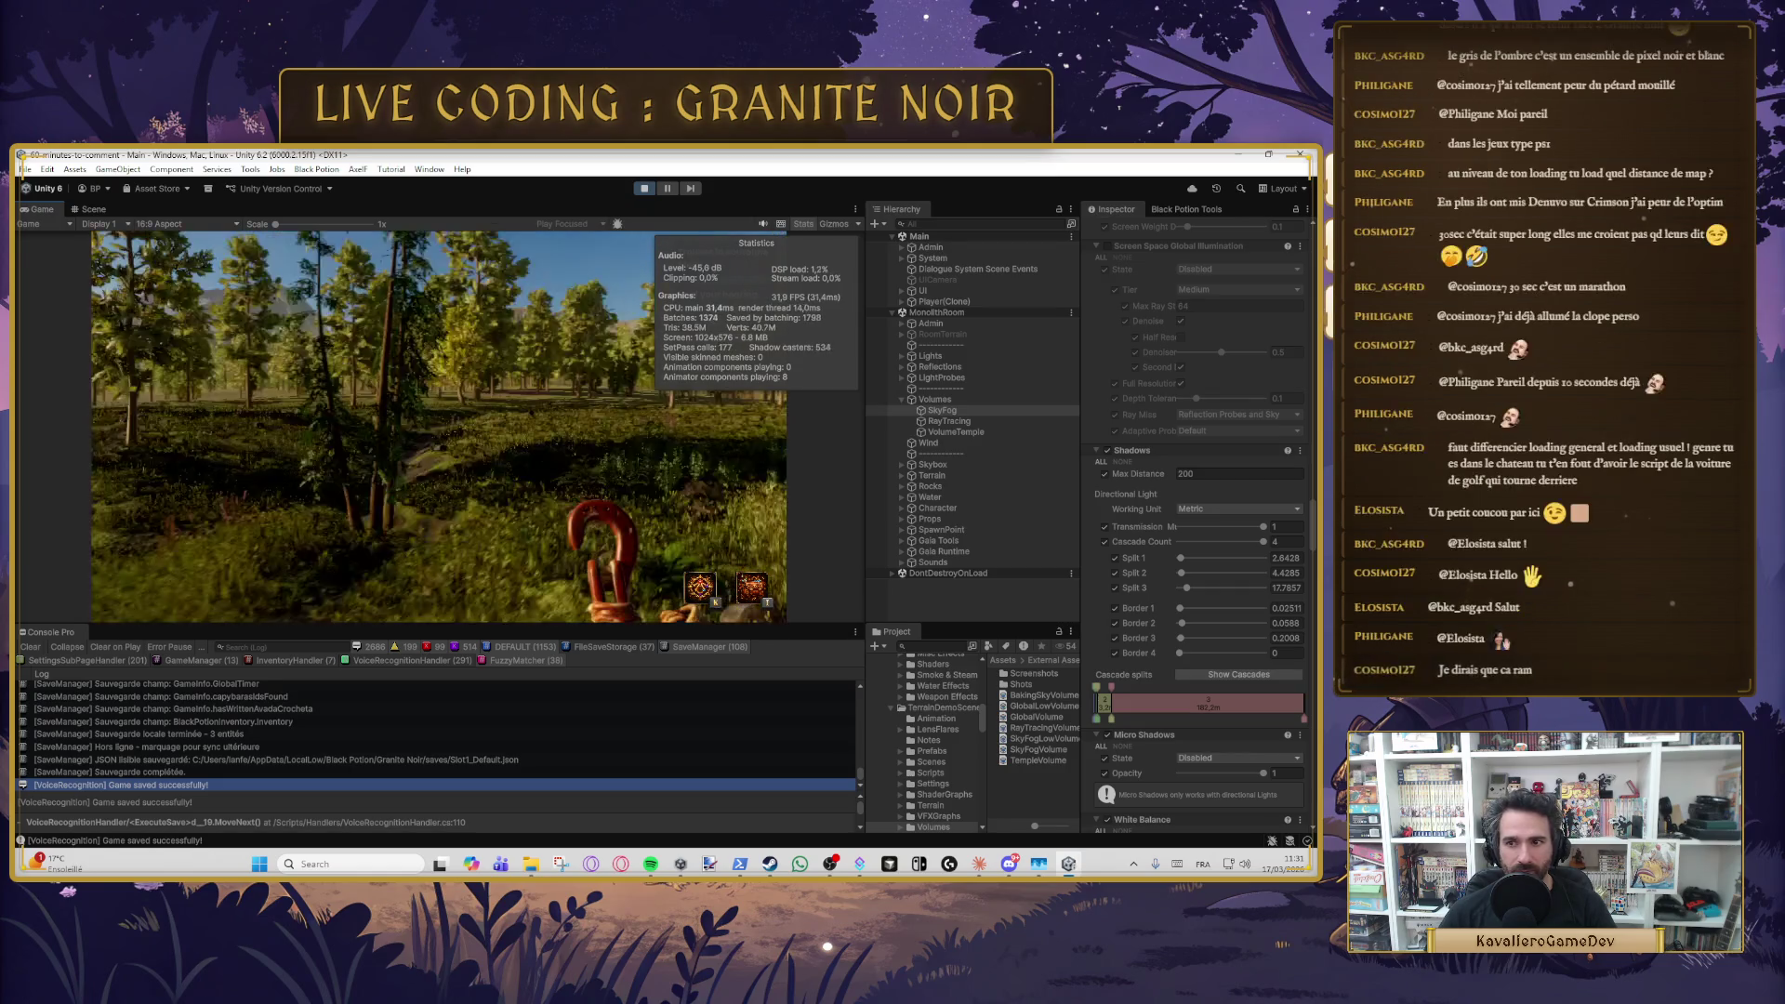
pyautogui.press('w')
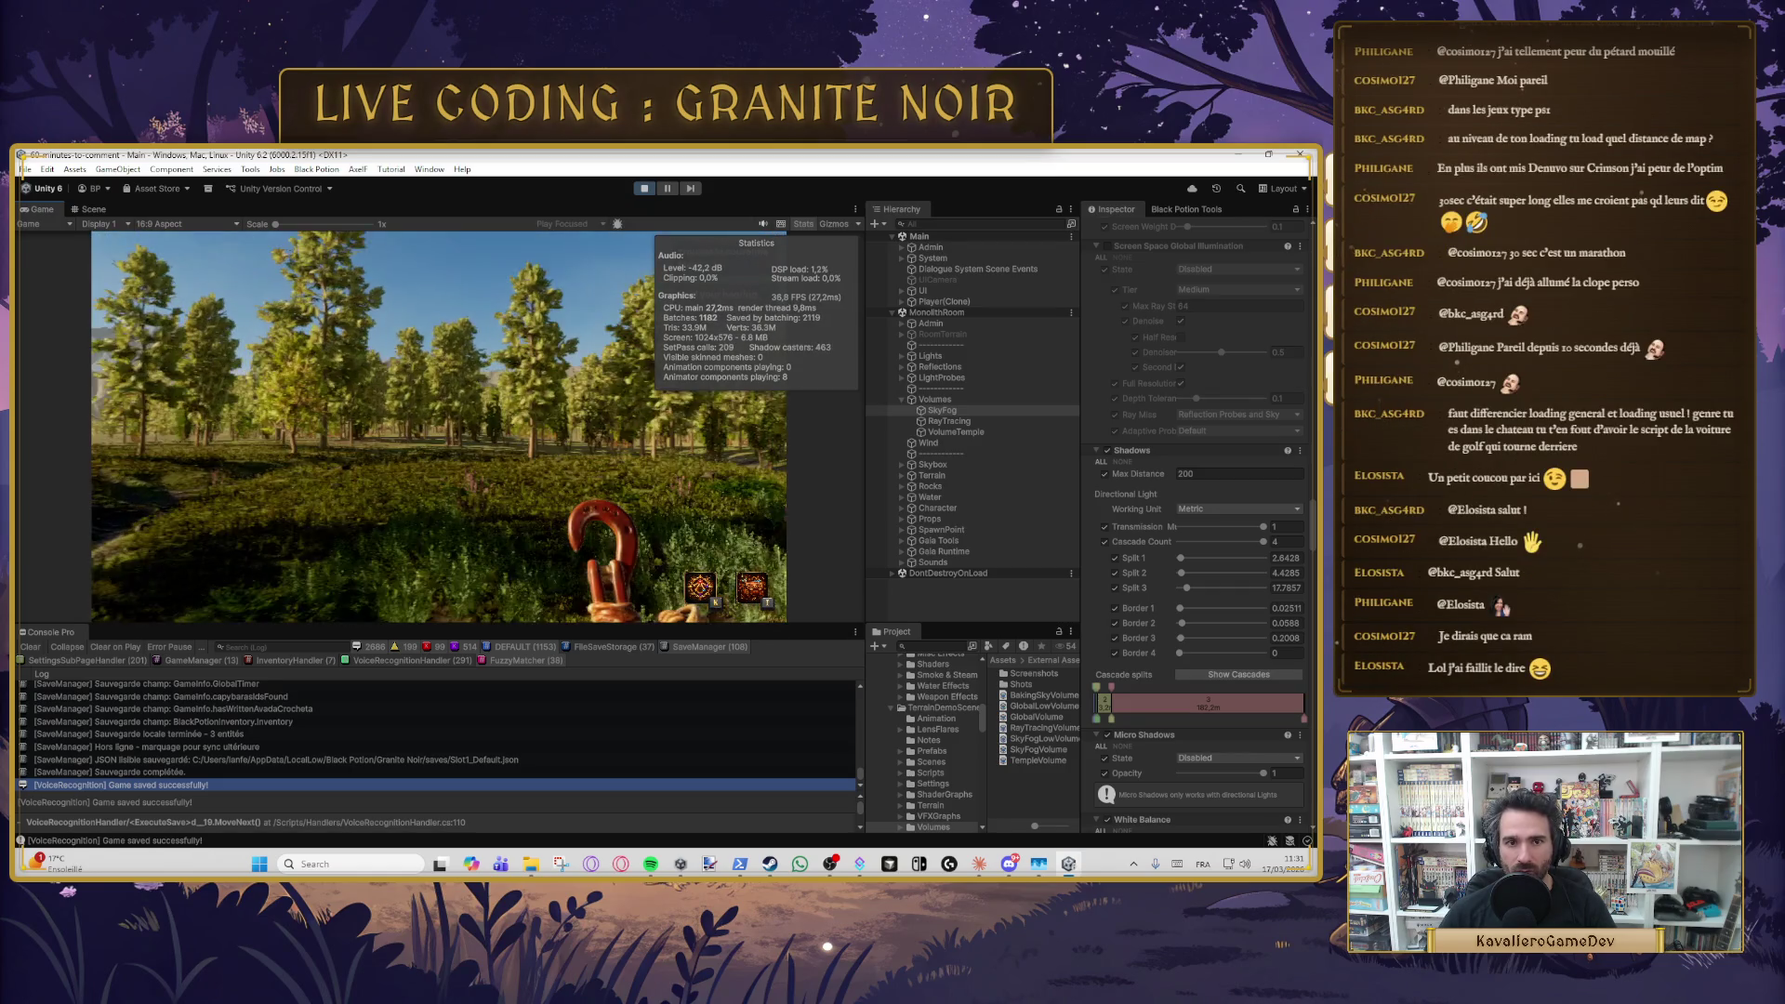
pyautogui.press('w')
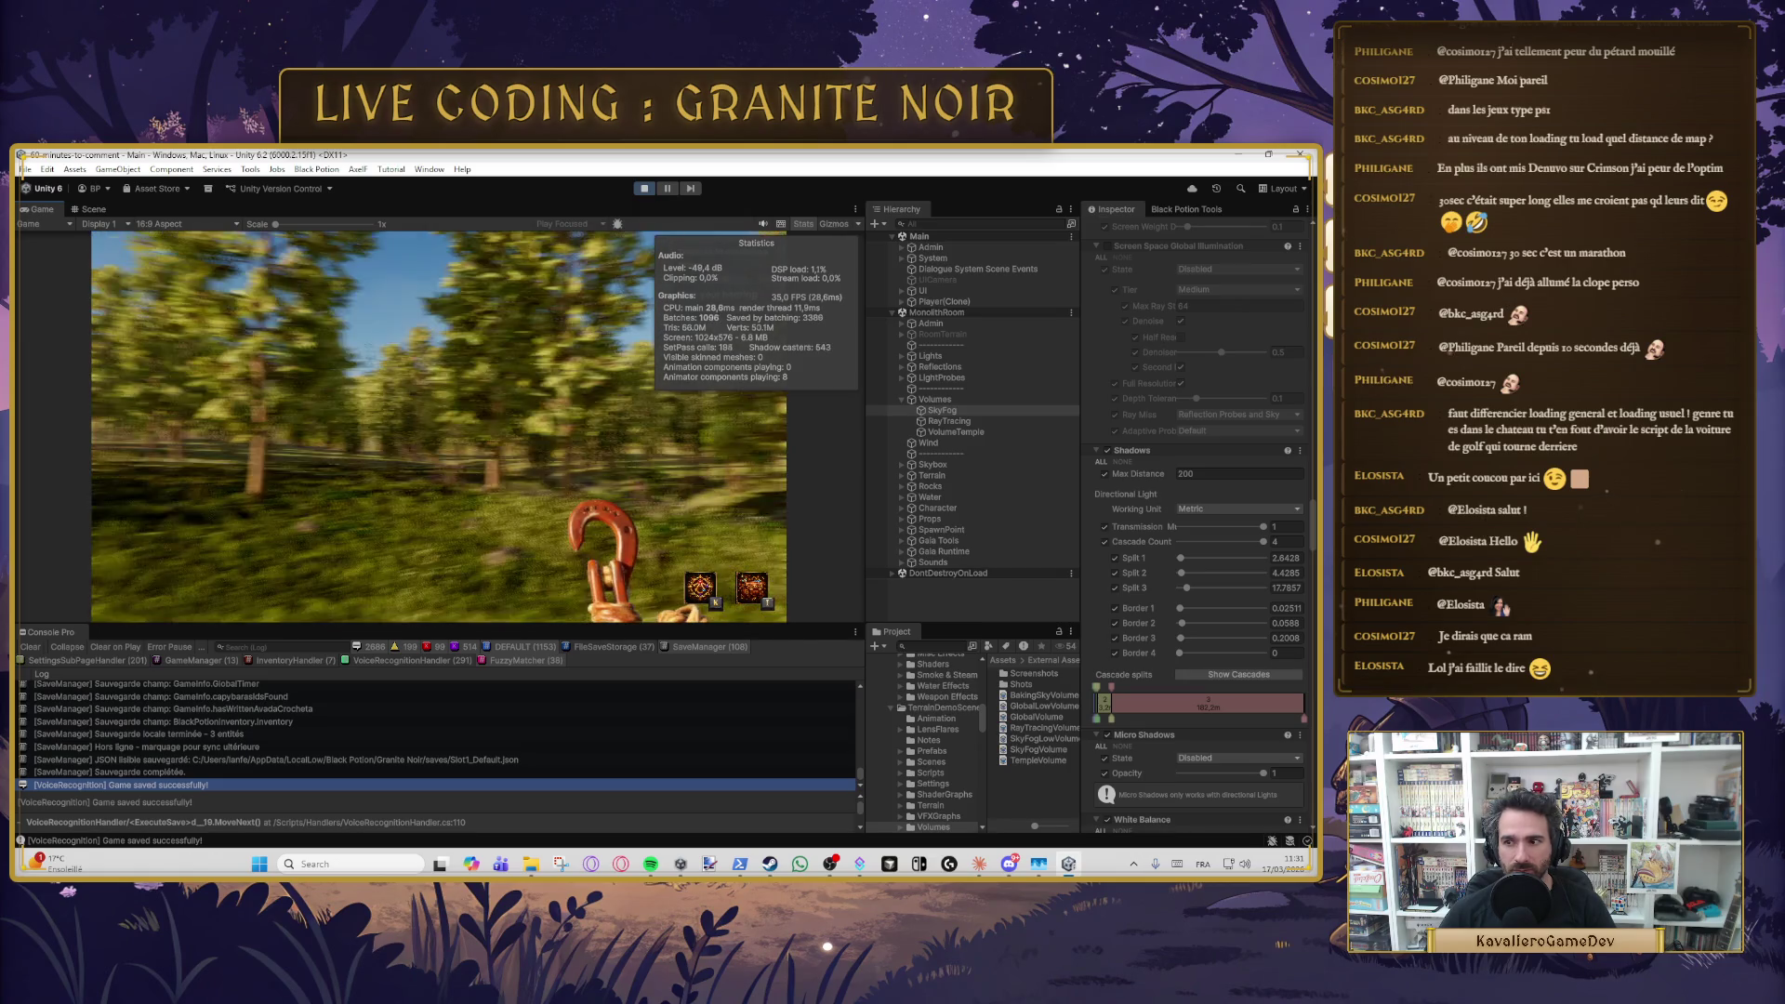
pyautogui.press('Escape')
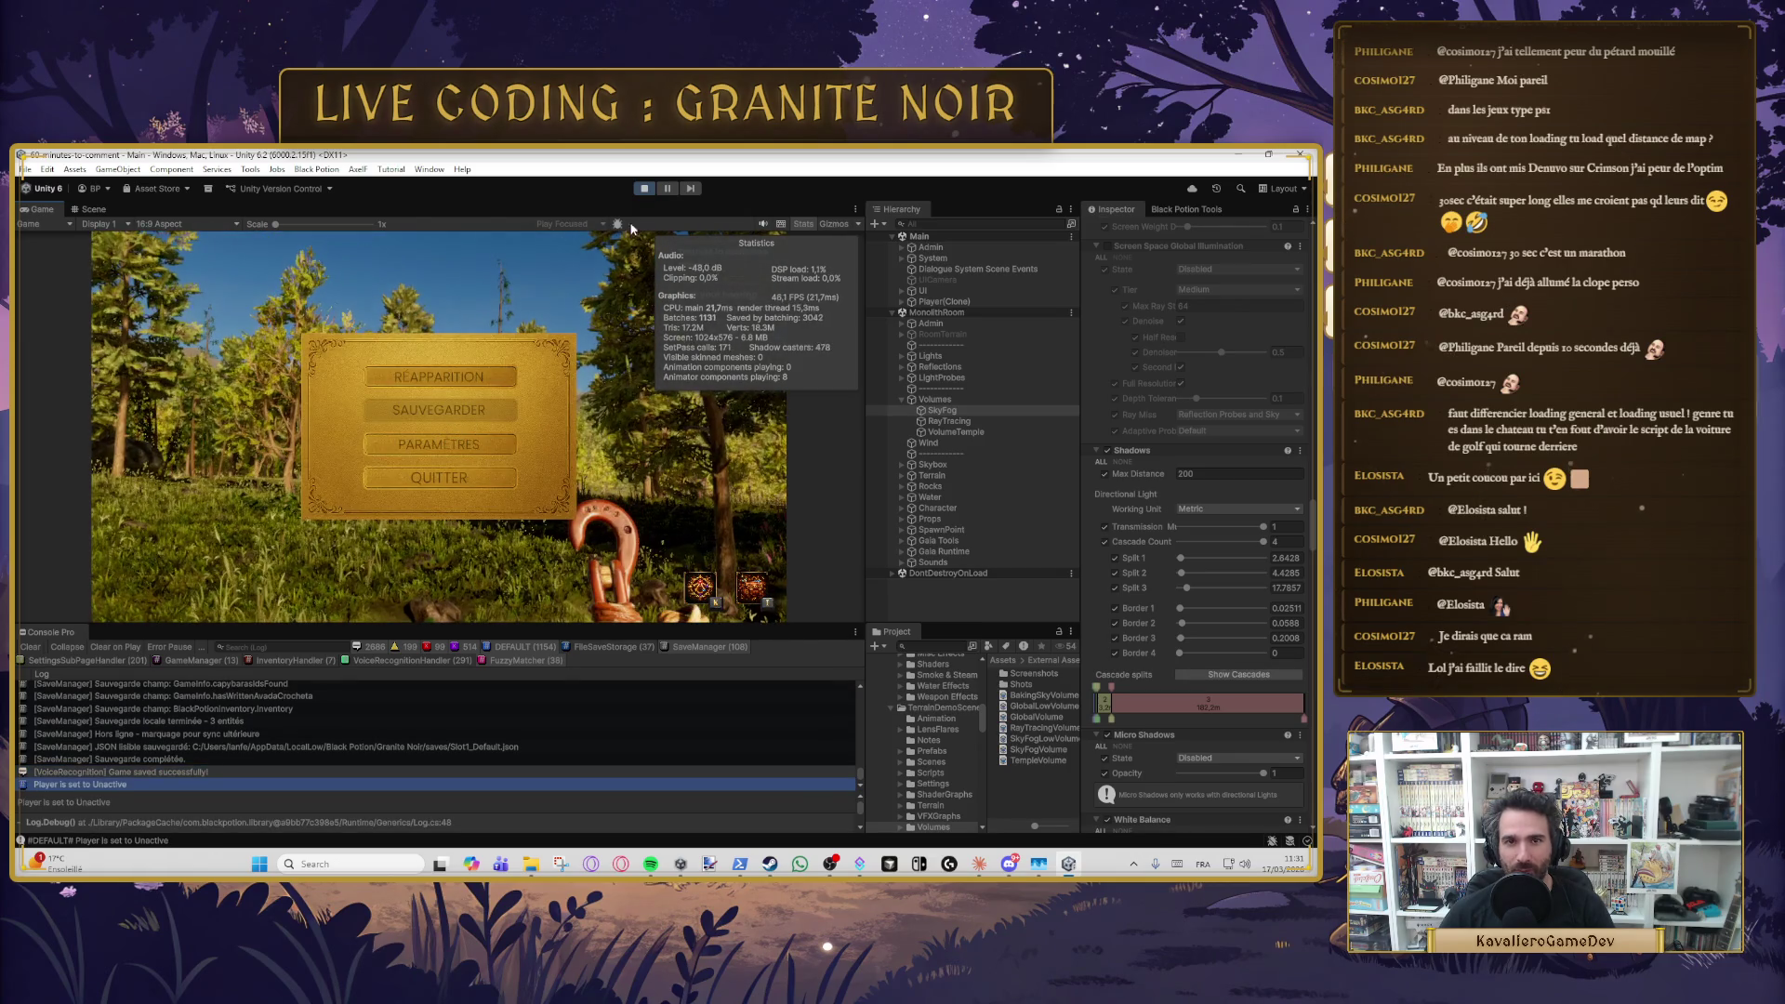
# - Stop the running game with the Play button and Ctrl+P to return to editing
pyautogui.click(643, 188)
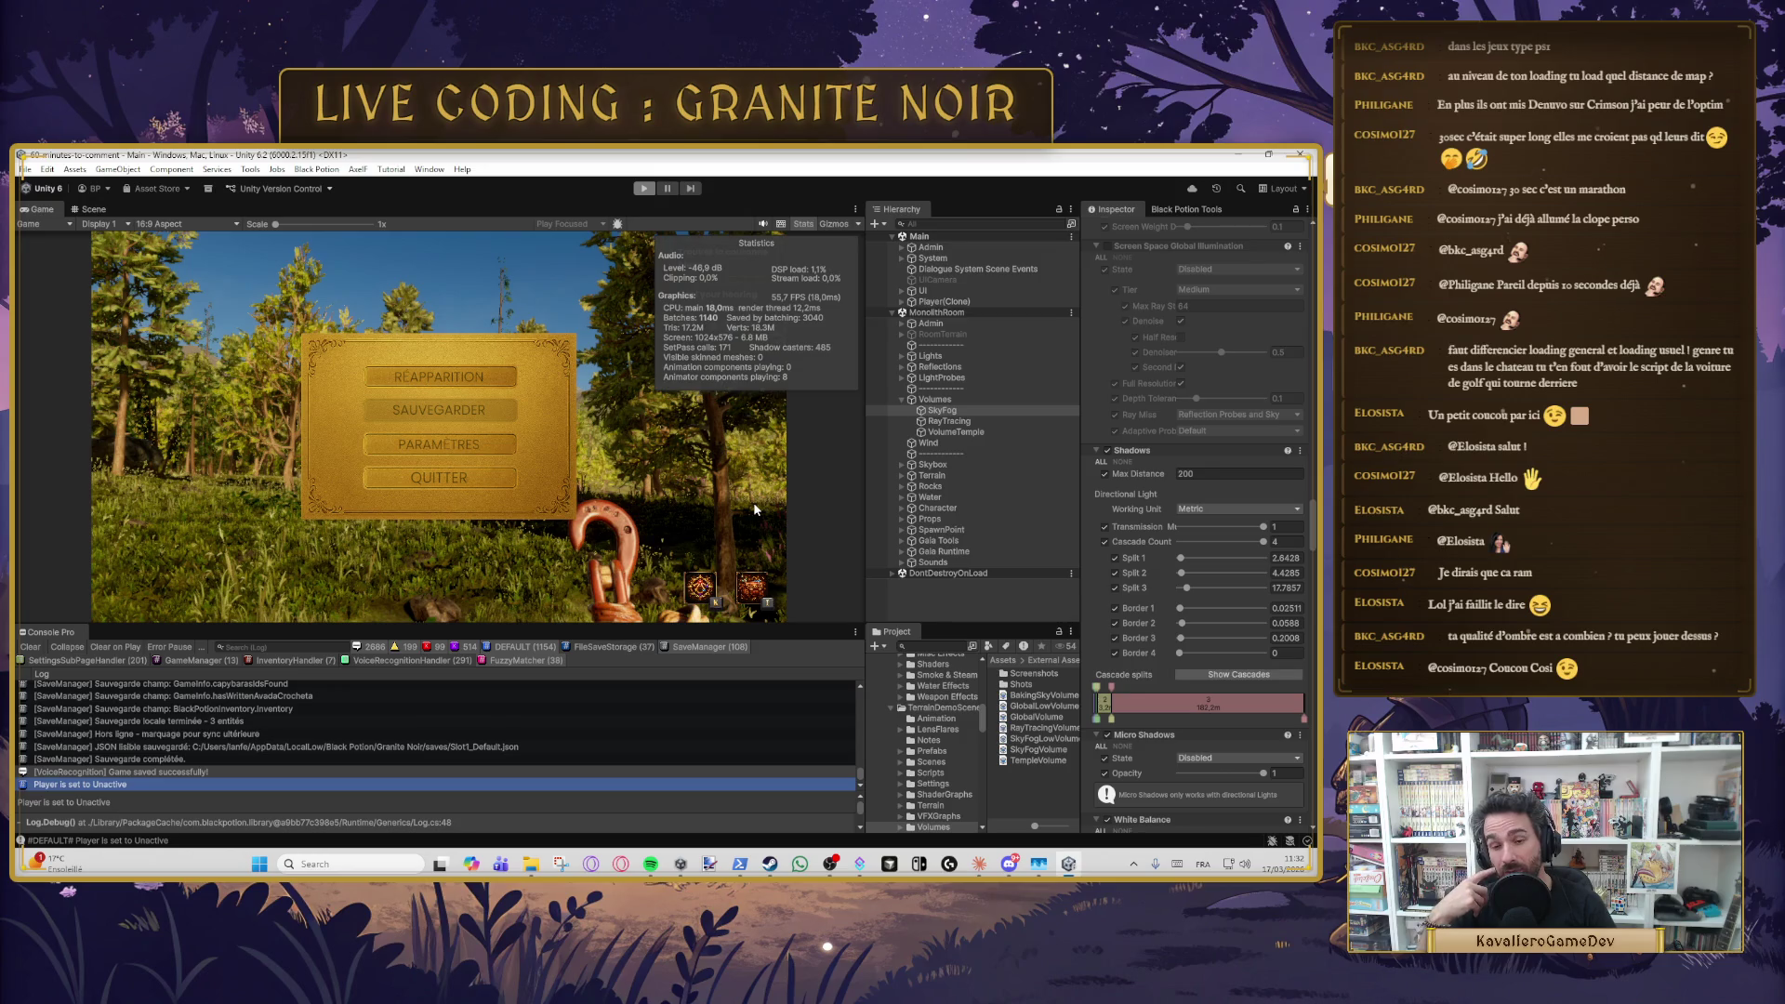
pyautogui.hotkey('ctrl', 'p')
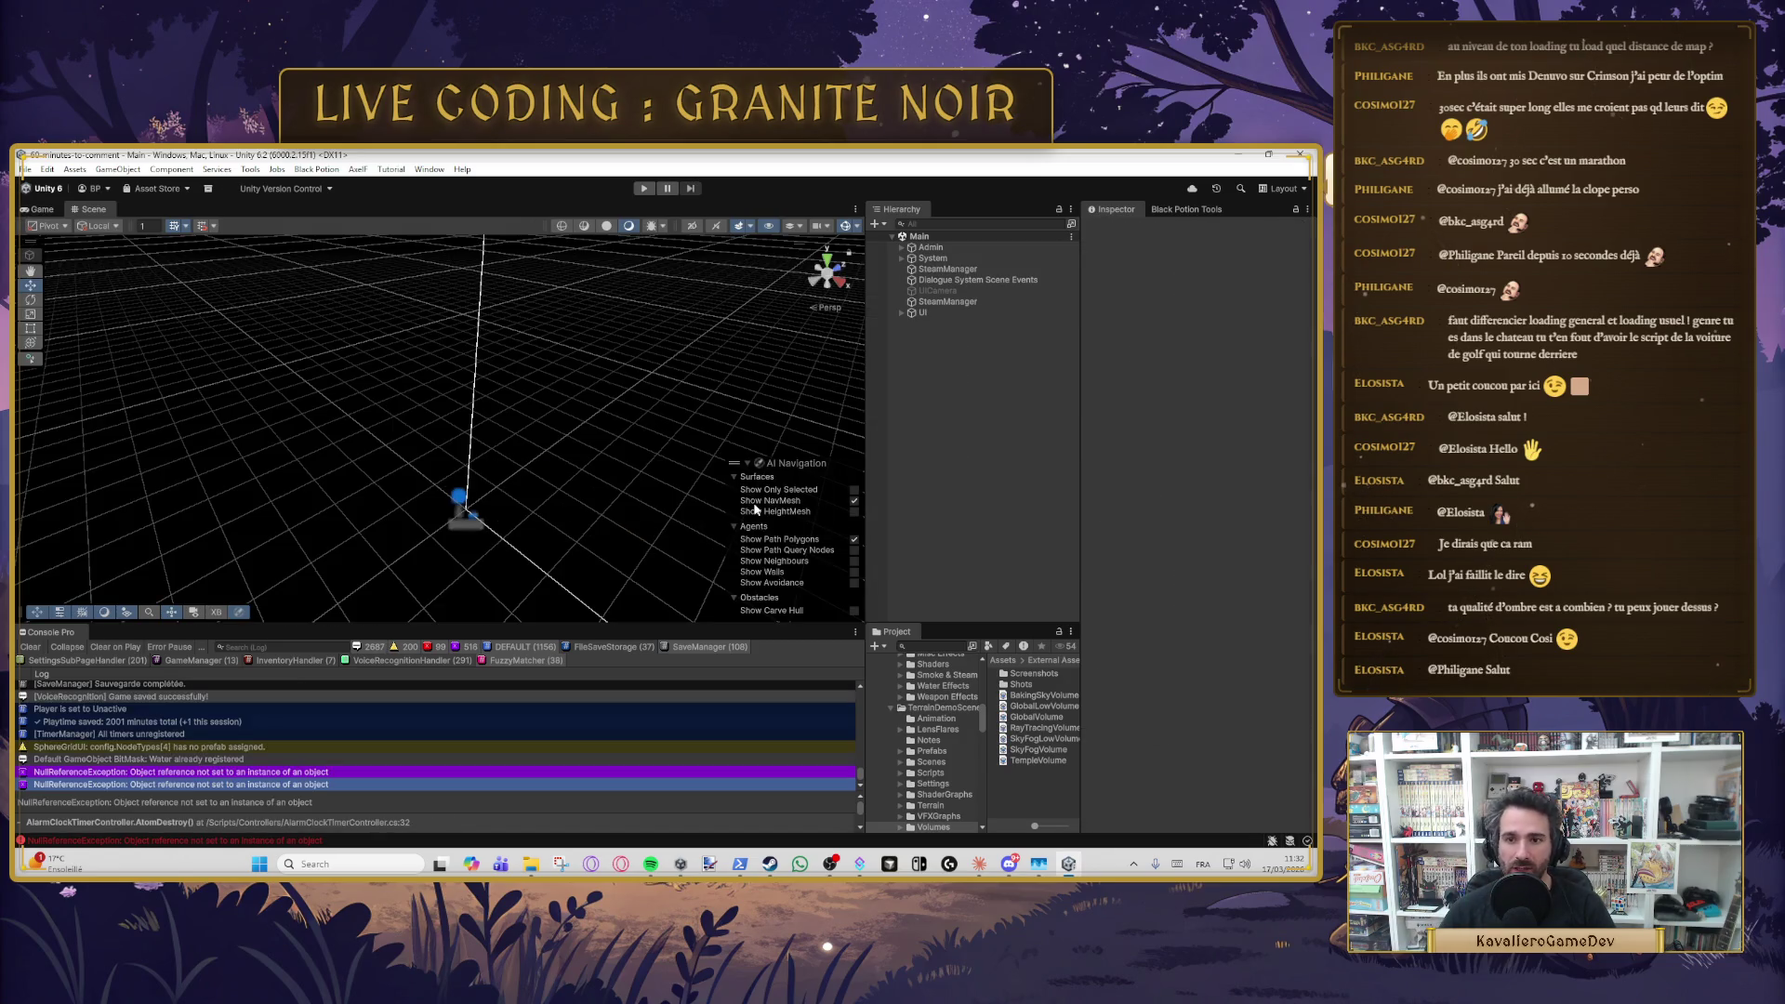
# - Confirm SkyFogVolume's shadow Max Distance of 200, then view SkyFogLowVolume and RayTracingVolume profiles
pyautogui.click(1036, 748)
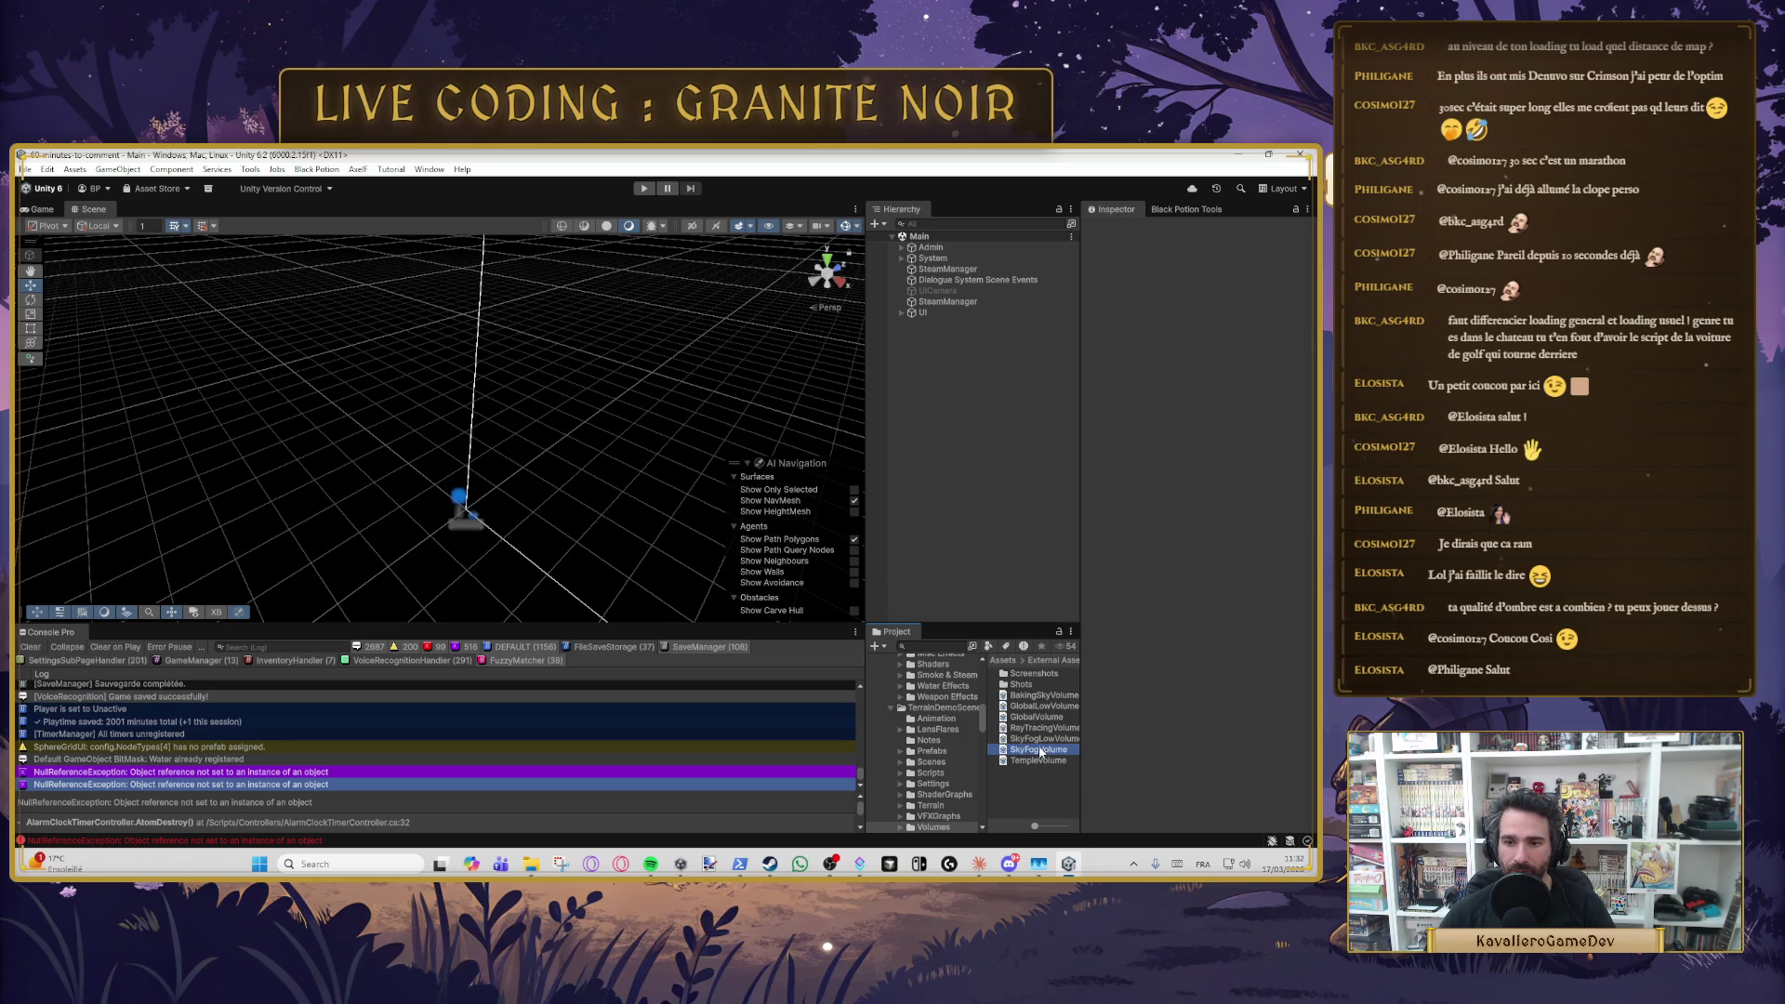
pyautogui.scroll(-15, 1143, 604)
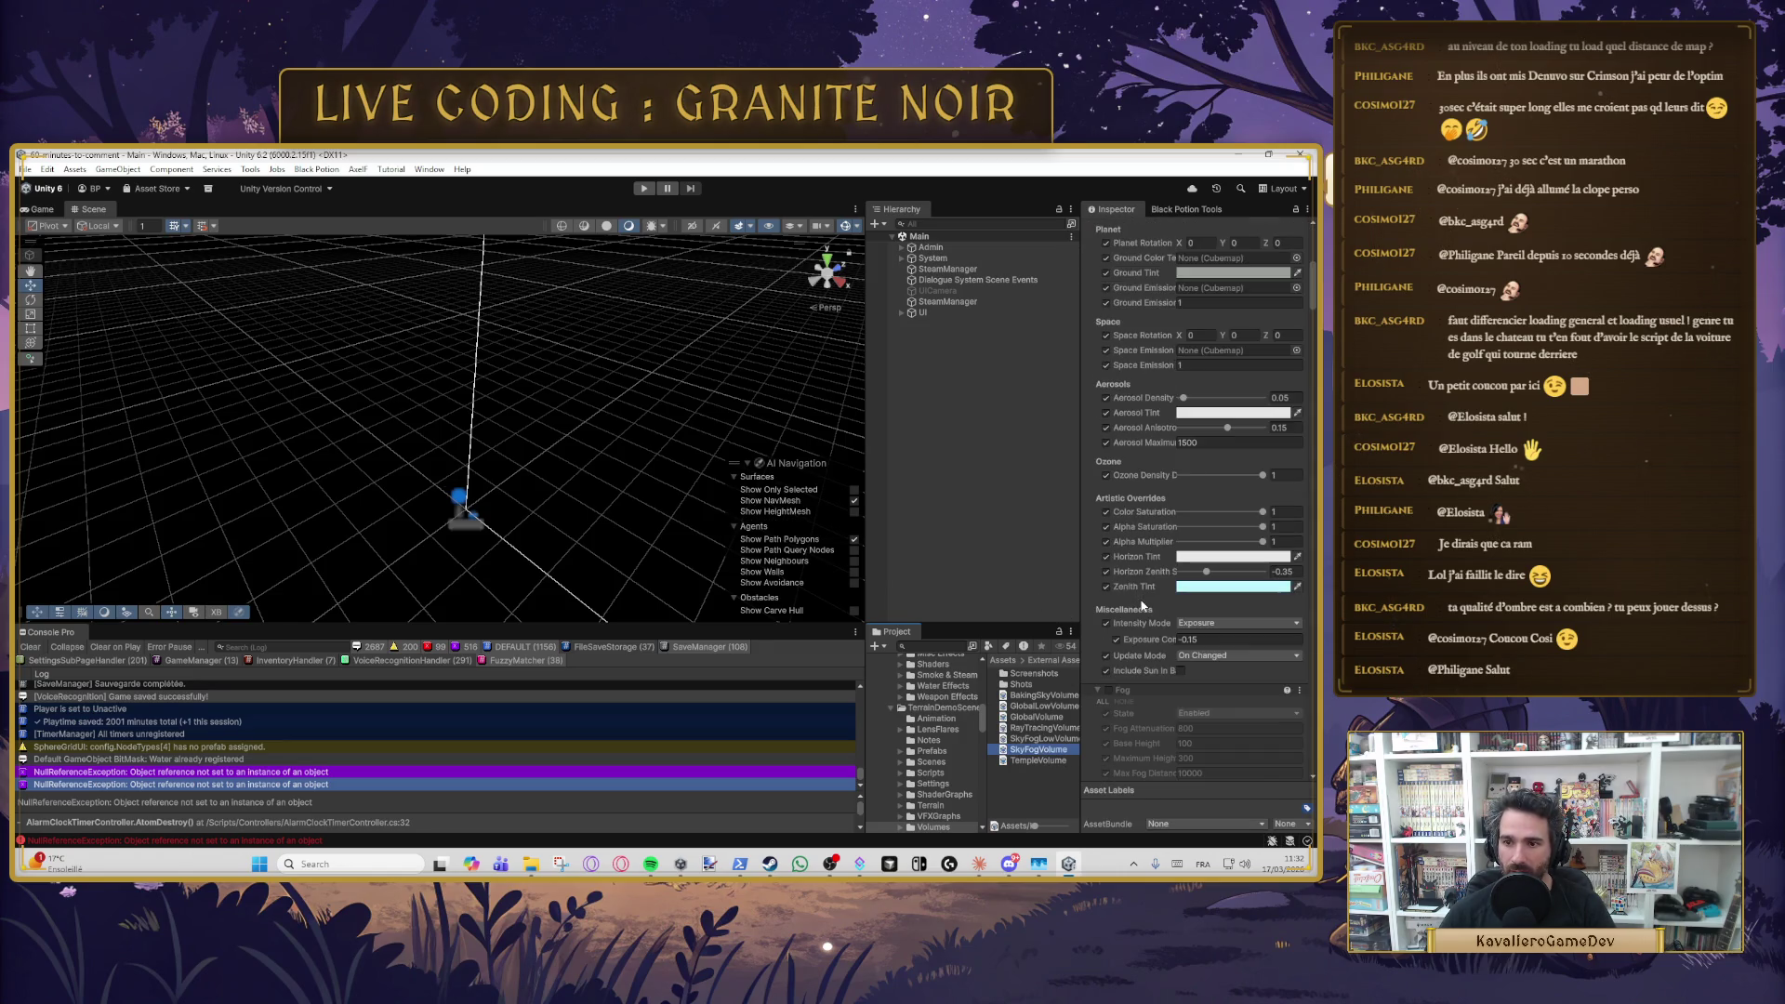
pyautogui.scroll(-10, 1151, 601)
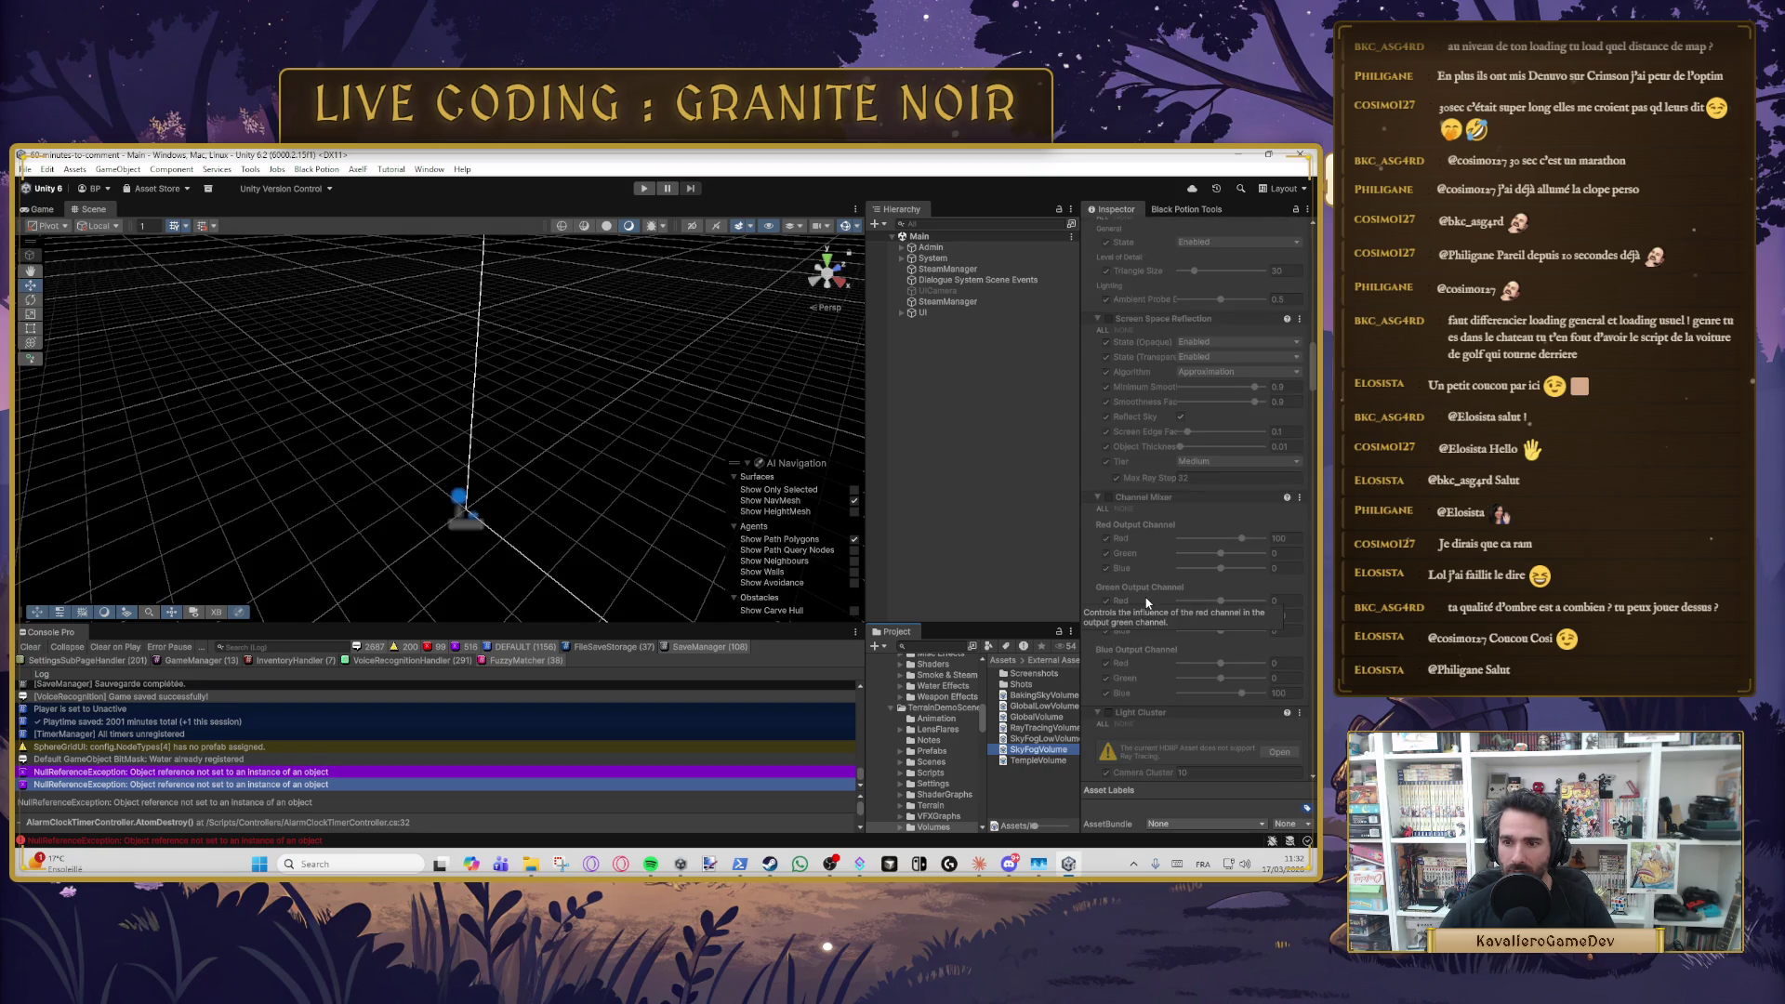
pyautogui.scroll(-10, 1166, 604)
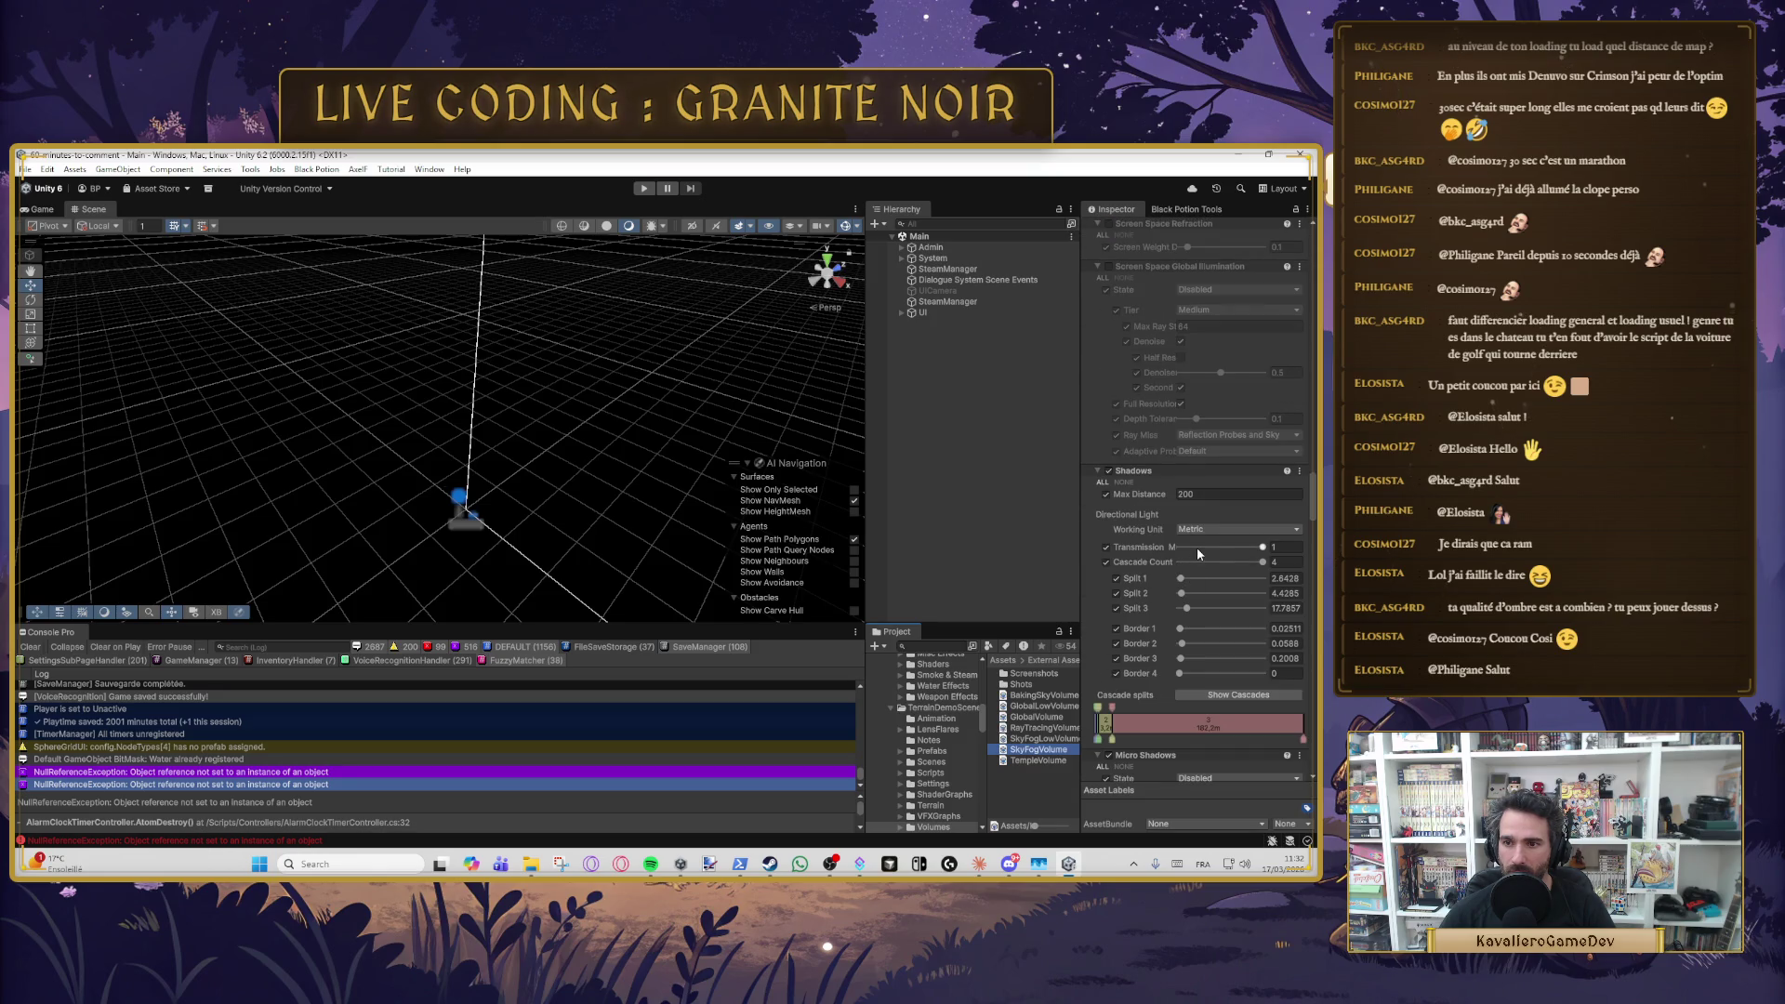
pyautogui.click(1214, 496)
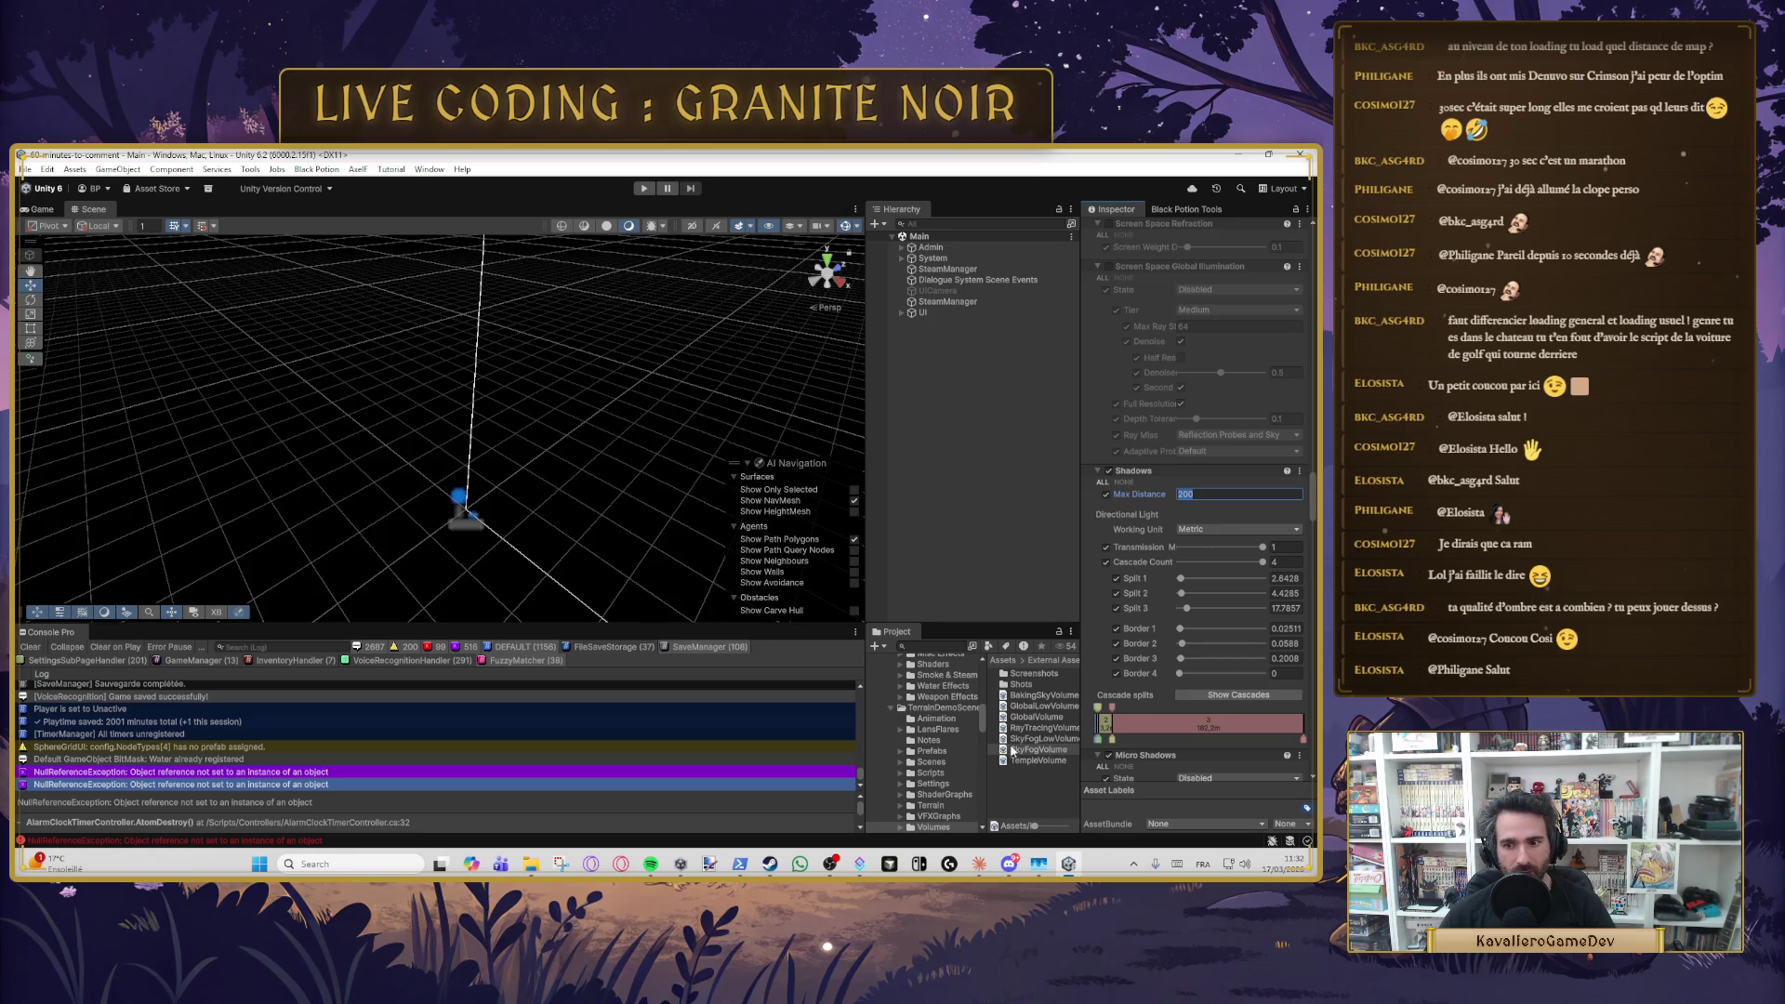
pyautogui.click(1028, 739)
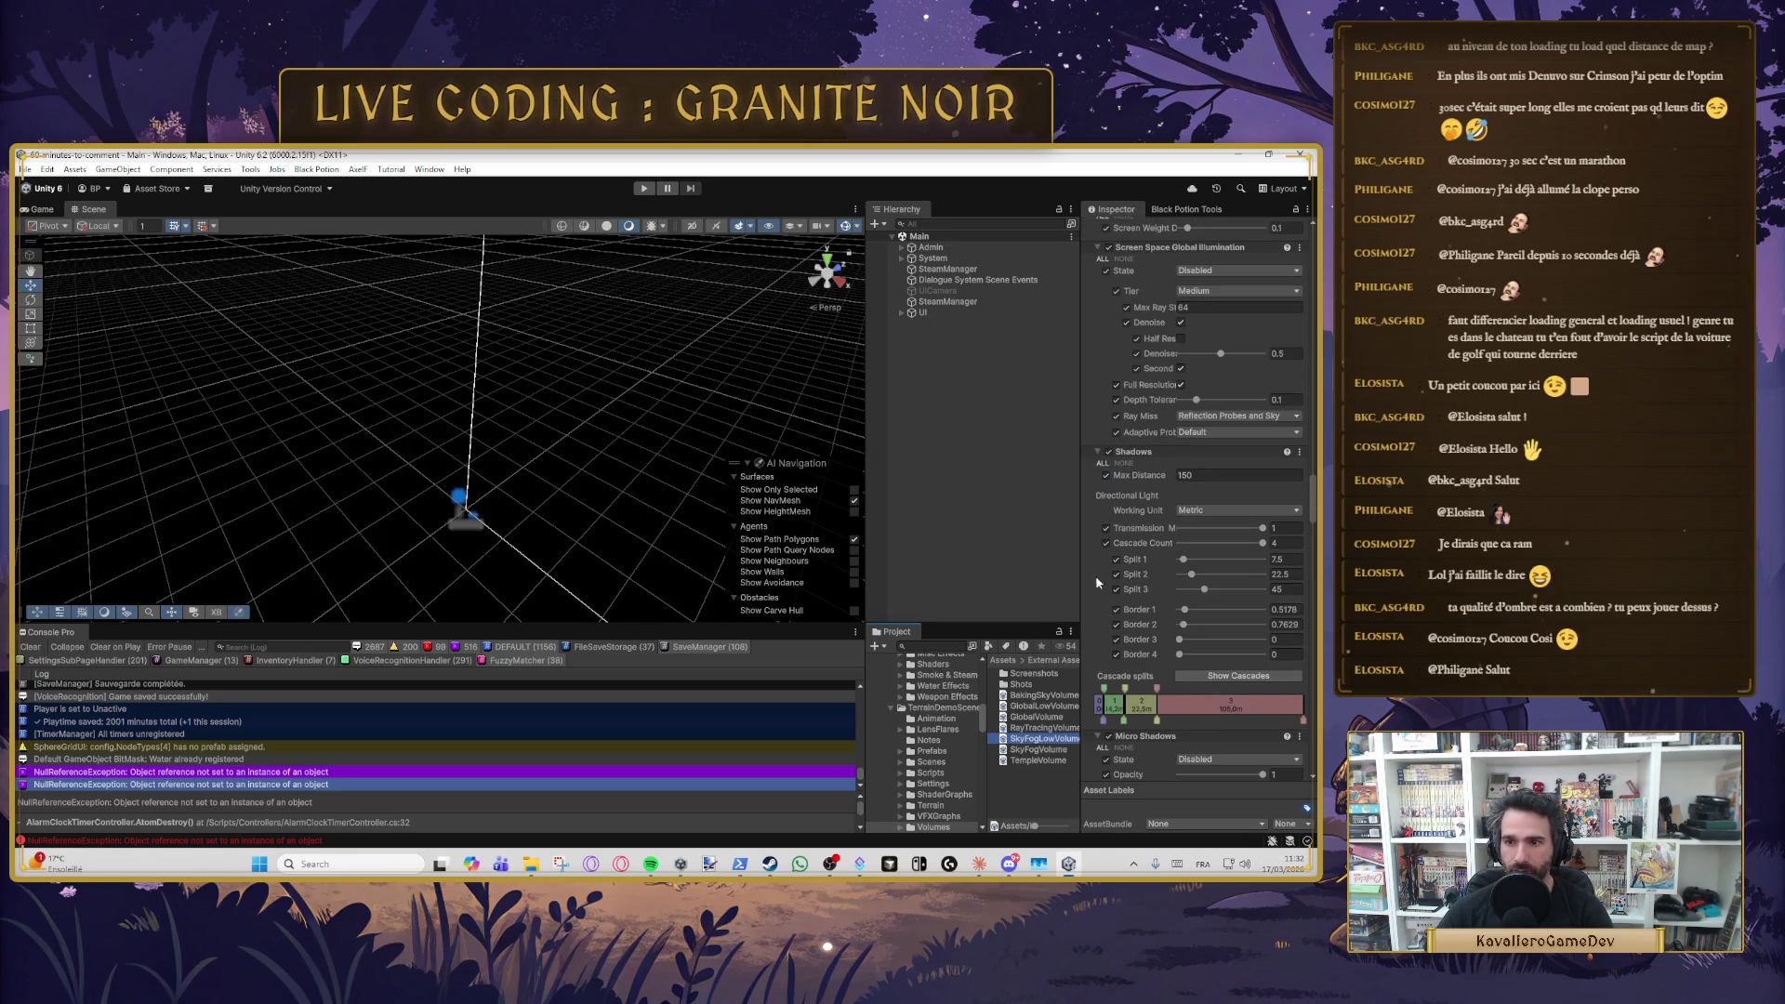
pyautogui.press('Up')
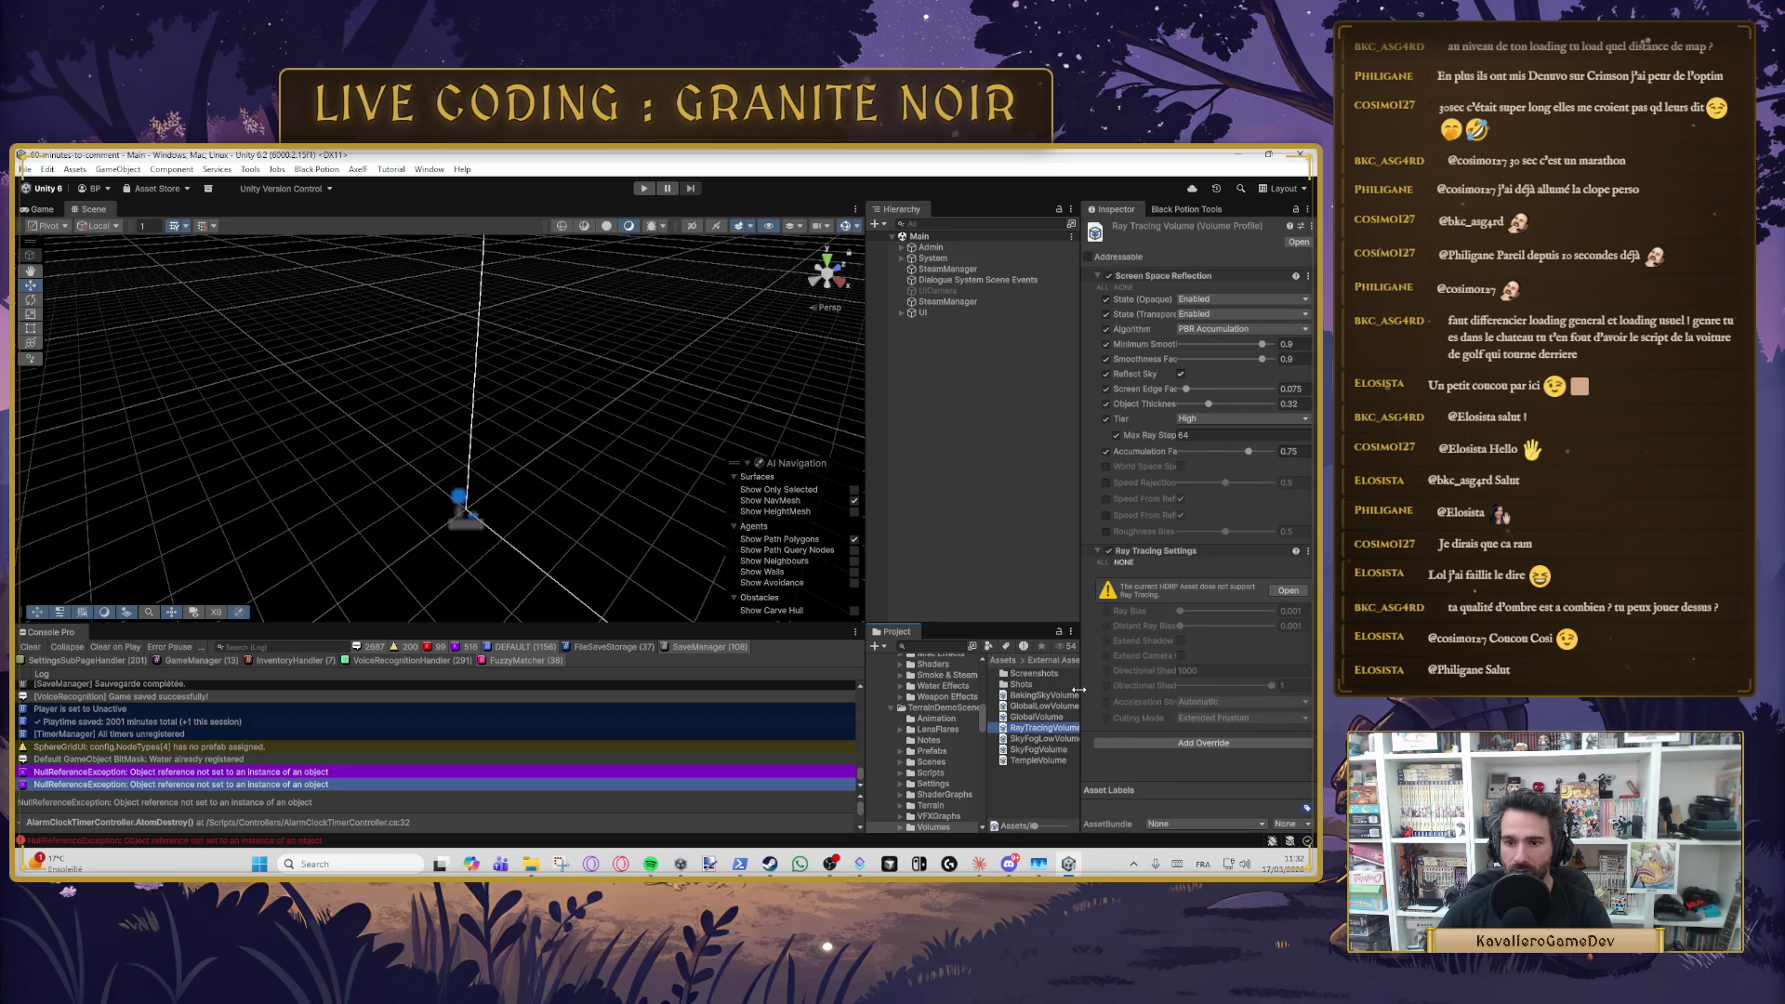
# - Select the GlobalVolume profile and put its Shadows Max Distance of 6000 into edit mode
pyautogui.press('Up')
pyautogui.scroll(-5, 1182, 618)
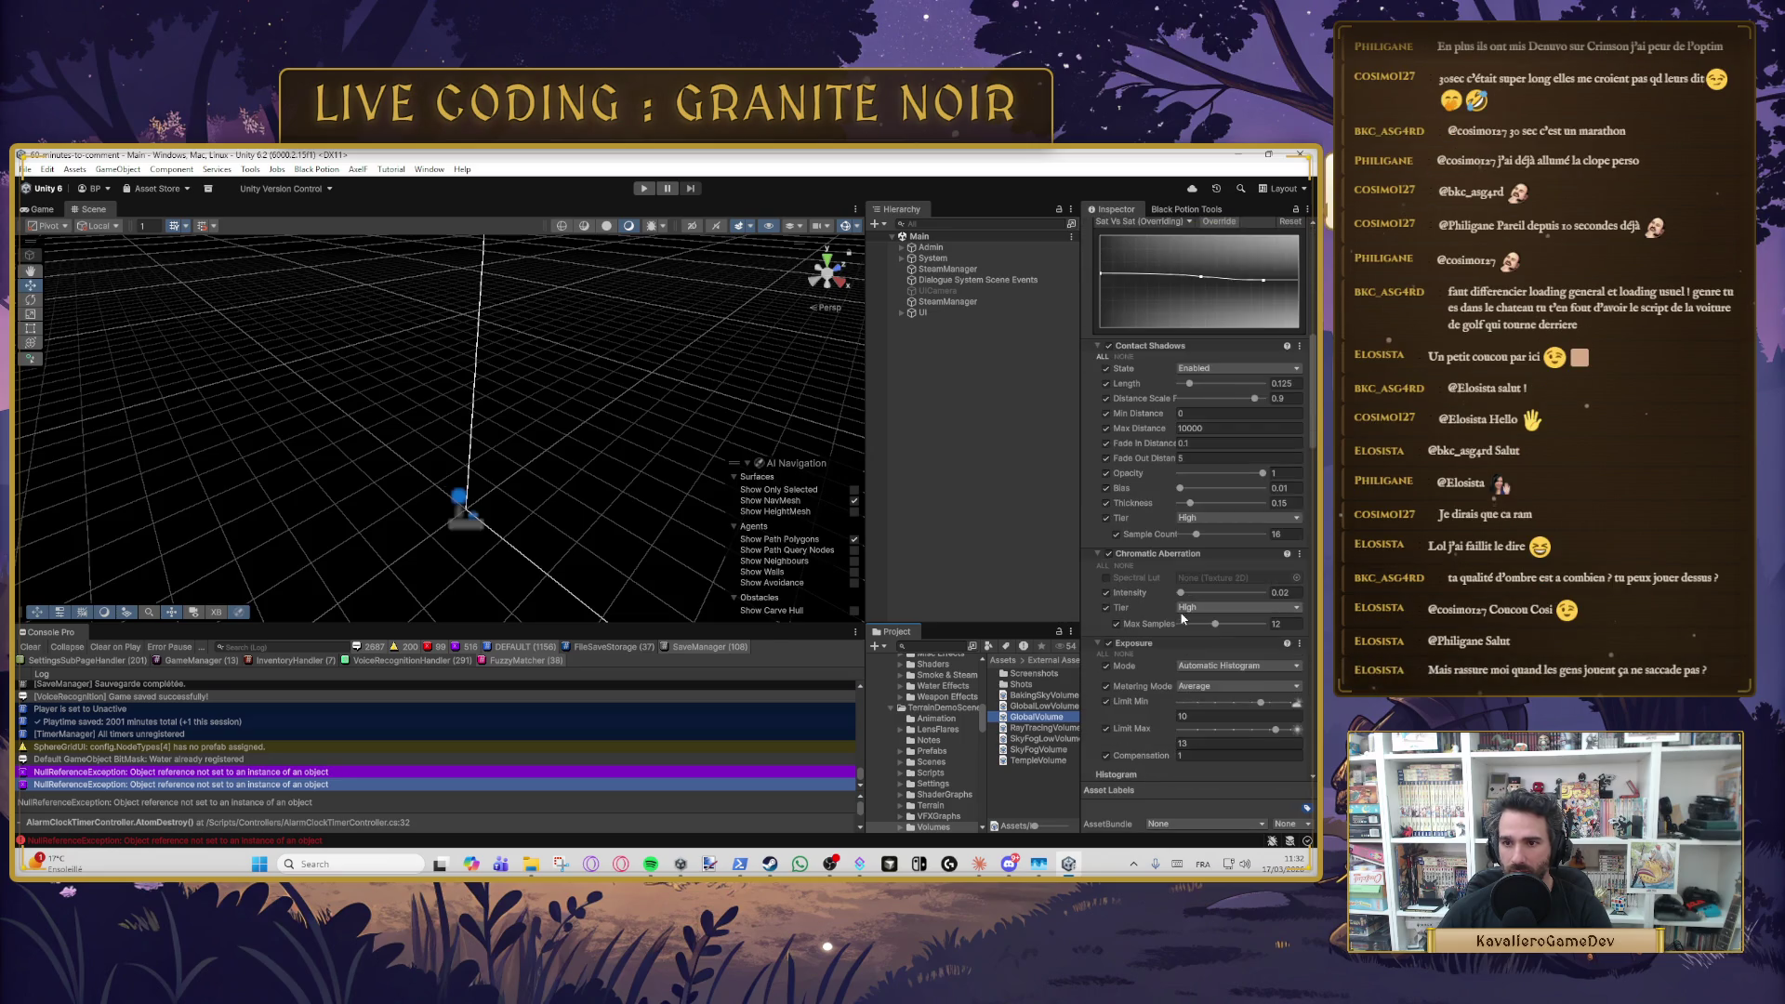
pyautogui.scroll(-6, 1182, 618)
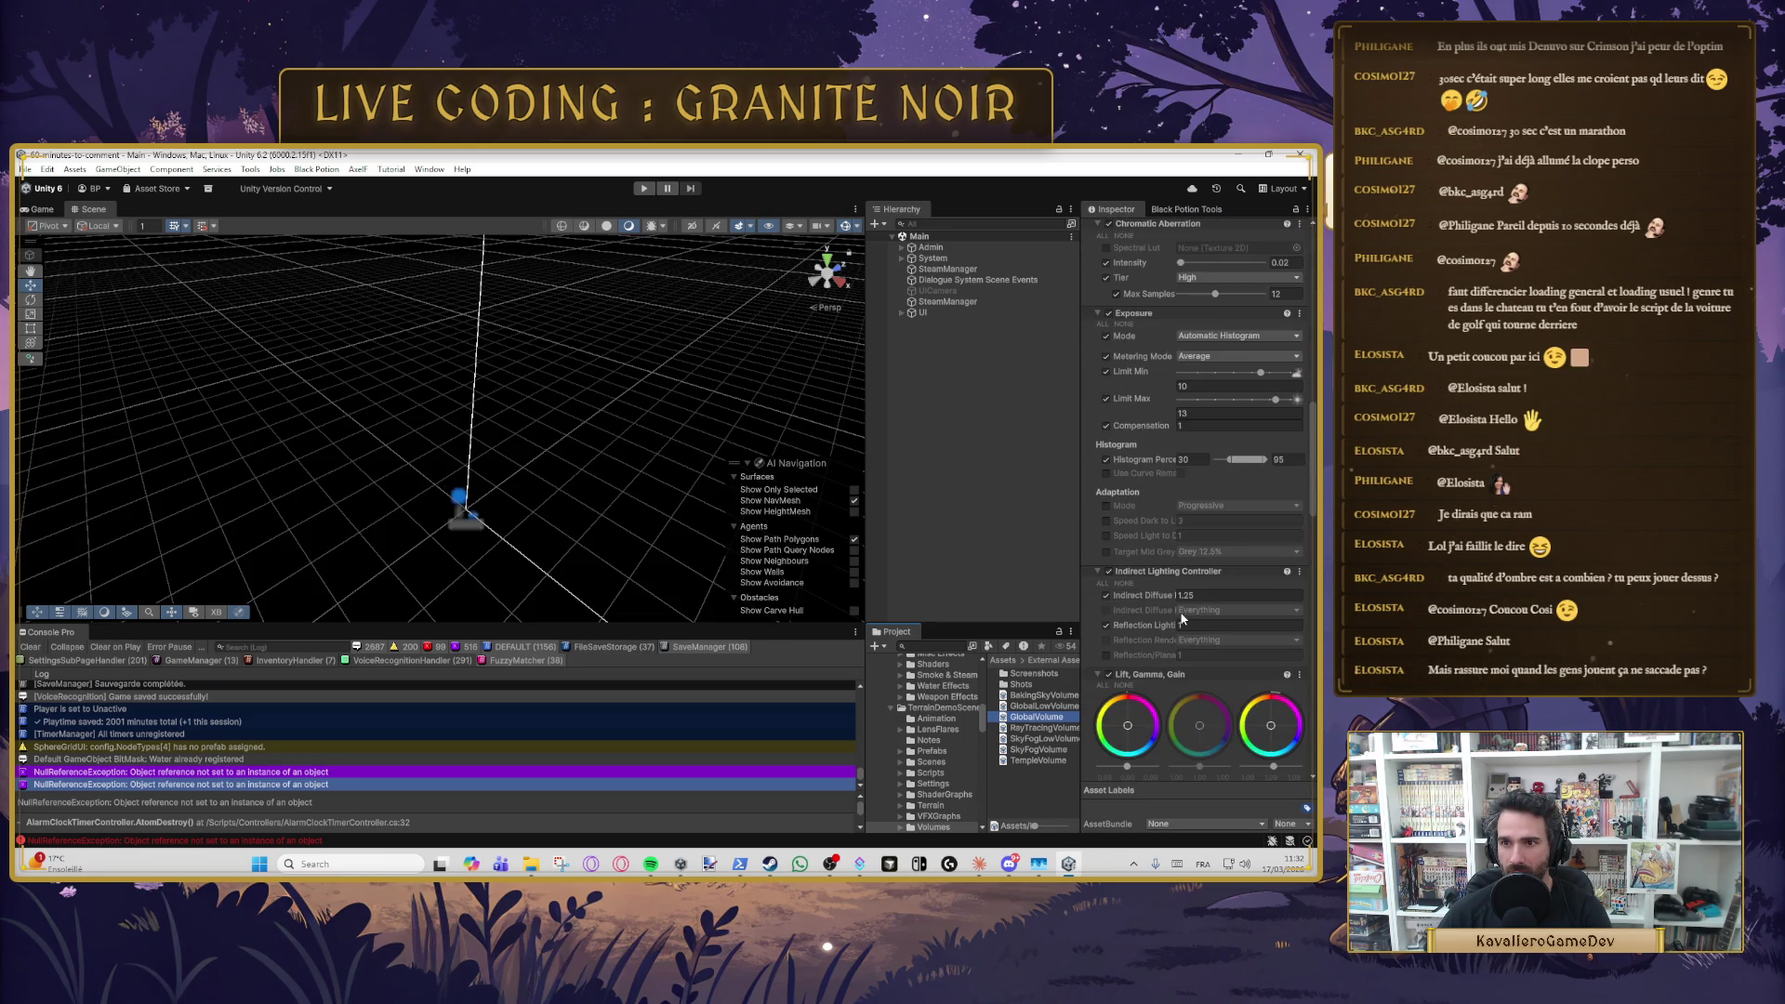
pyautogui.scroll(-6, 1182, 618)
pyautogui.scroll(-15, 1178, 618)
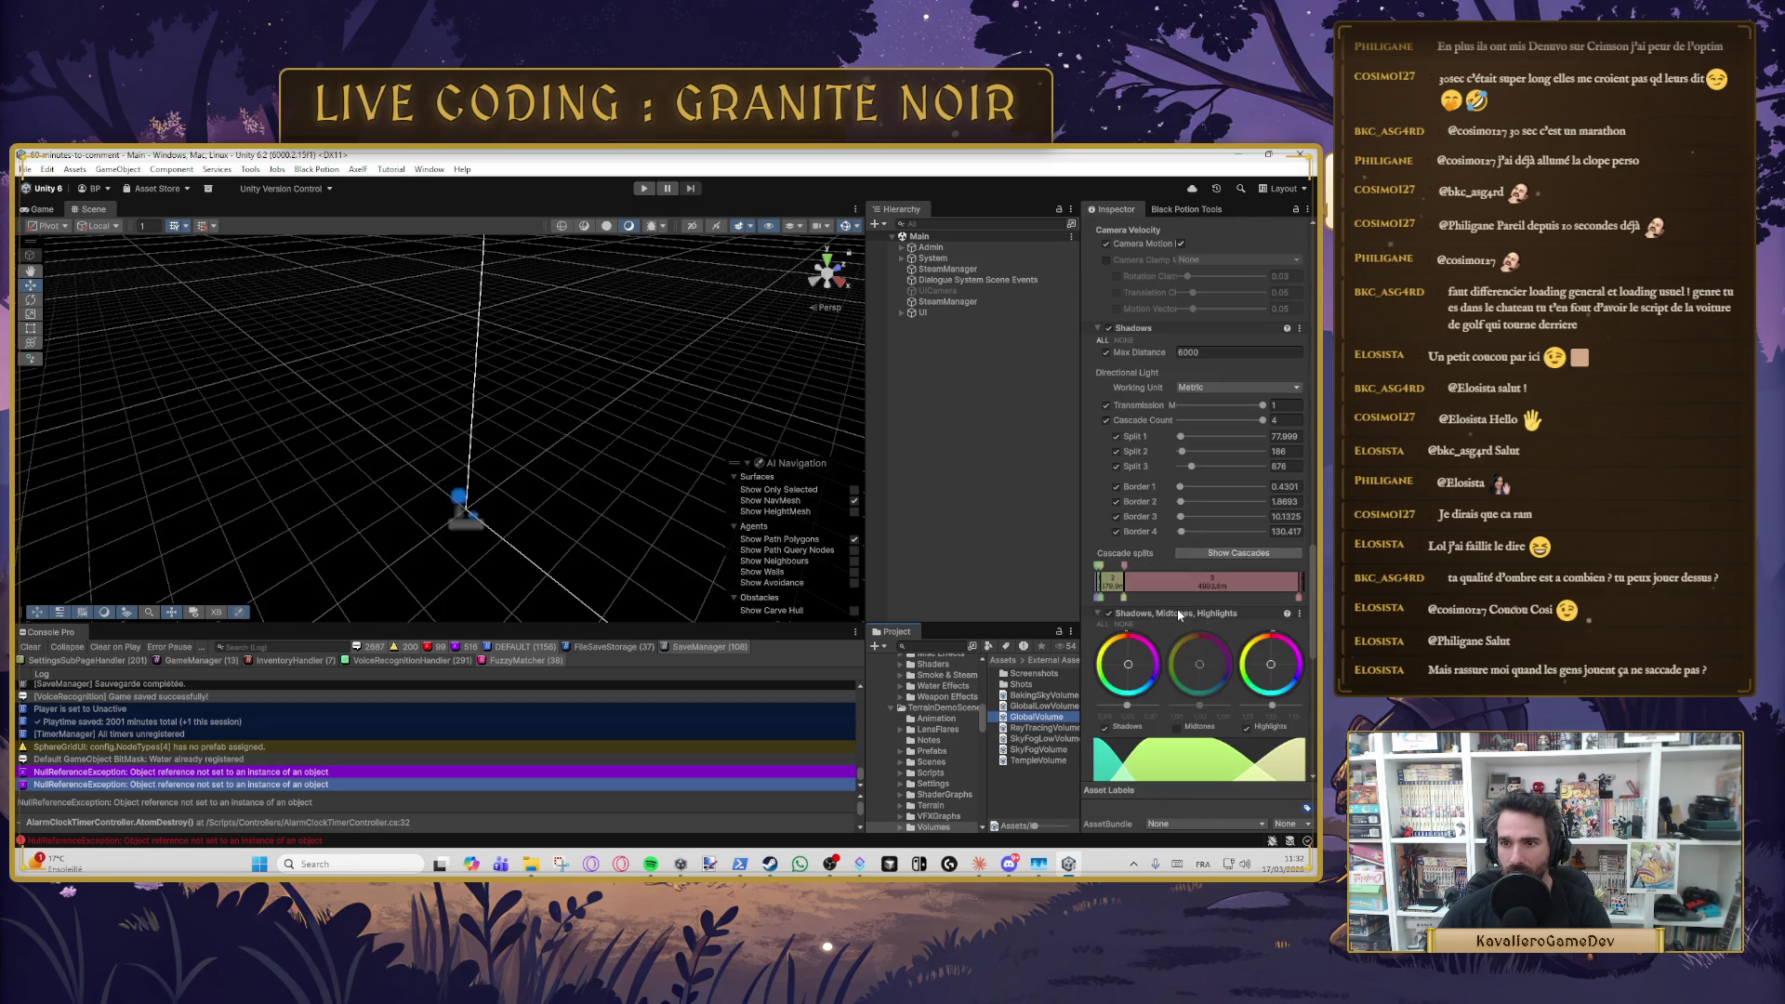
pyautogui.scroll(-3, 1177, 611)
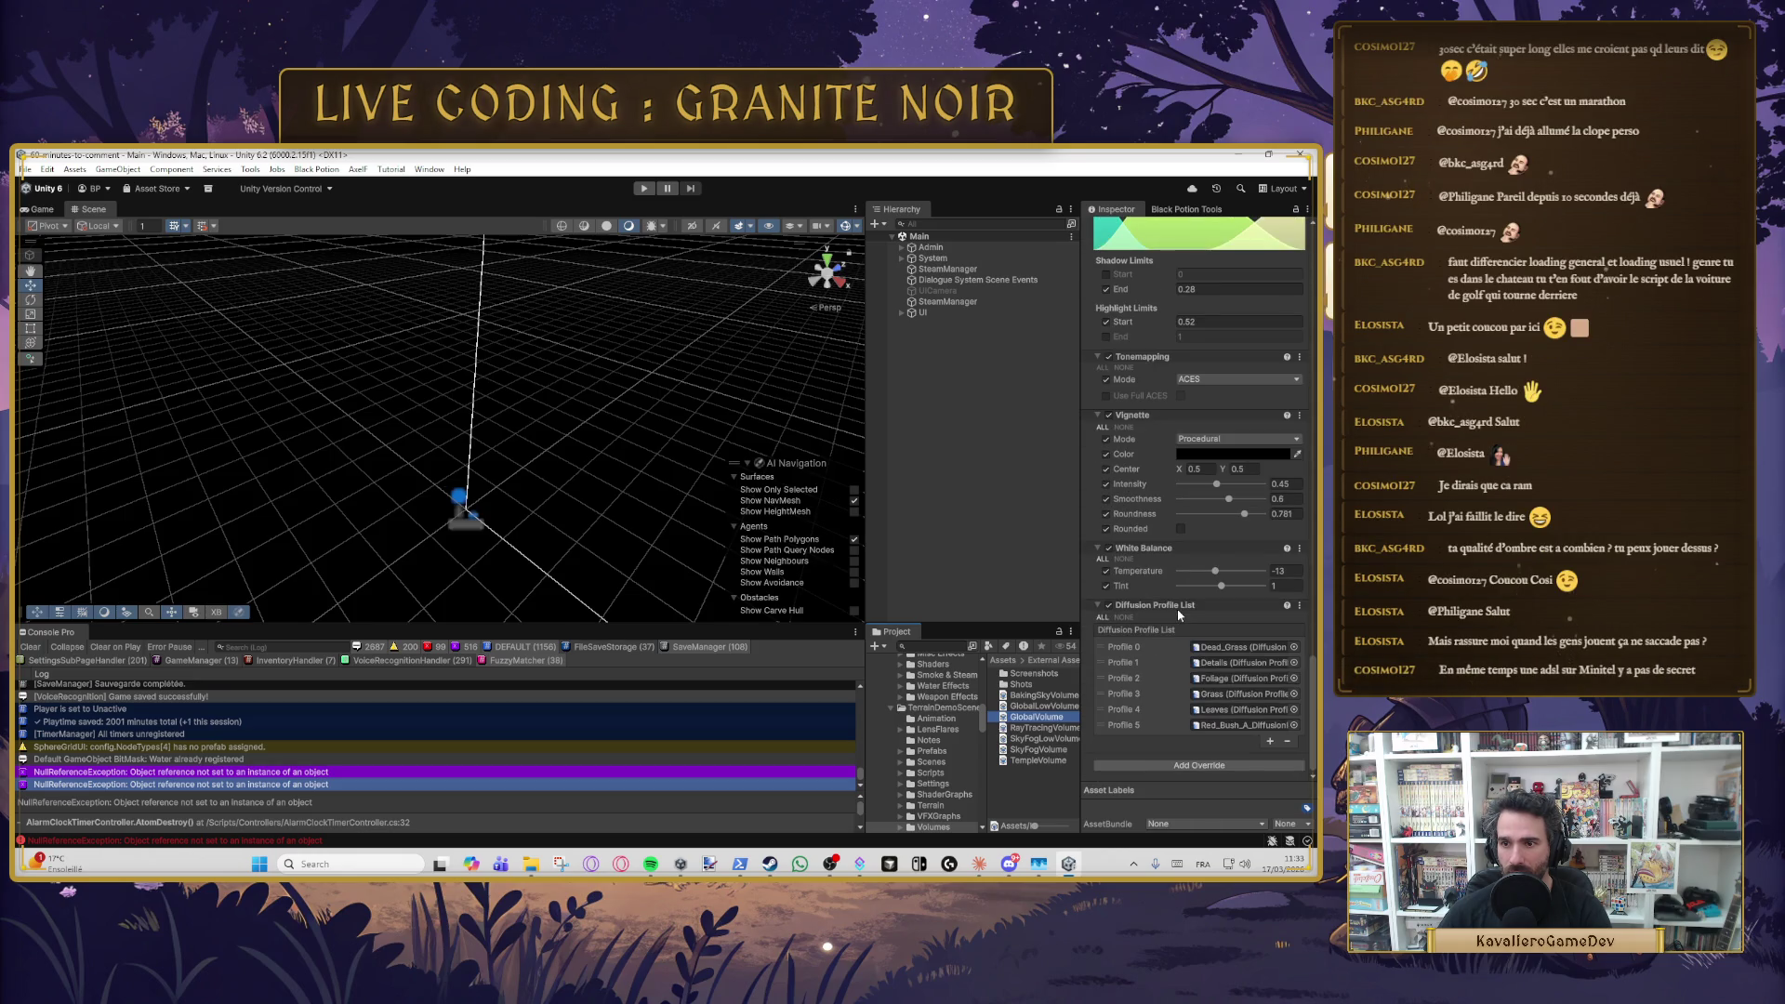
pyautogui.scroll(4, 1177, 609)
pyautogui.scroll(10, 1177, 610)
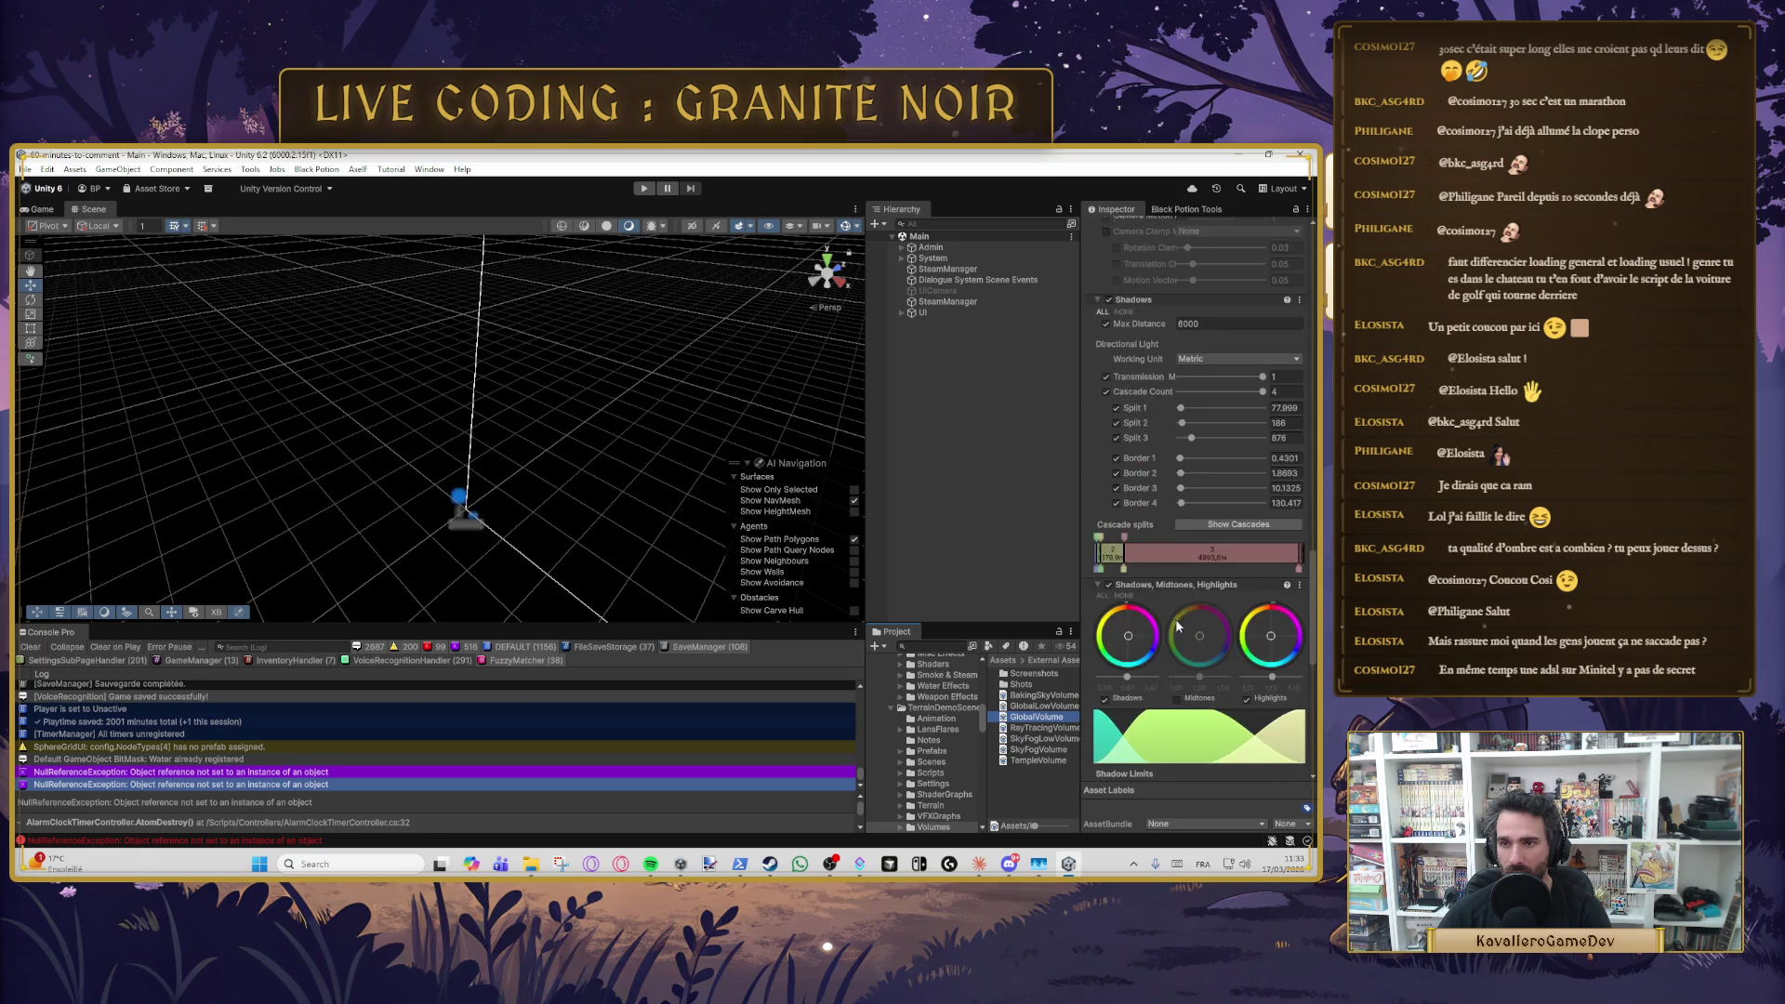
pyautogui.scroll(5, 1162, 673)
pyautogui.scroll(-5, 1164, 671)
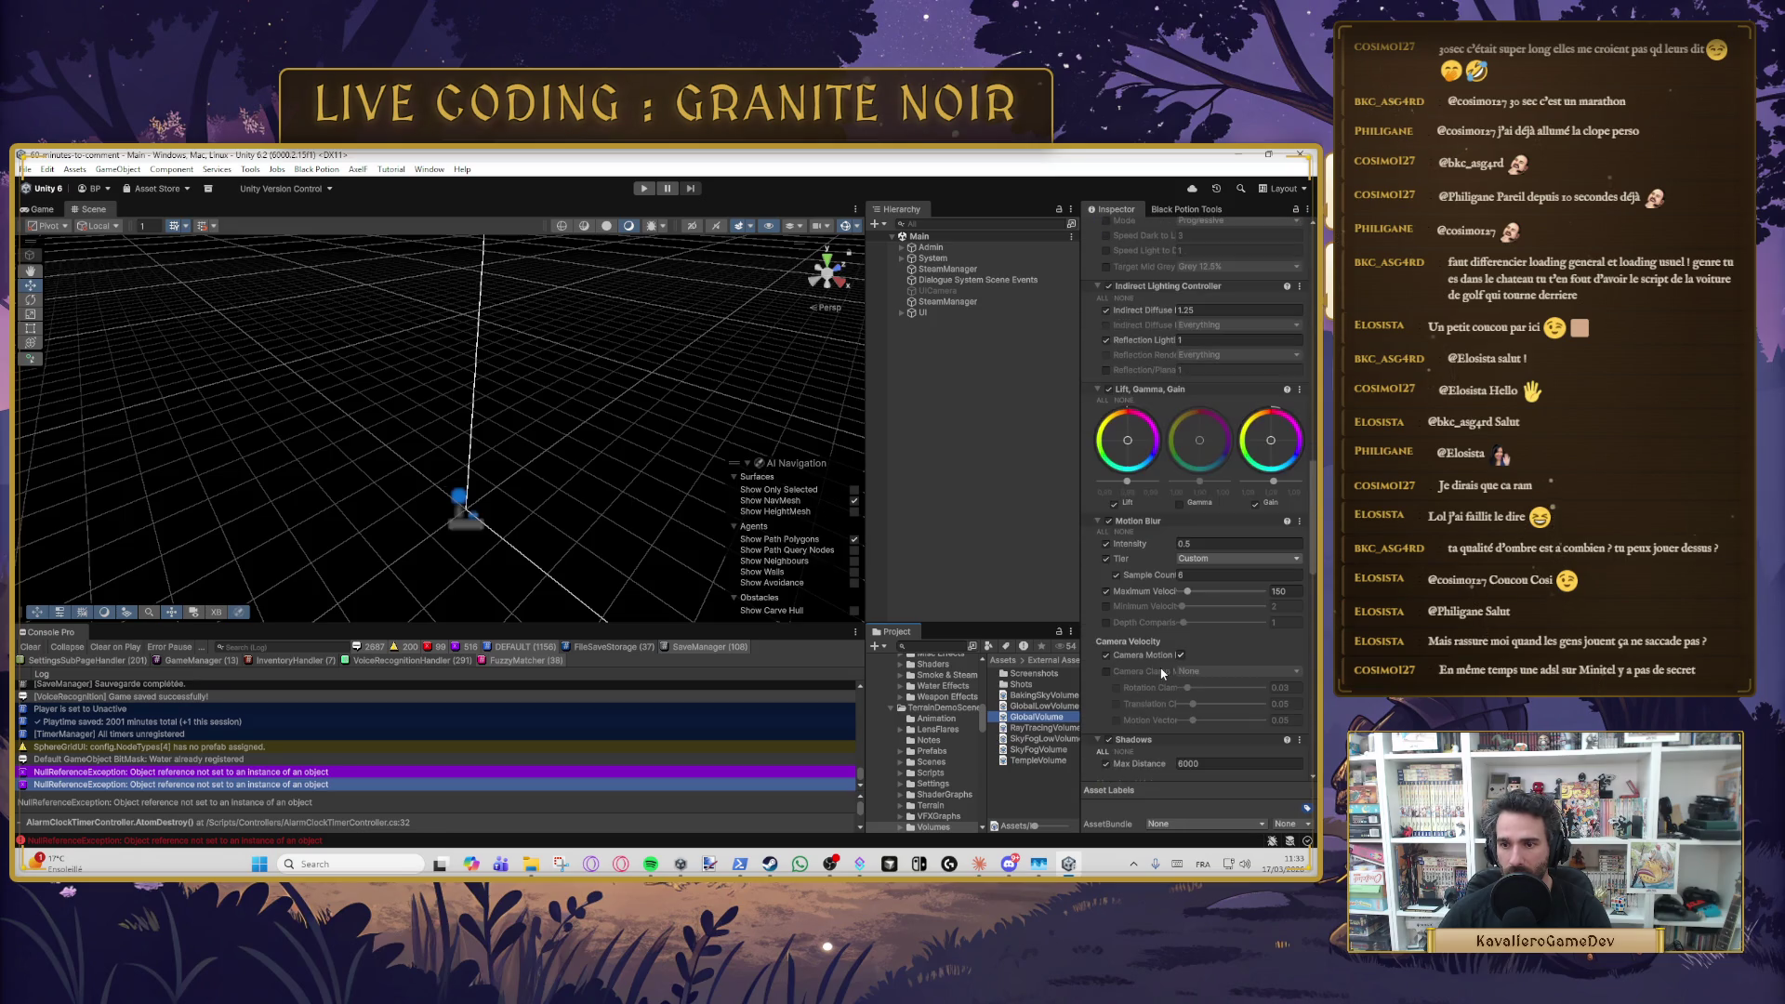
pyautogui.click(1186, 690)
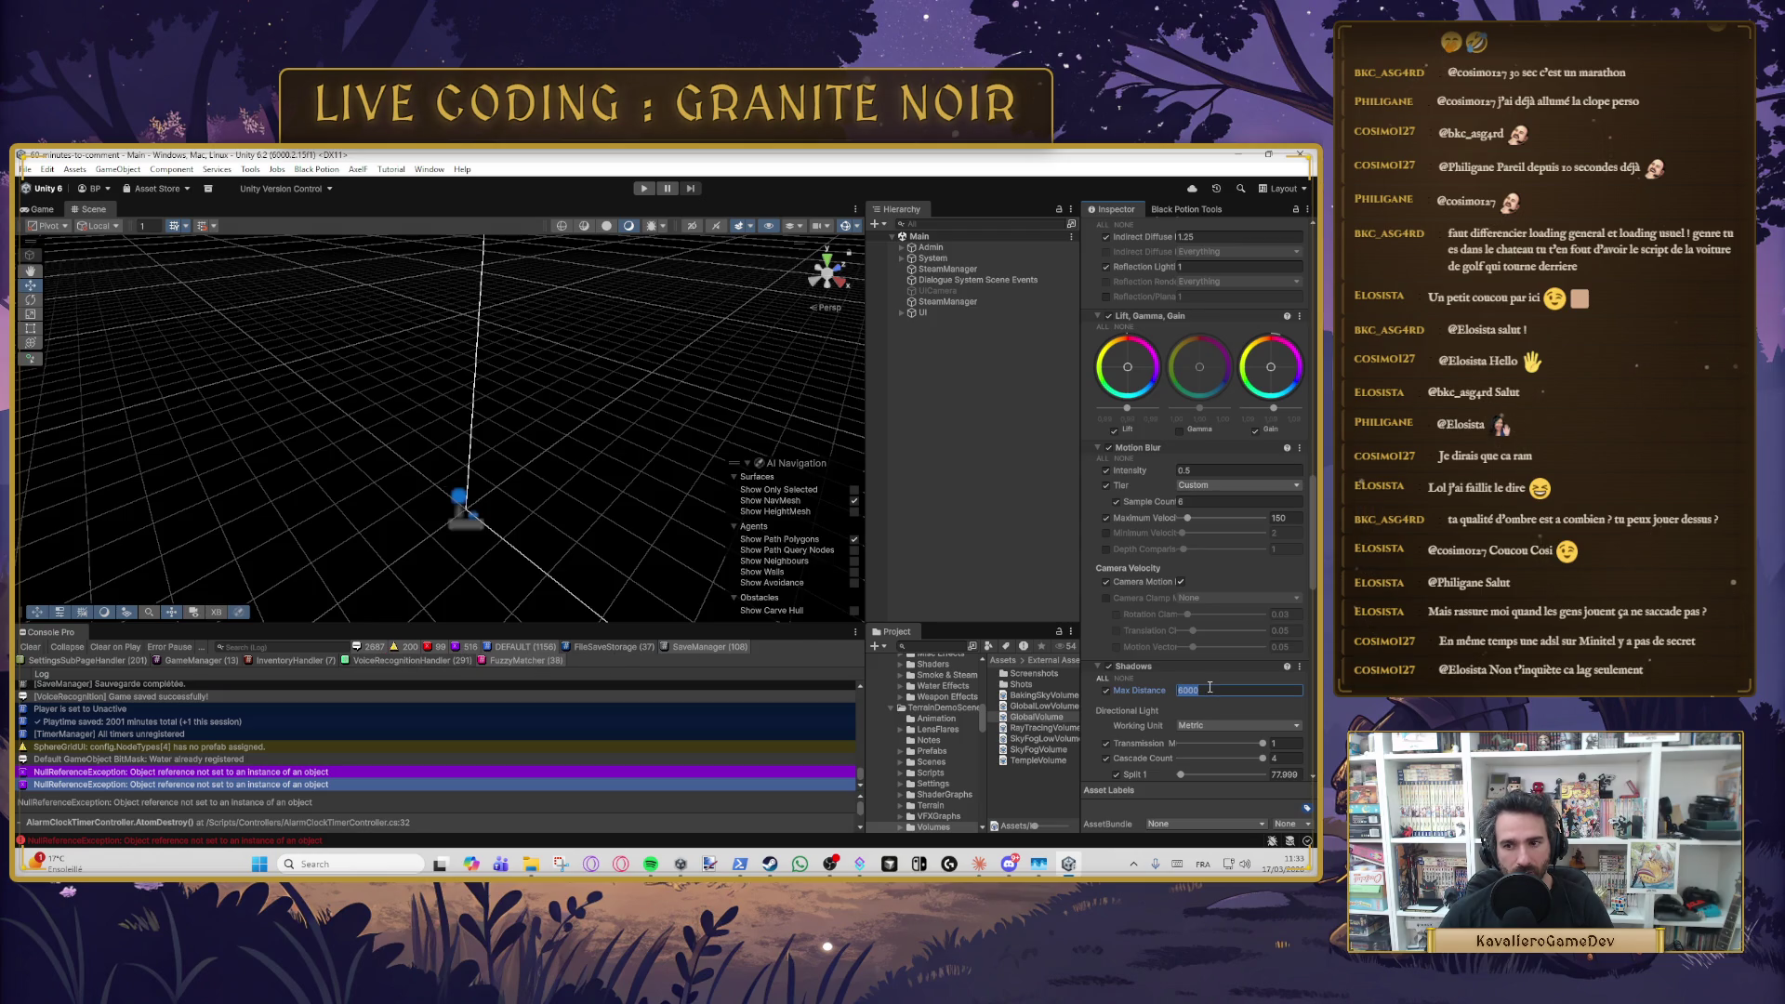
pyautogui.click(1210, 688)
pyautogui.doubleClick(1209, 690)
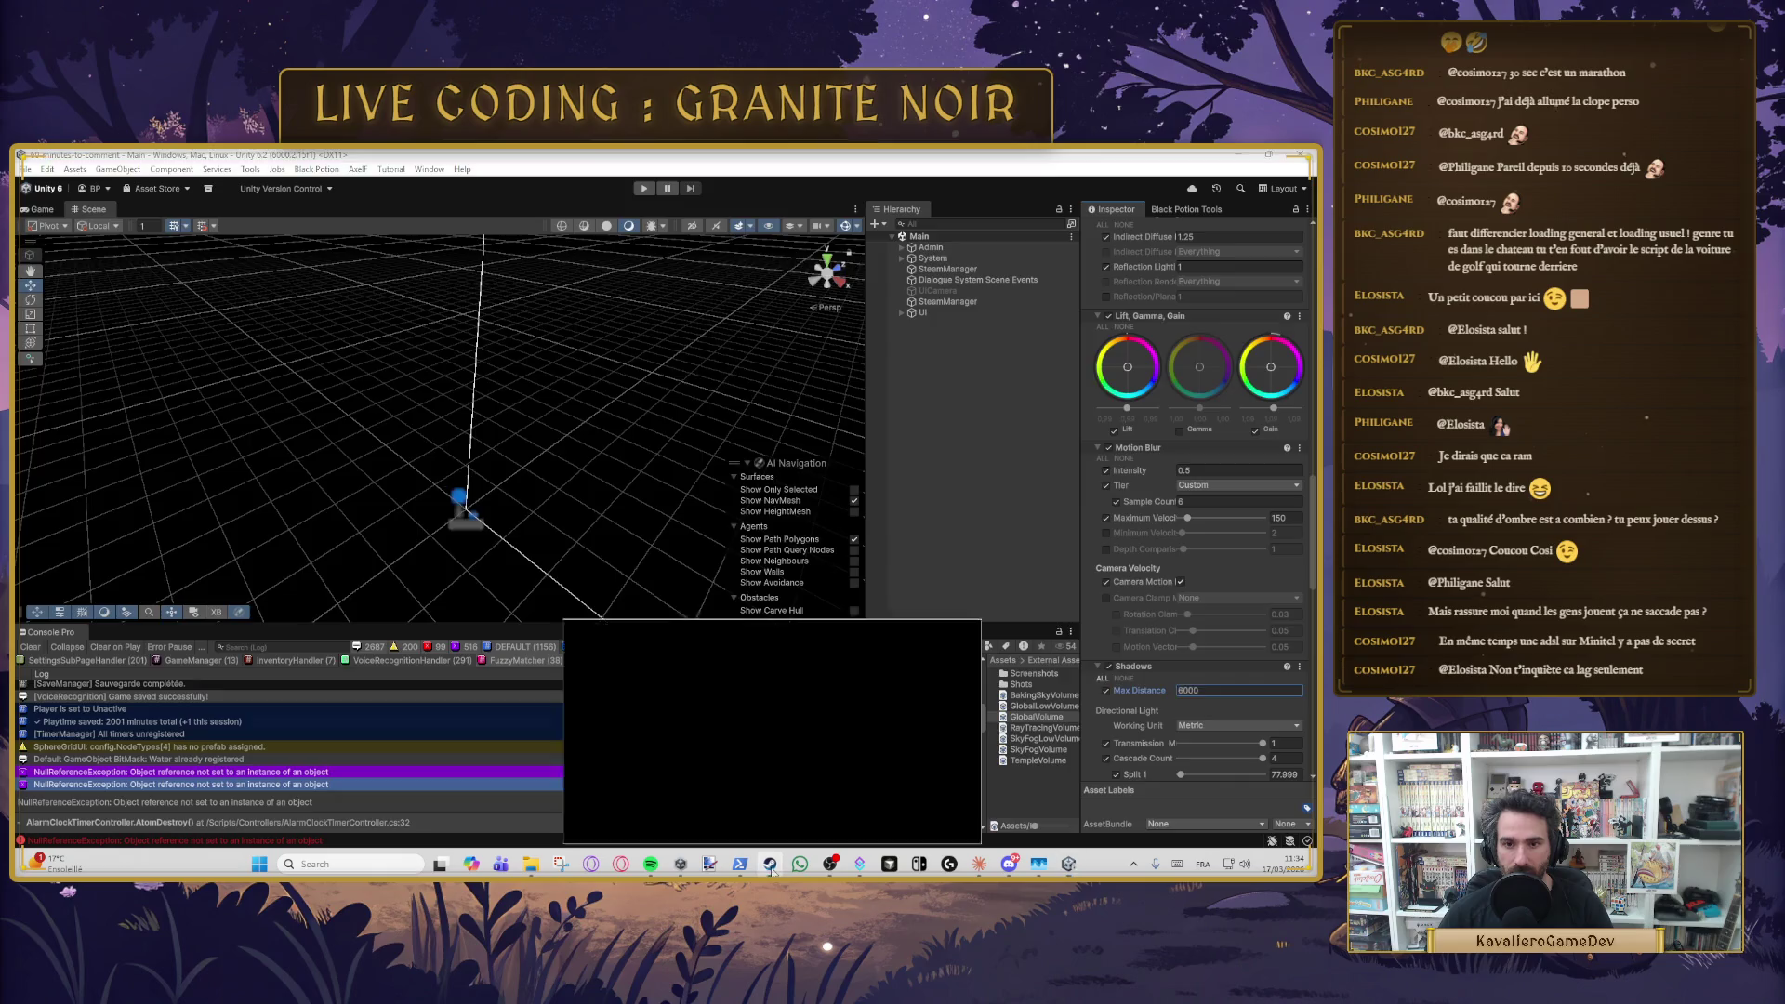
pyautogui.click(769, 864)
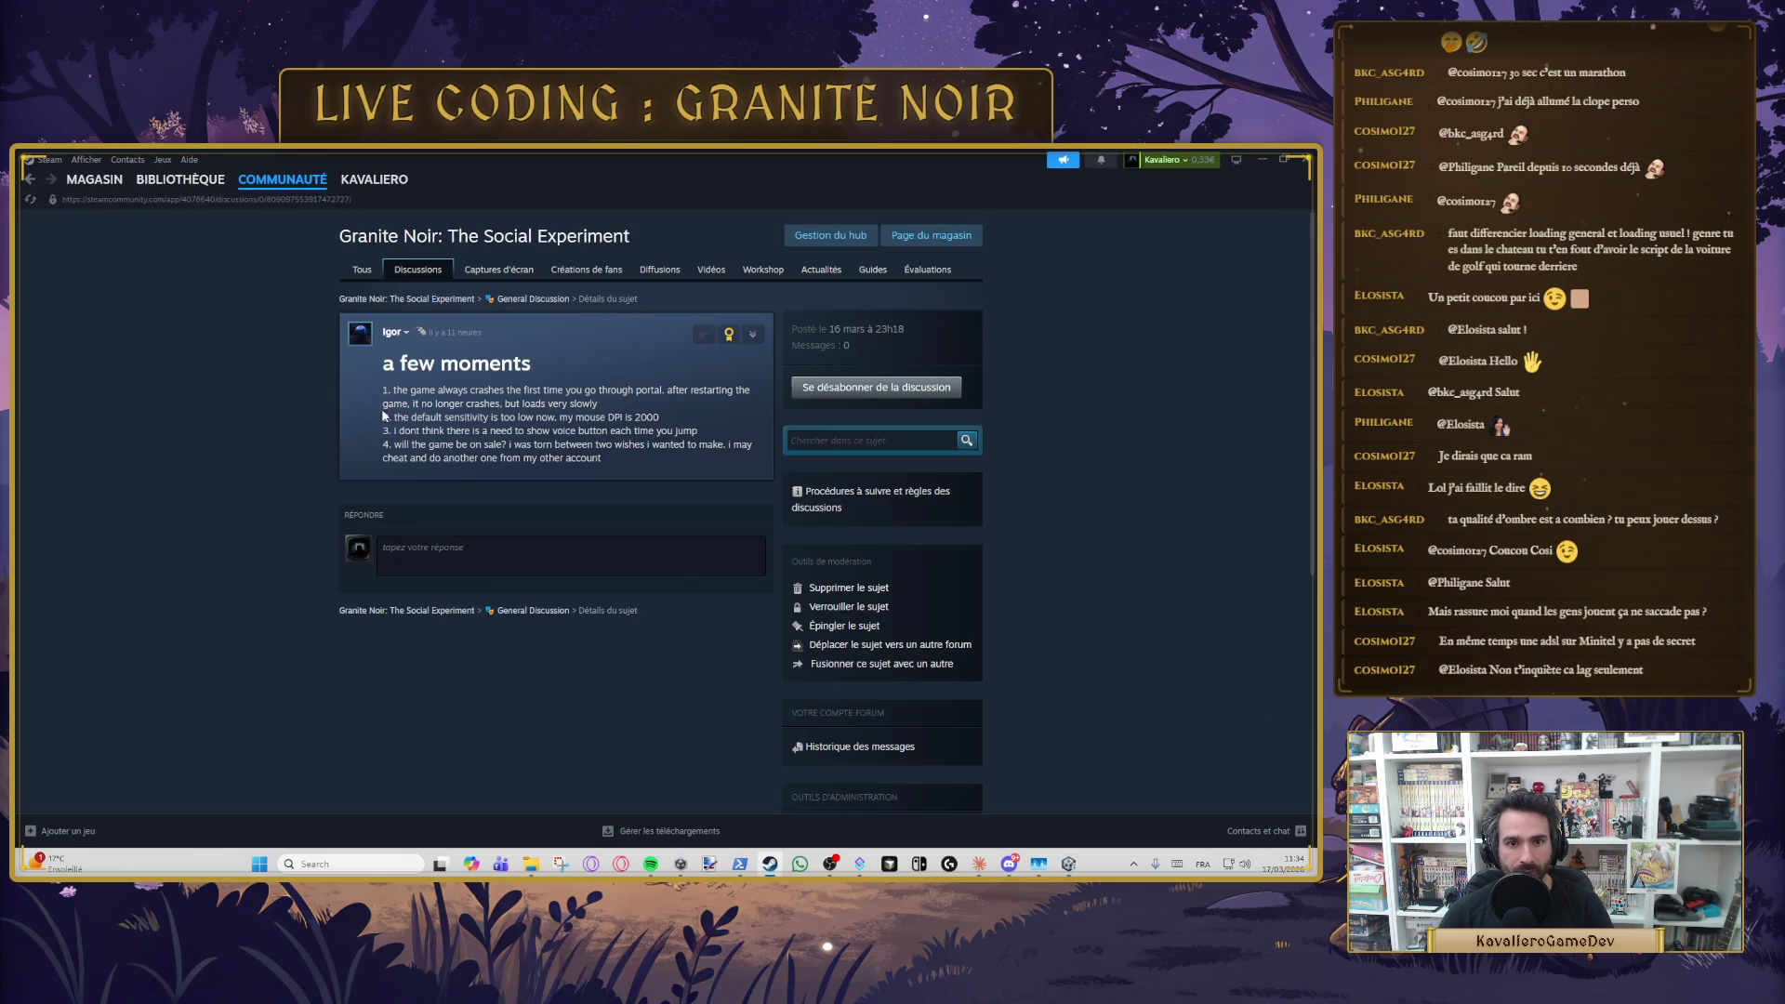
pyautogui.moveTo(382, 404)
pyautogui.mouseDown()
pyautogui.moveTo(690, 418)
pyautogui.moveTo(382, 418)
pyautogui.mouseUp()
pyautogui.click(690, 419)
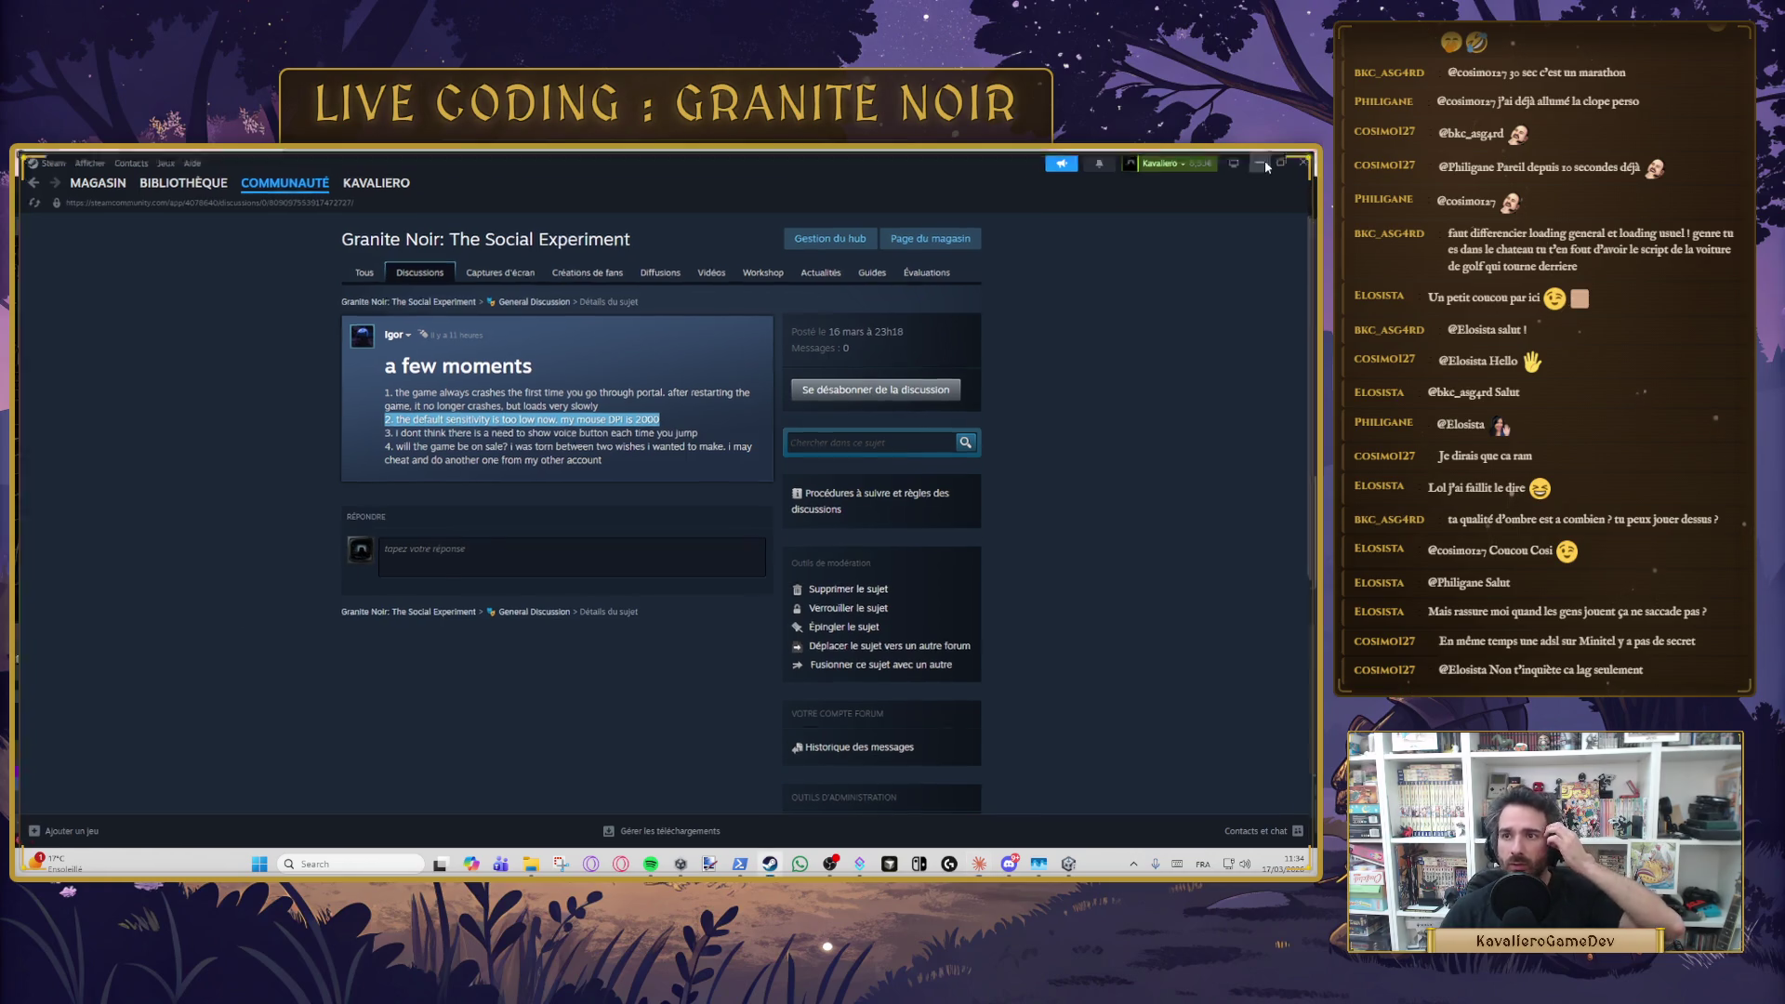
pyautogui.click(1263, 160)
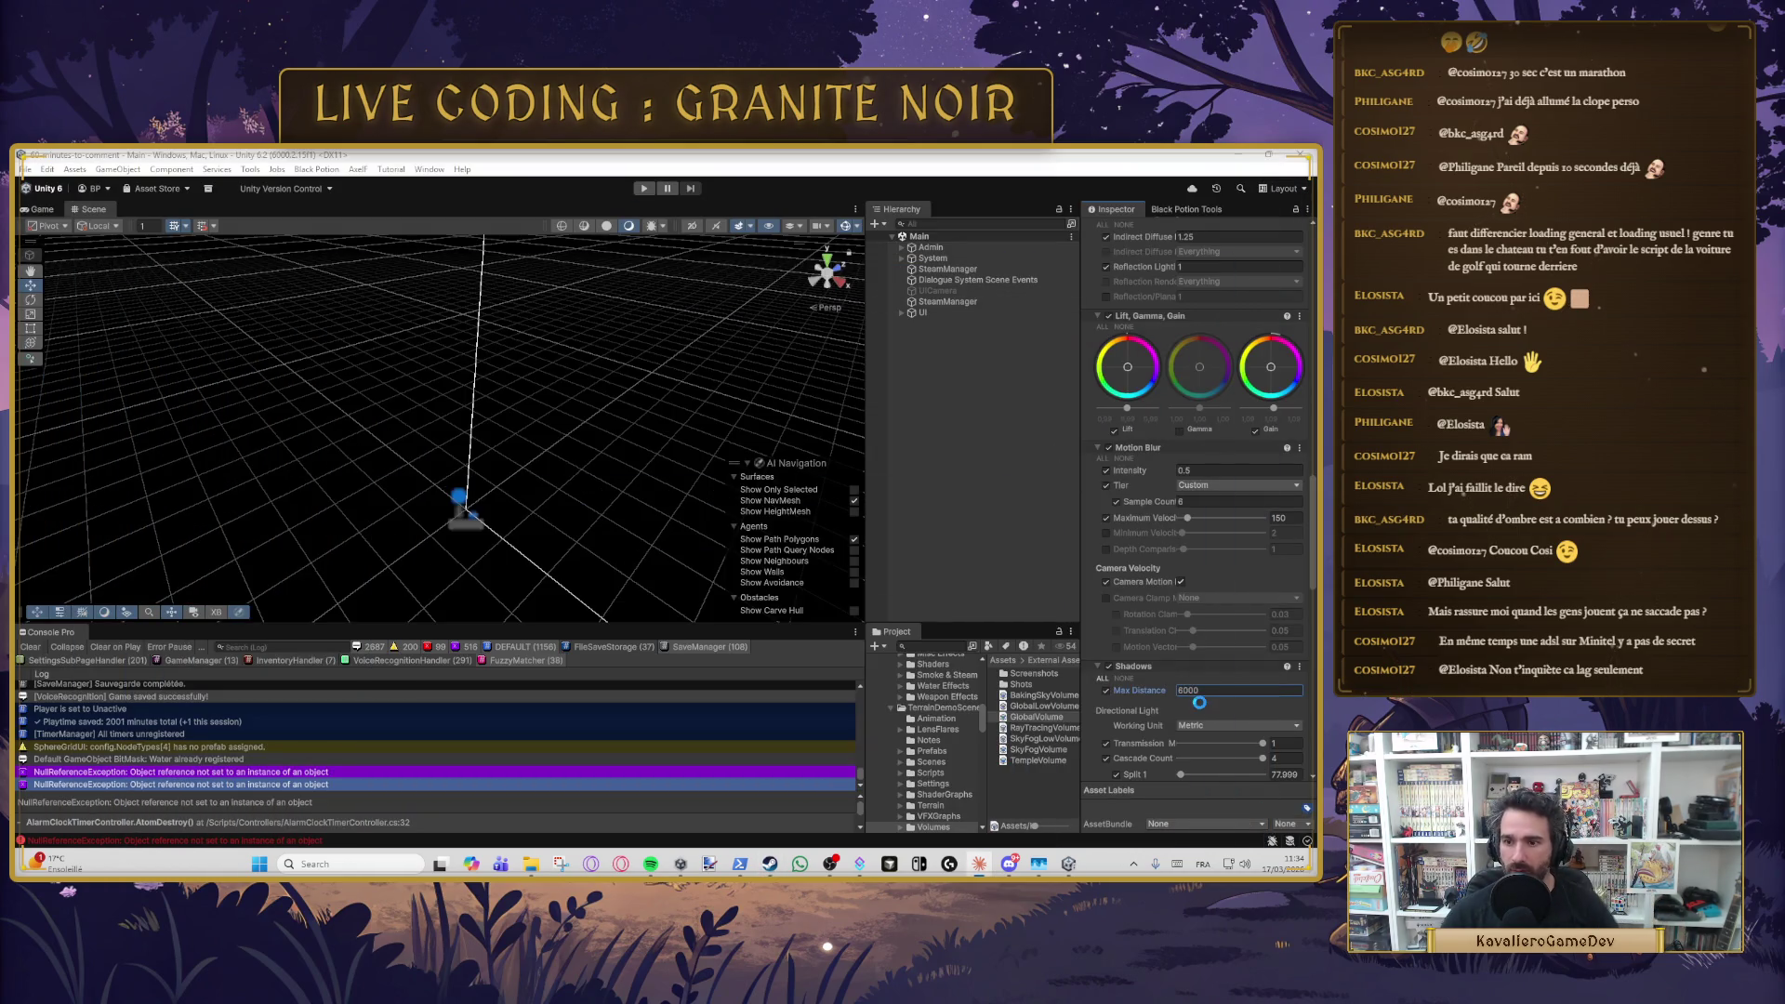
# - Enter 200 as GlobalVolume's shadow Max Distance and deselect the profile
pyautogui.write('200')
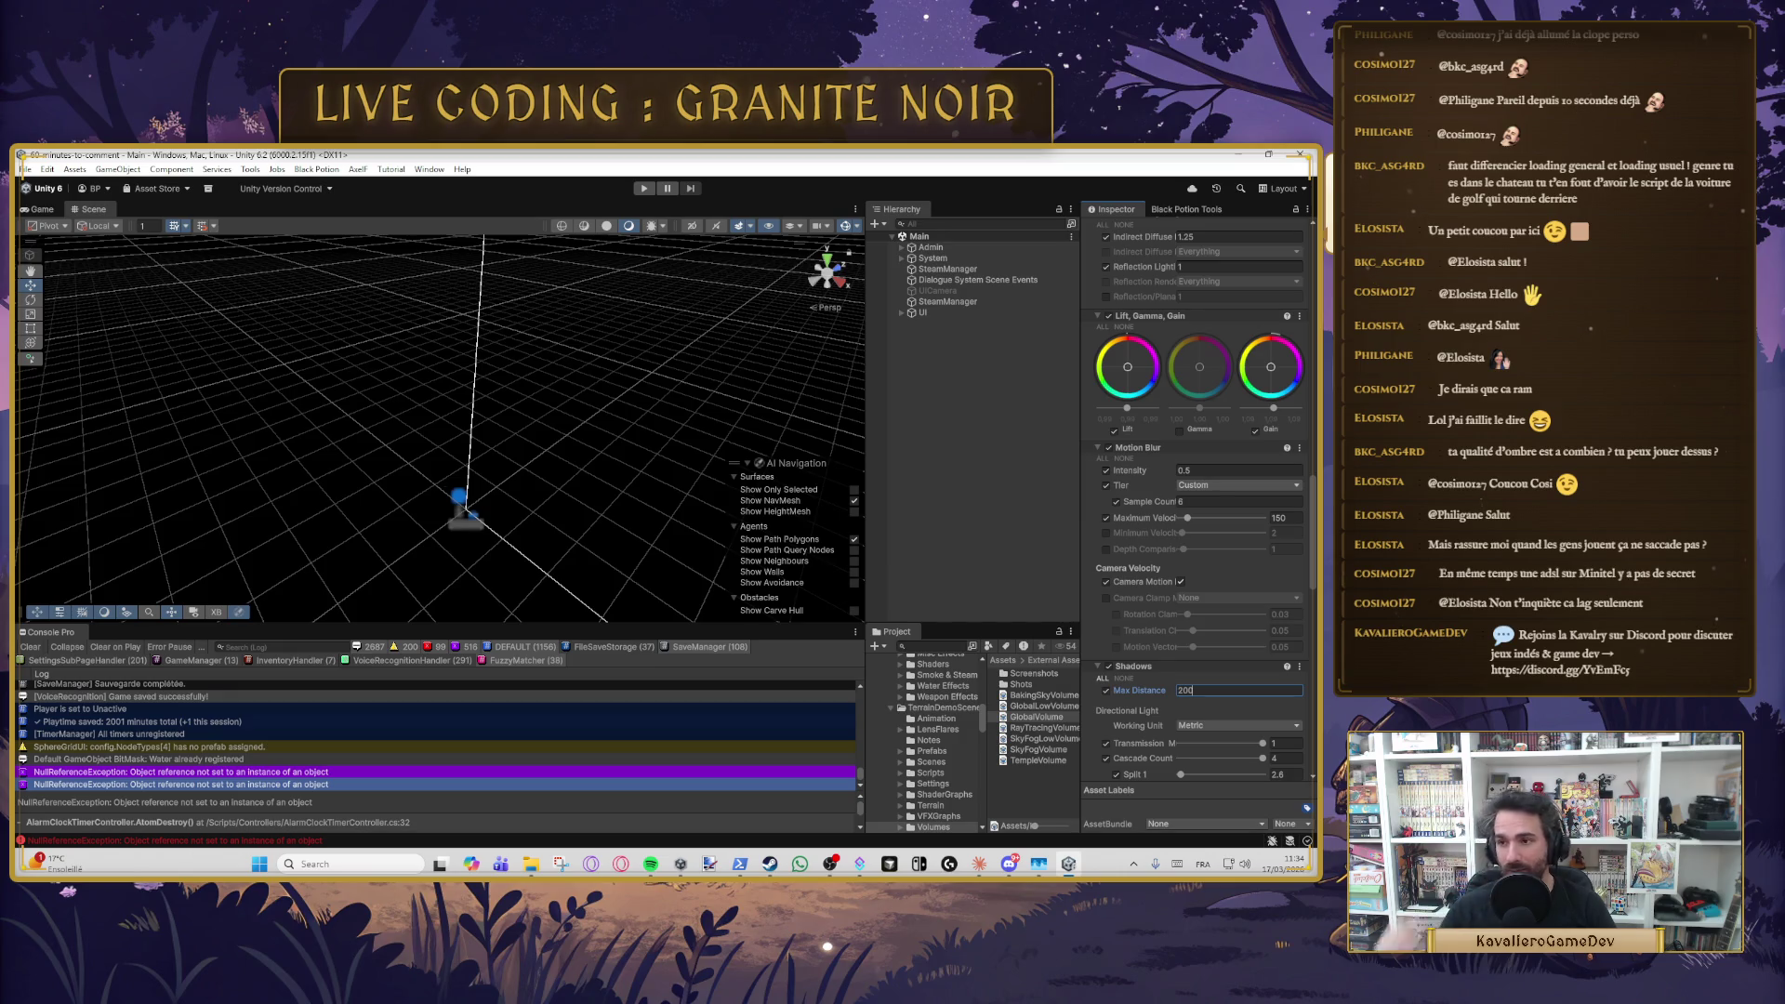
pyautogui.click(927, 449)
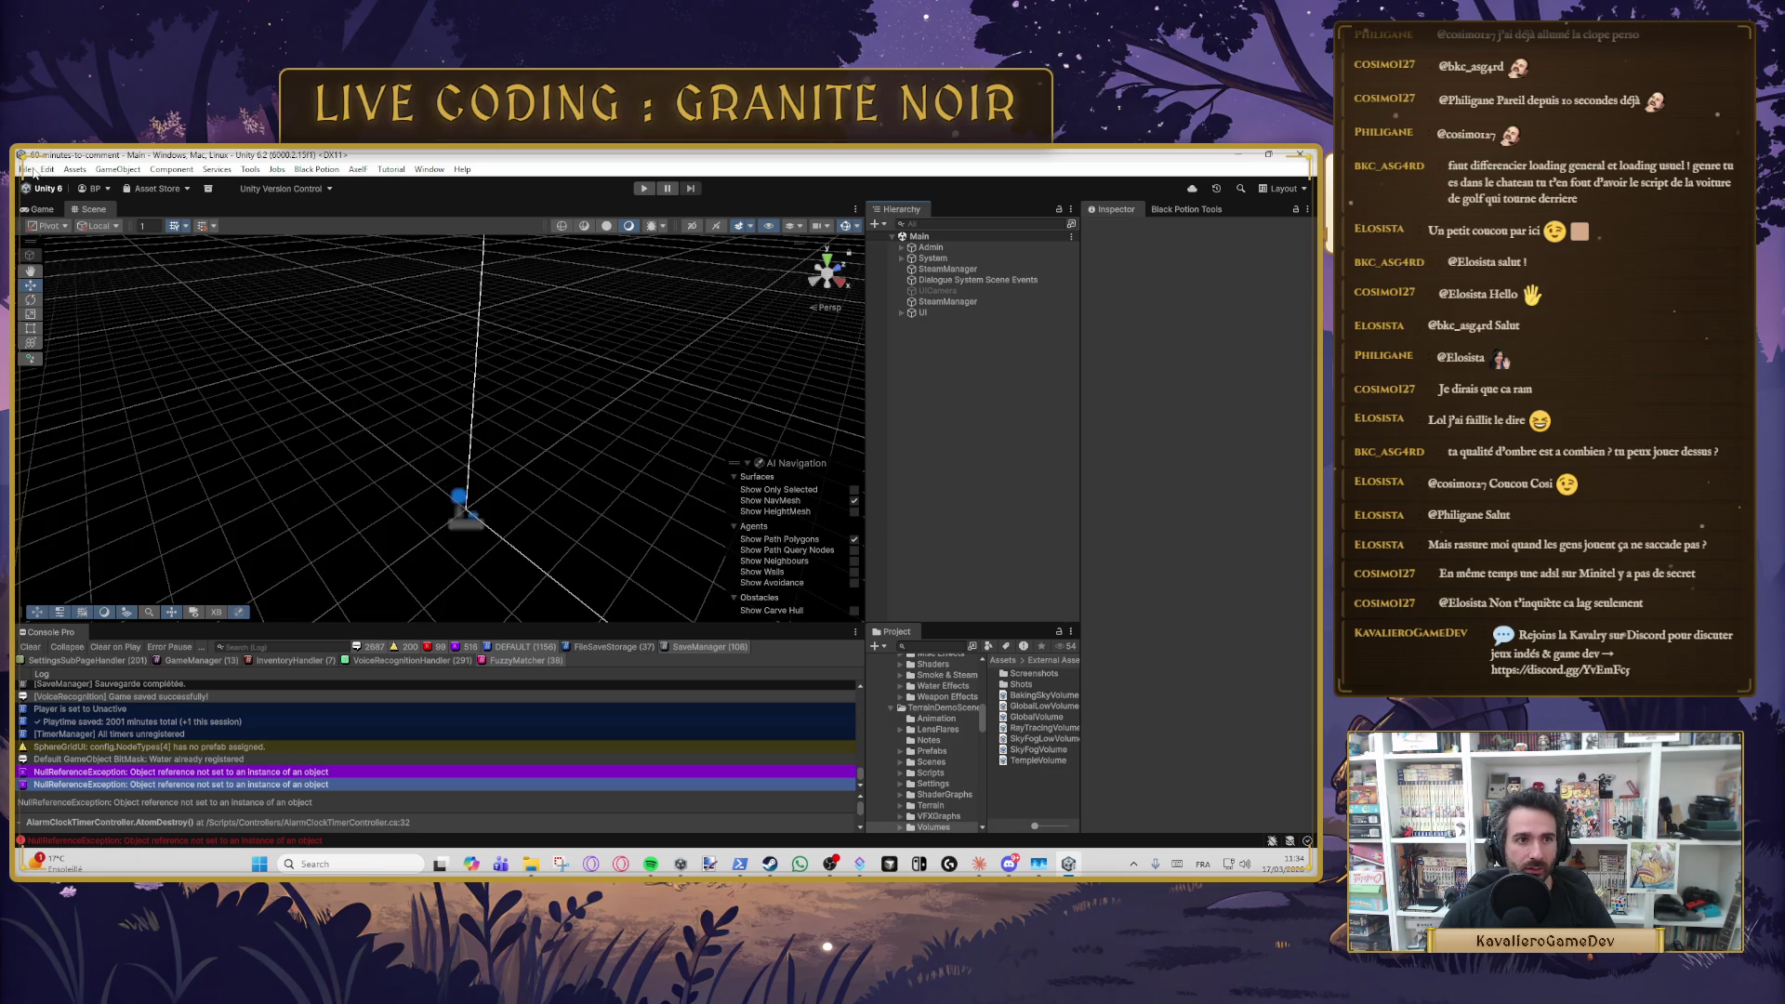
# - Find InputSystem_Actions in the Resources folder and edit it in the Project Settings window
pyautogui.scroll(10, 920, 762)
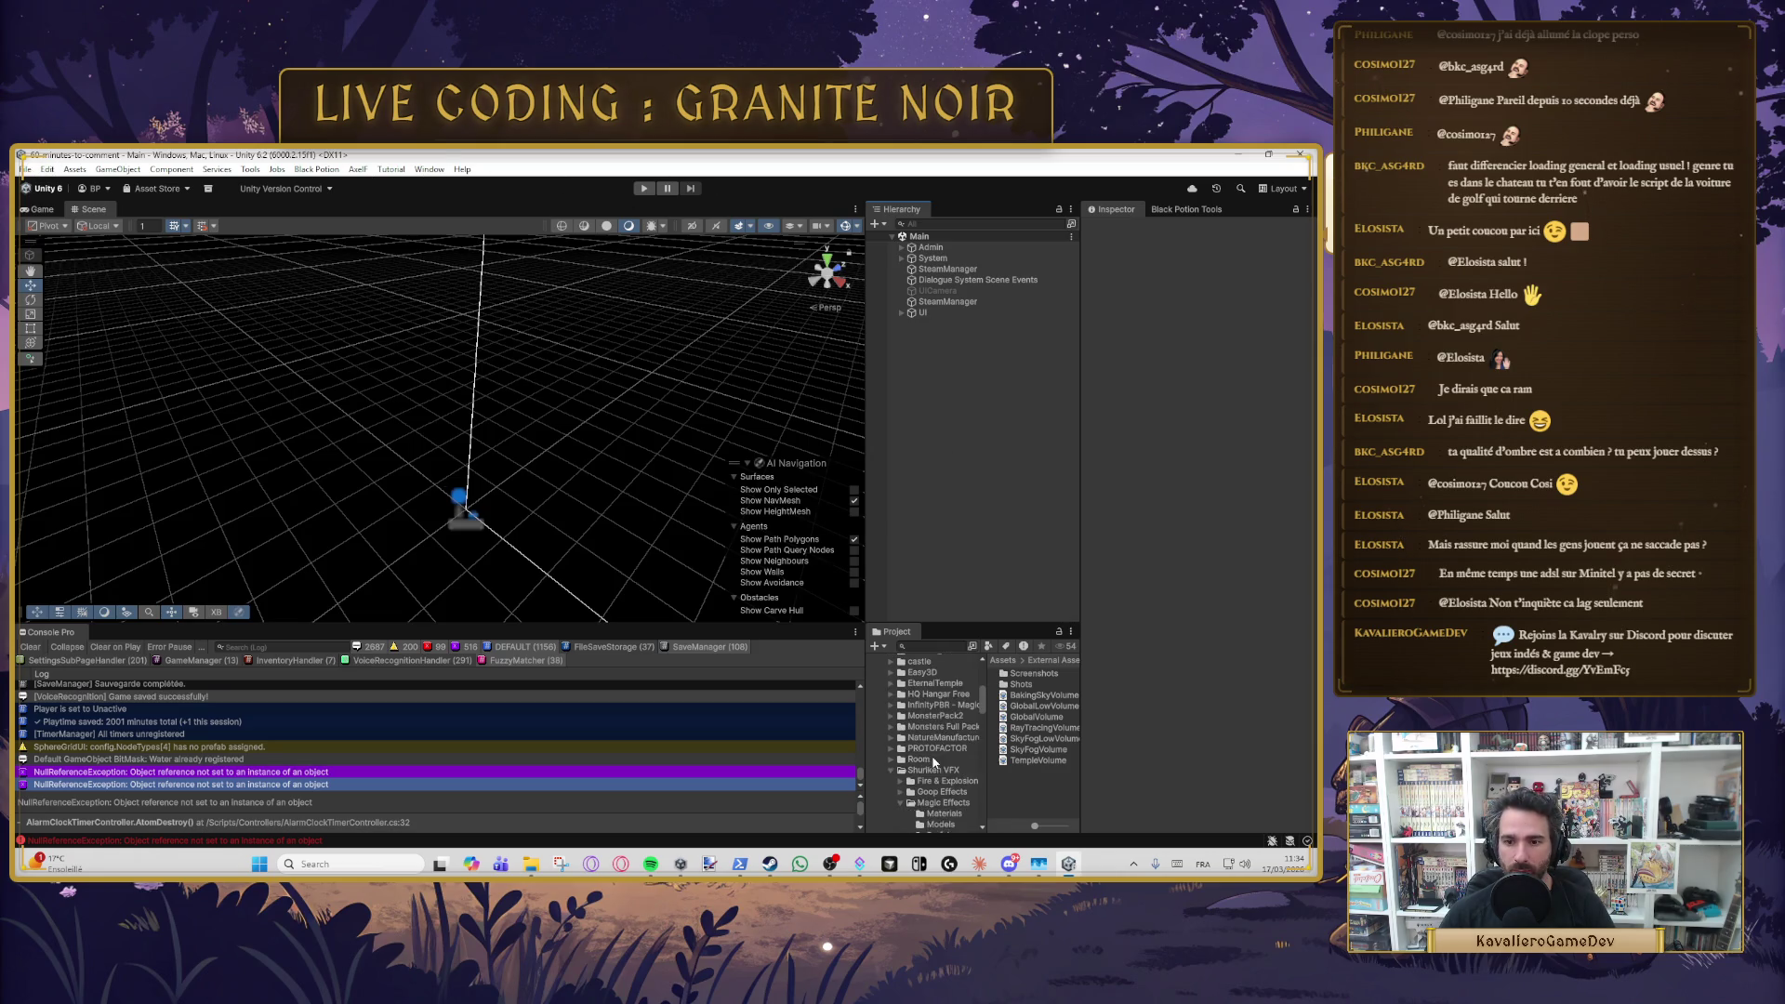
pyautogui.scroll(-2, 937, 741)
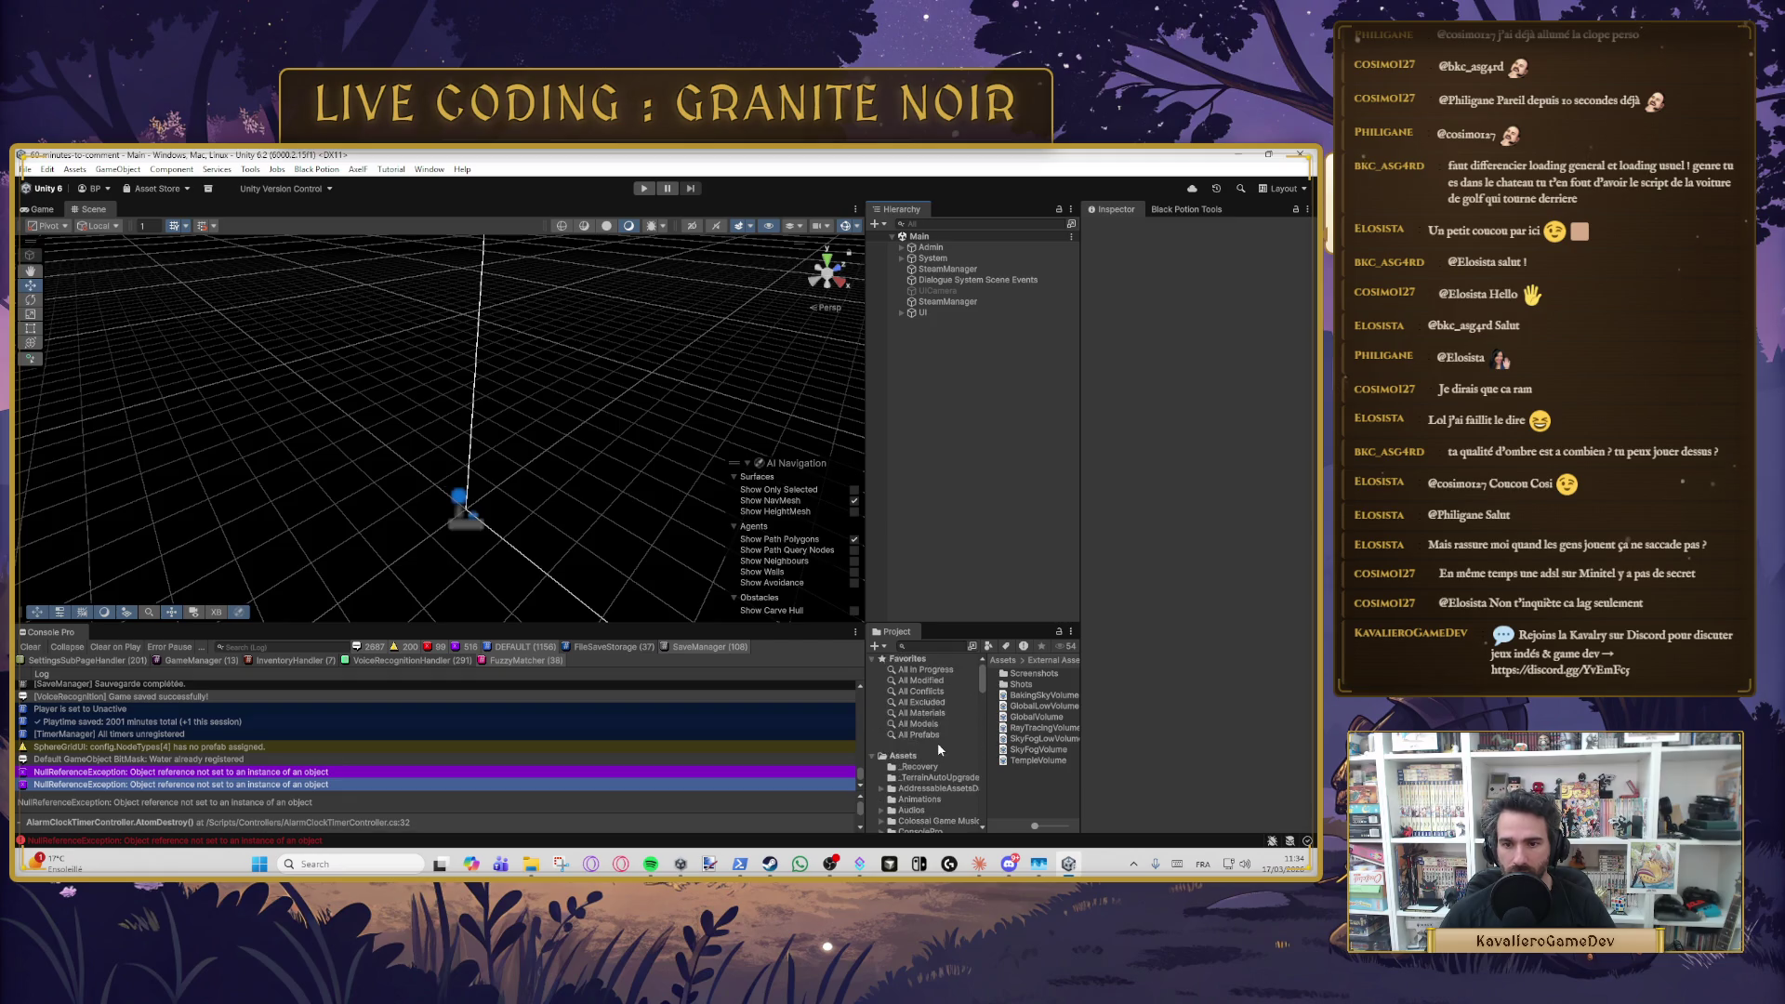
pyautogui.click(928, 762)
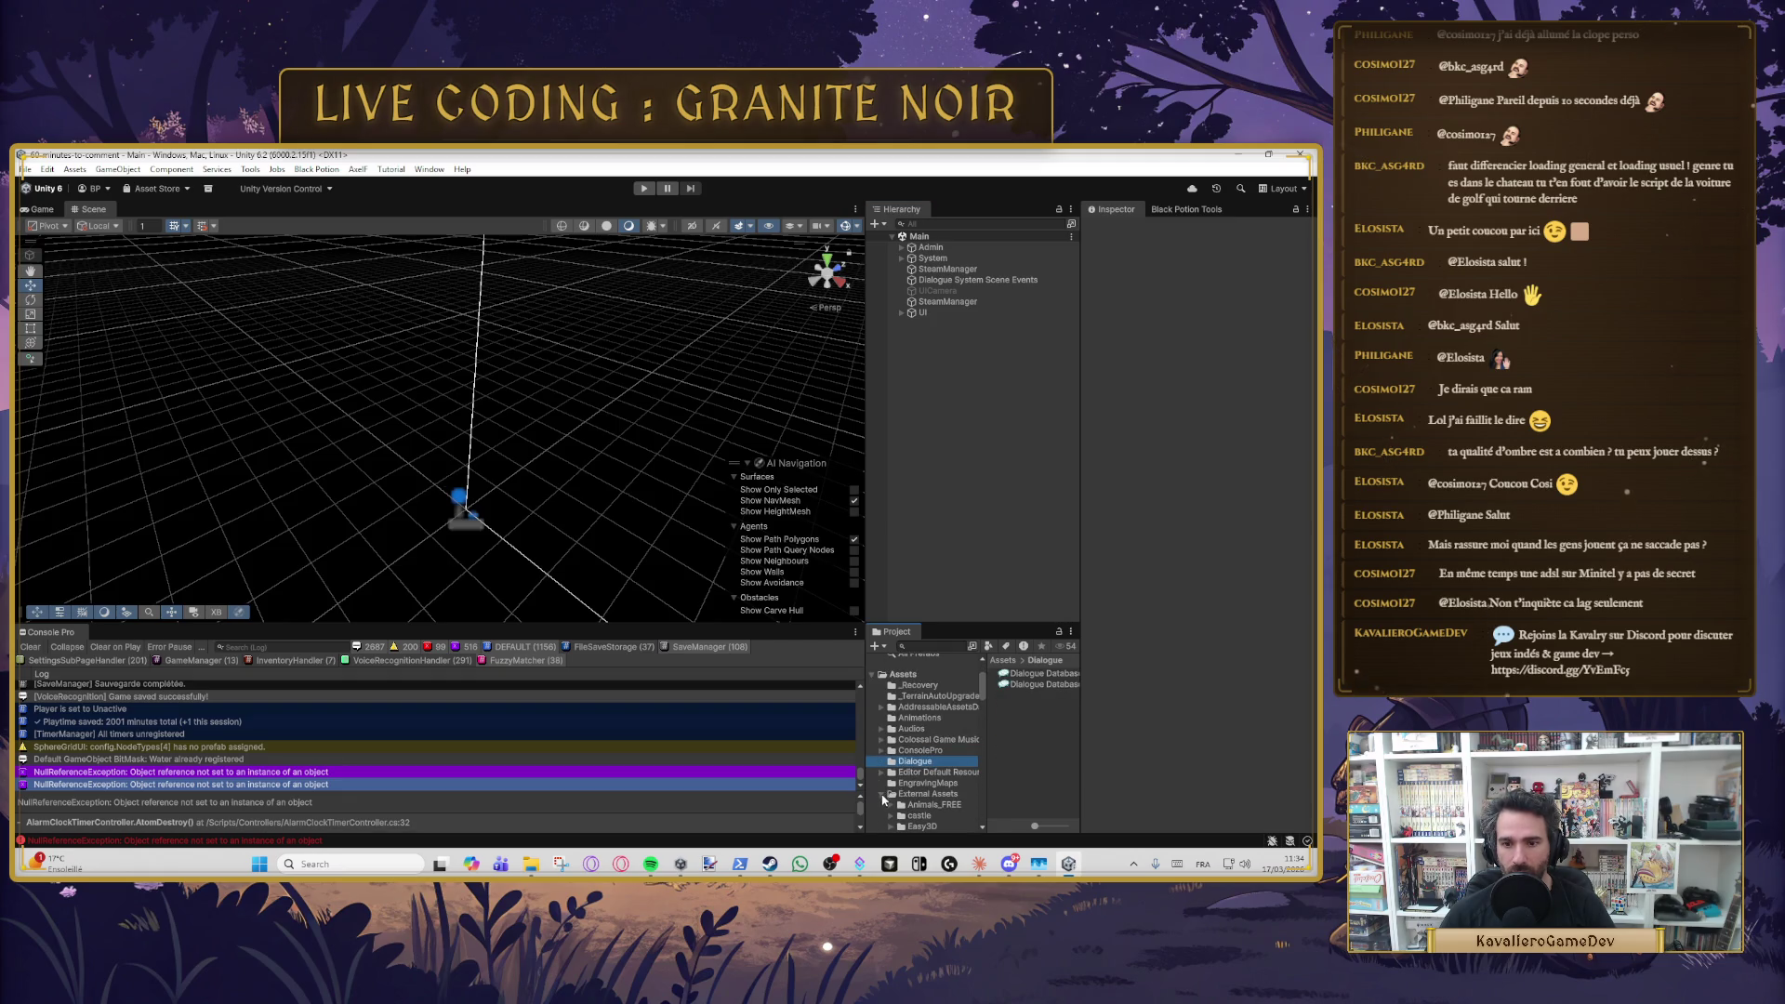
pyautogui.scroll(-5, 925, 762)
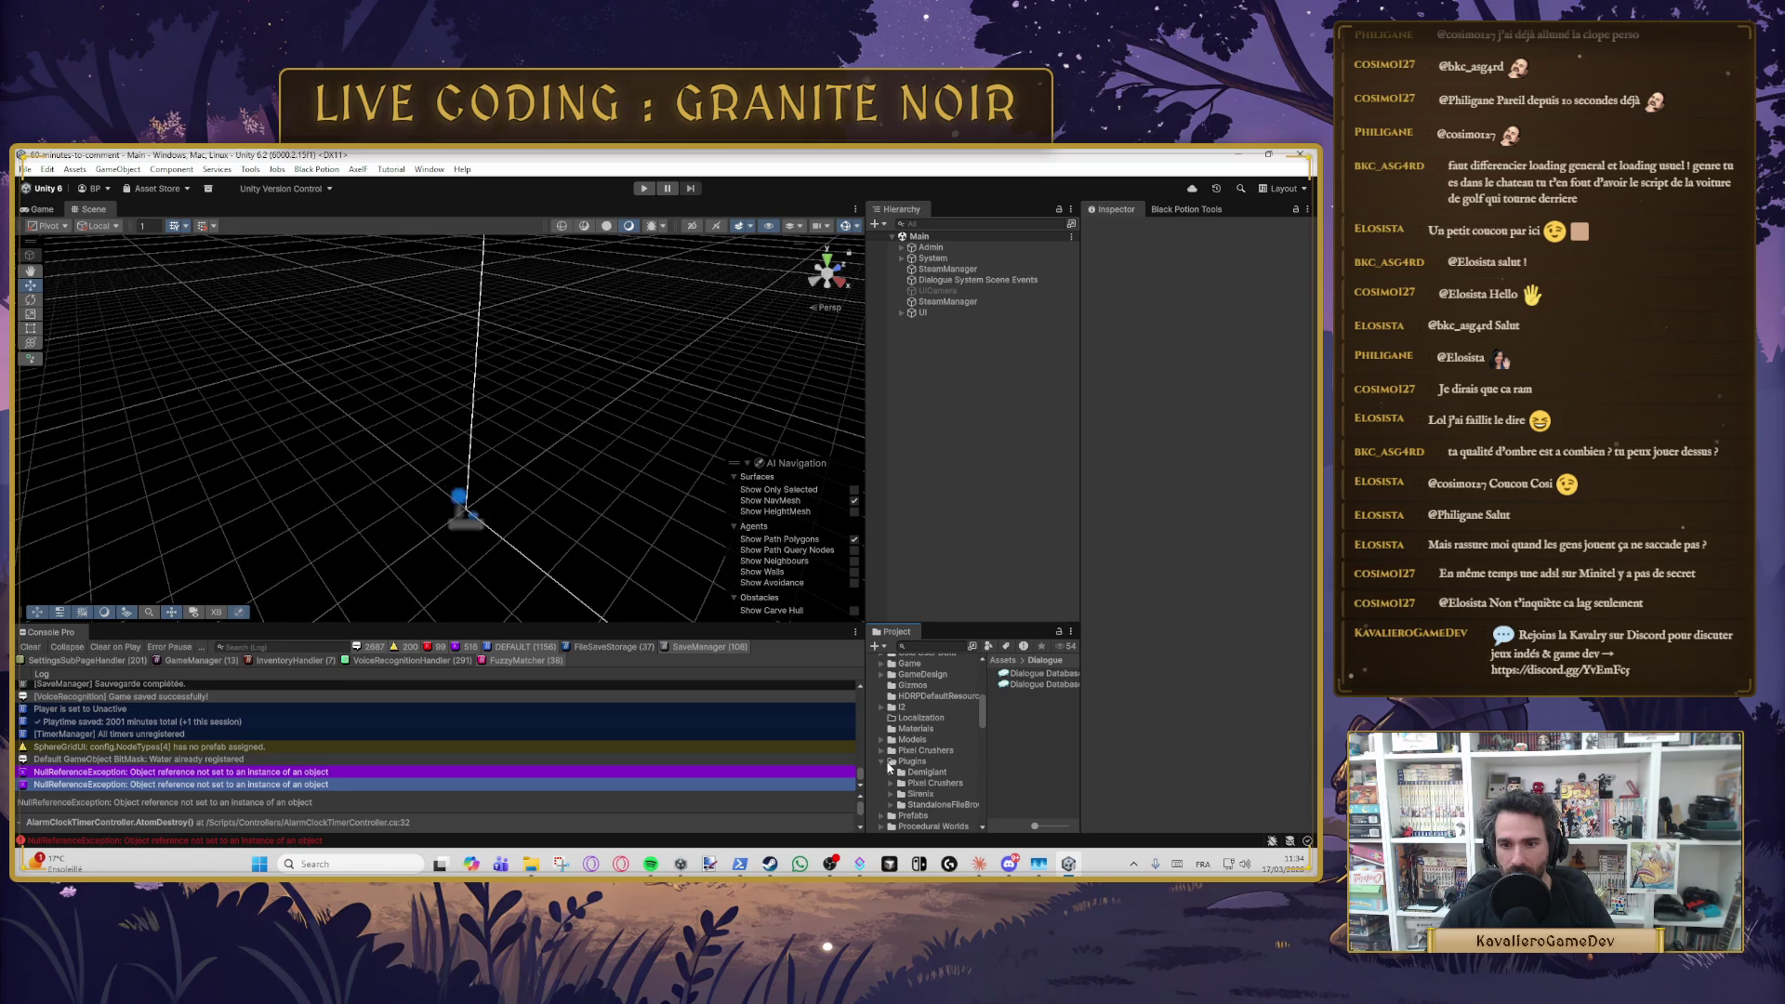
pyautogui.click(882, 762)
pyautogui.click(915, 793)
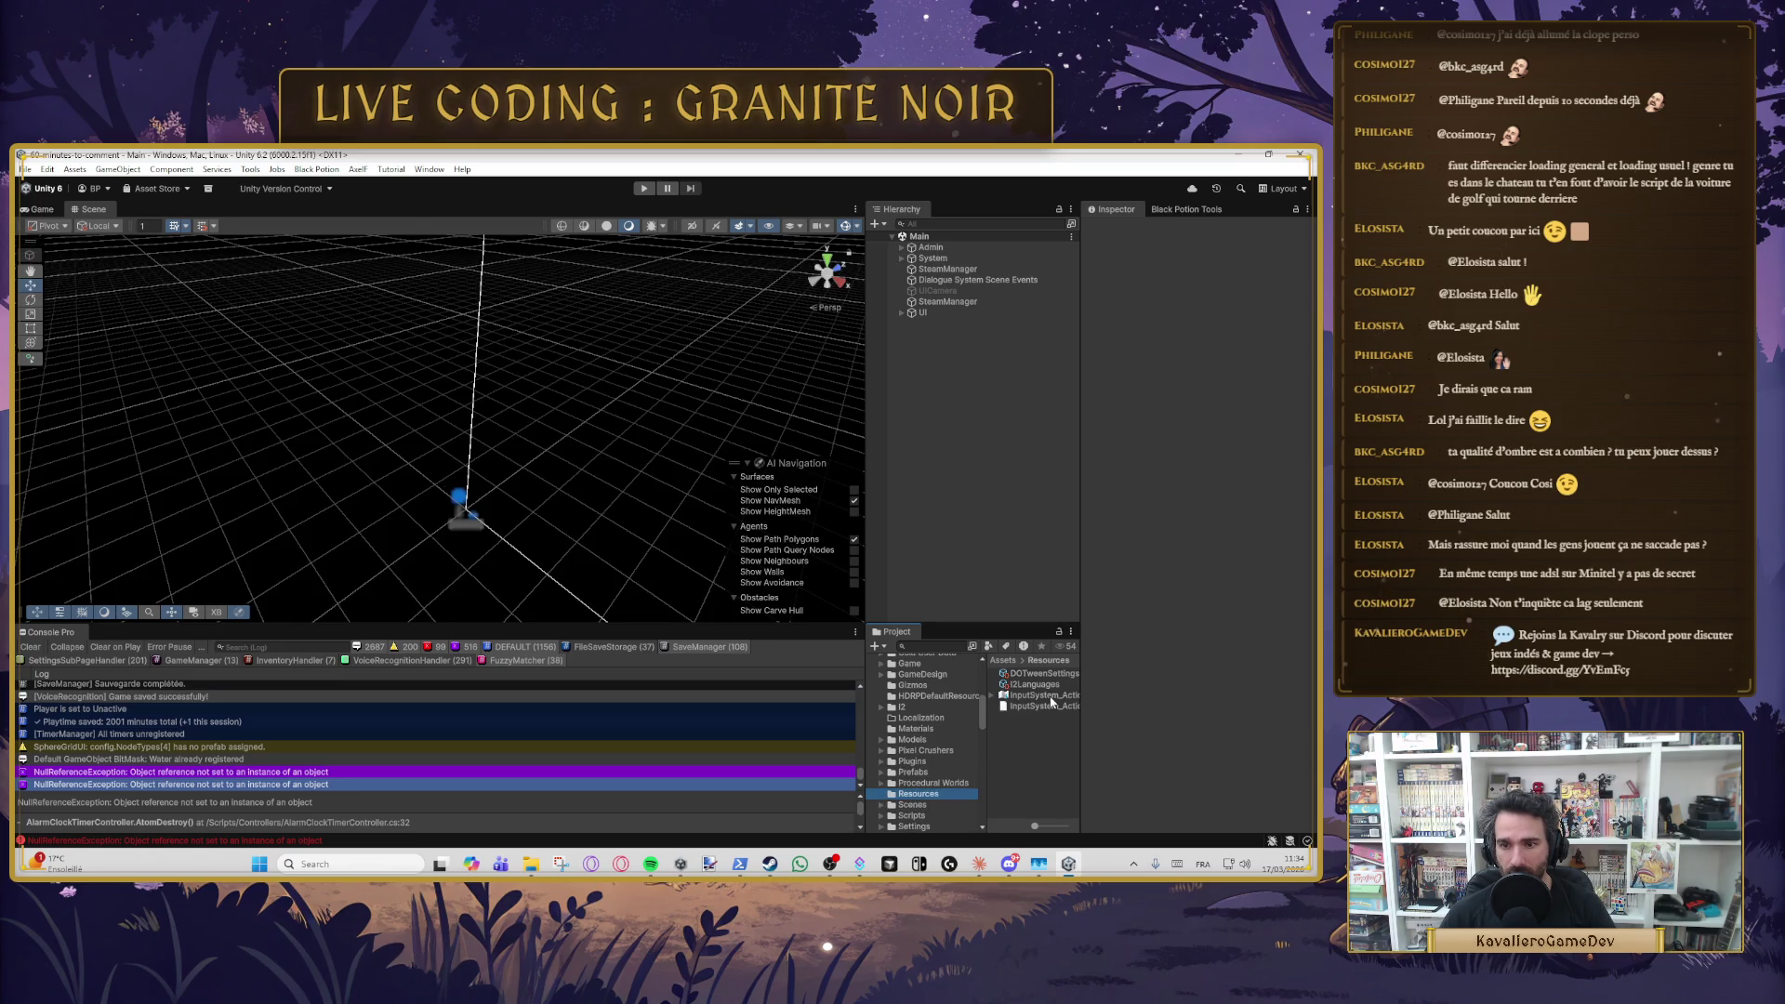
pyautogui.click(1048, 706)
pyautogui.click(1046, 695)
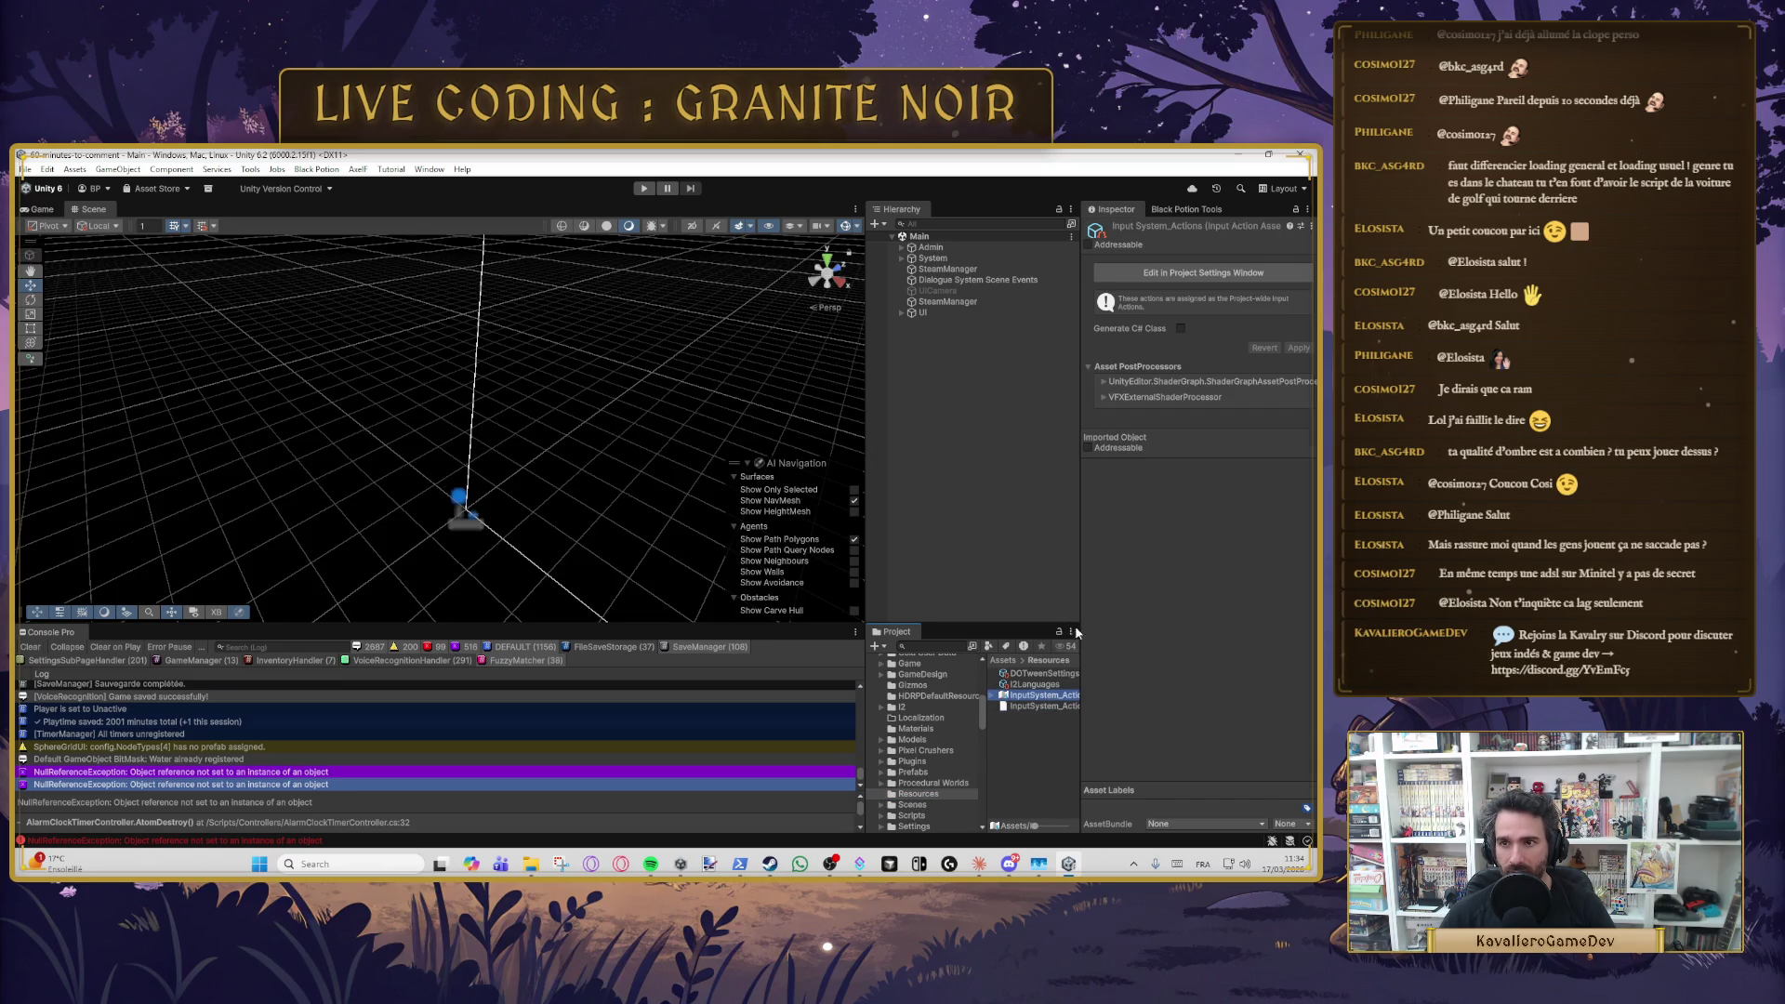
pyautogui.click(1194, 276)
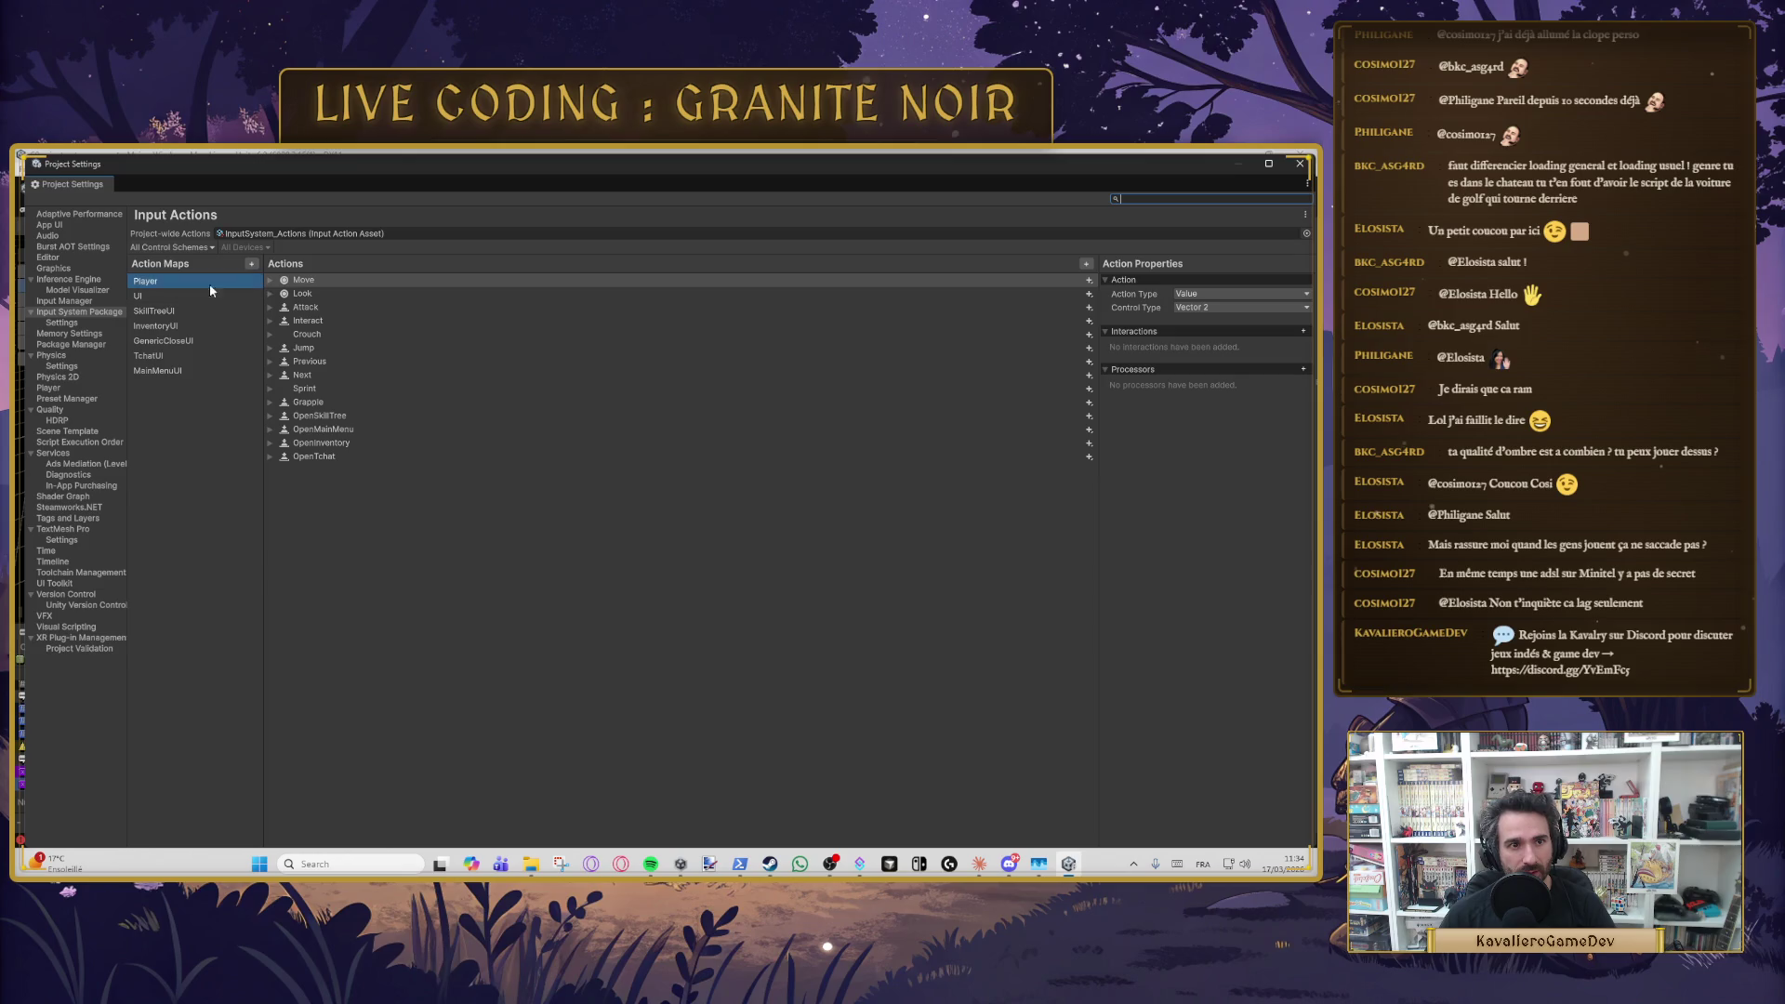
# - Select the Look action and confirm its Action Type and Vector 2 Control Type, leaving both unchanged
pyautogui.click(310, 294)
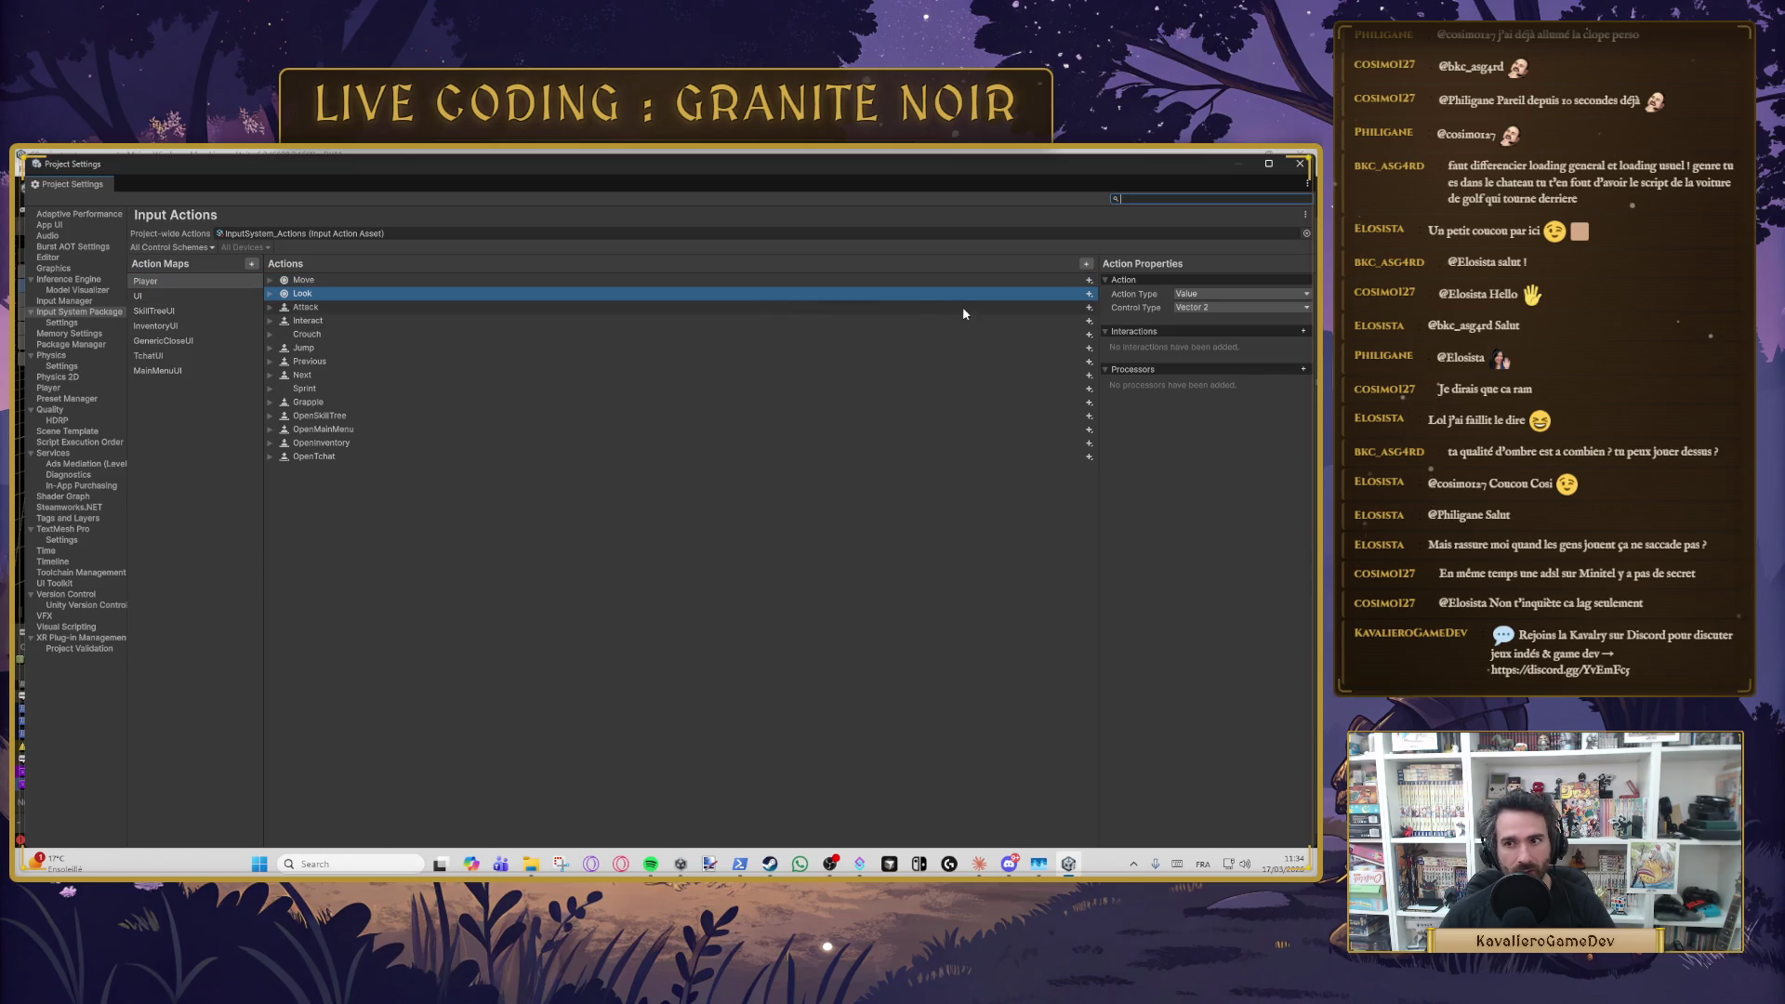
pyautogui.click(1191, 306)
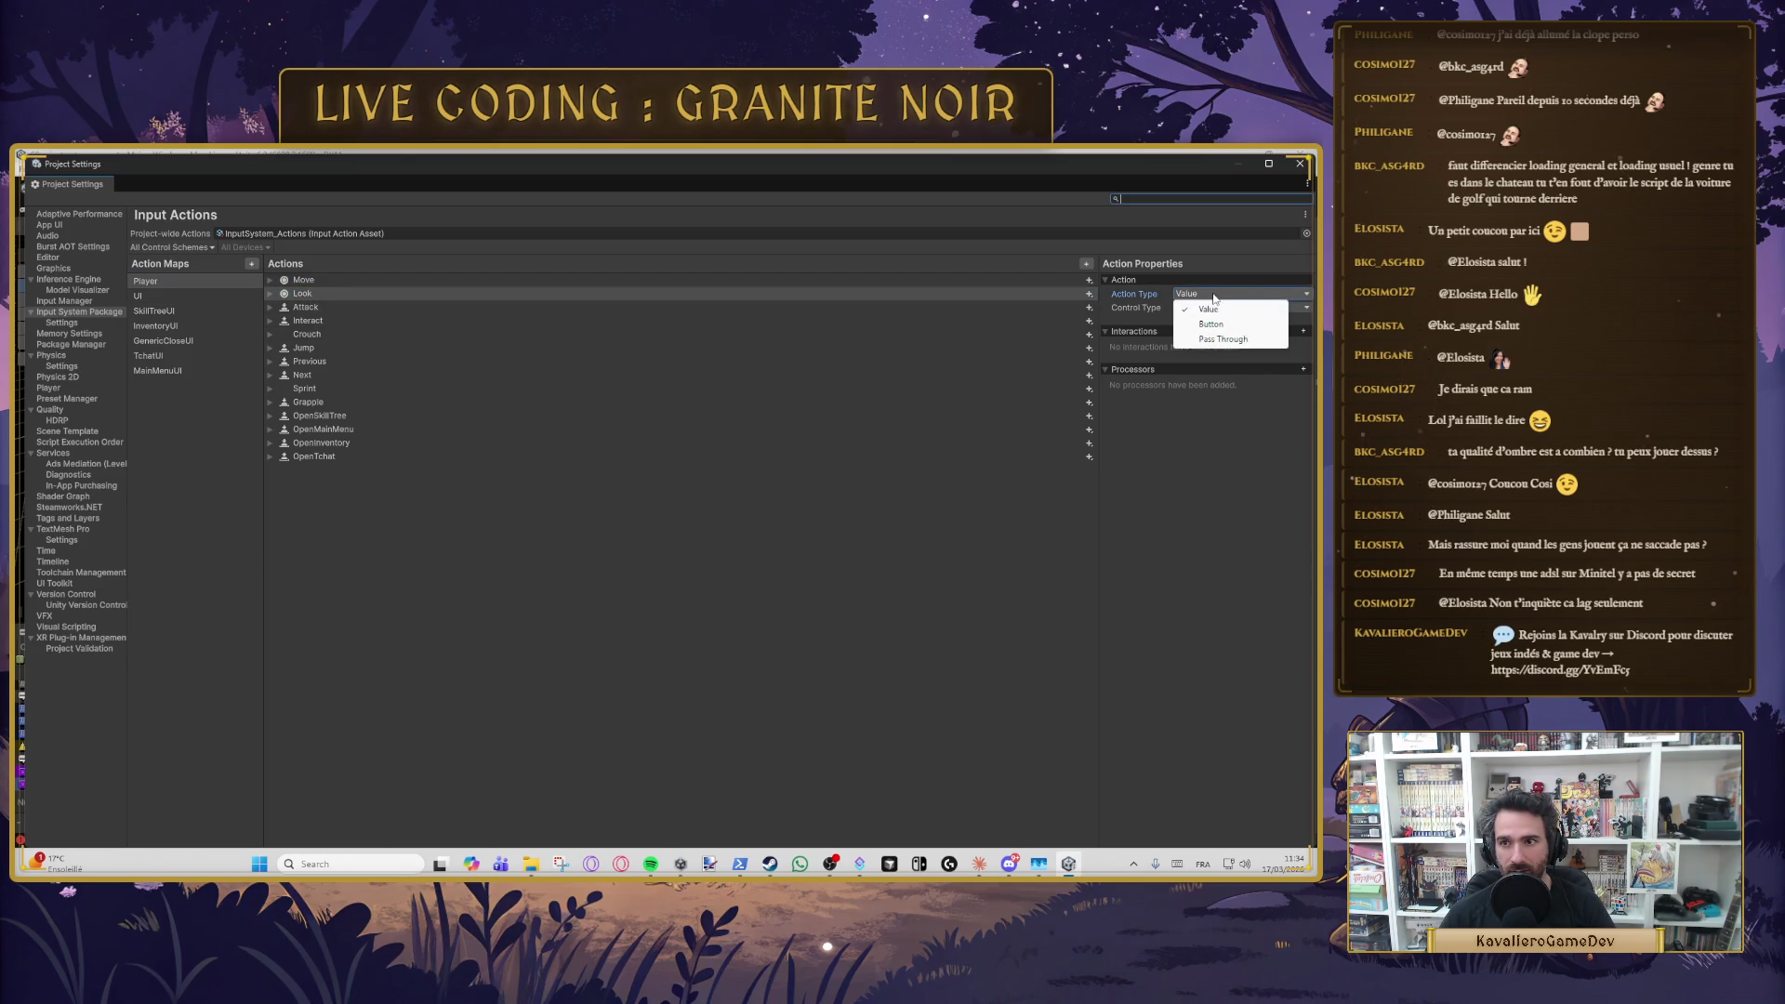
pyautogui.click(1204, 447)
pyautogui.click(1213, 307)
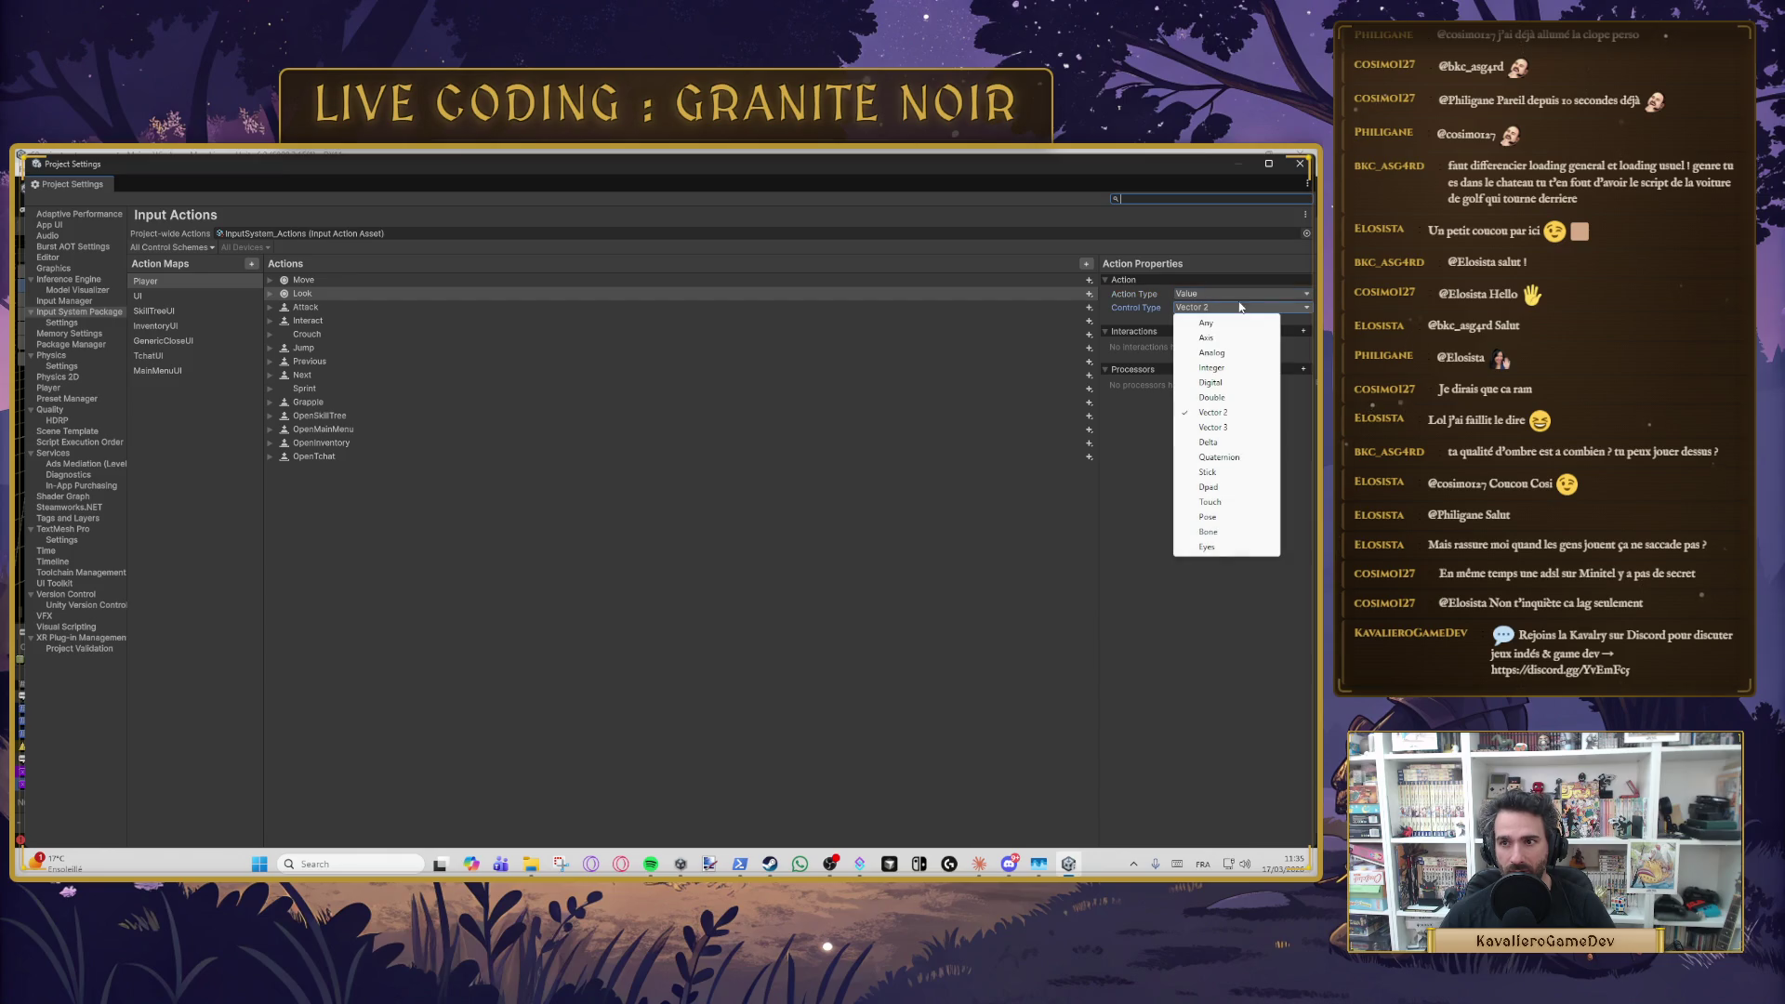
pyautogui.click(1119, 517)
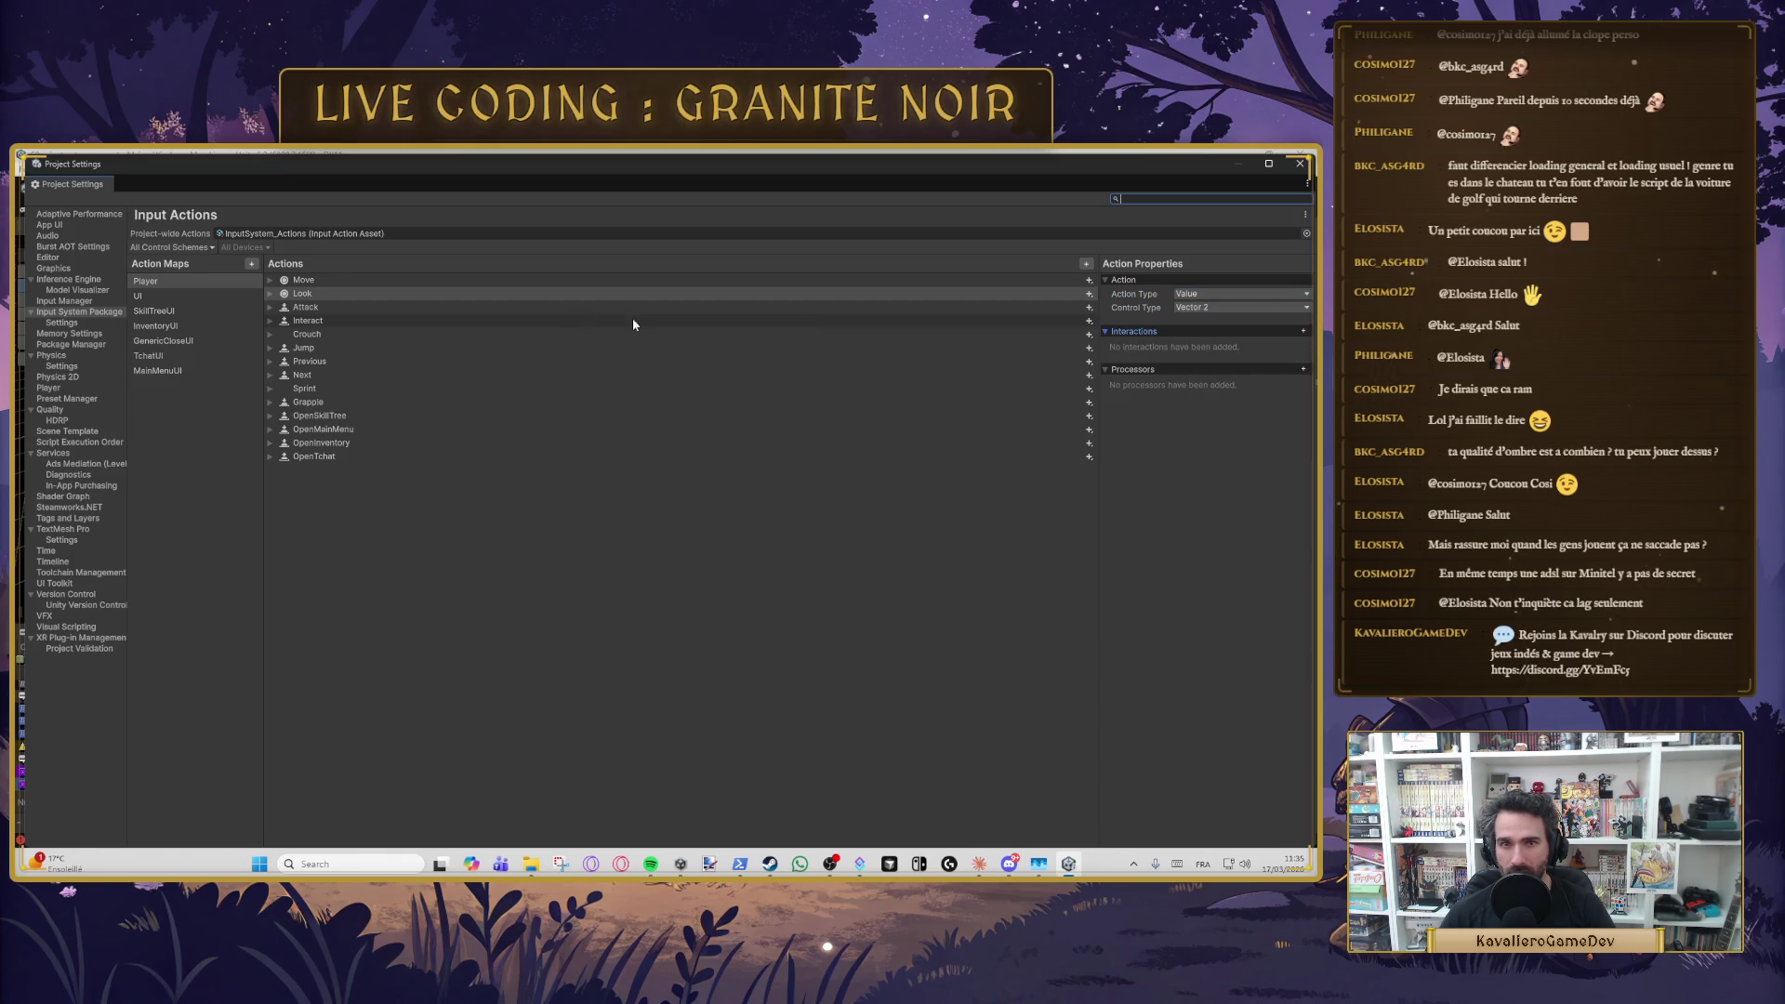
# - Expand Look to review its Right Stick [Gamepad] and Delta [Pointer] bindings, then start a screen capture
pyautogui.click(269, 293)
pyautogui.click(350, 309)
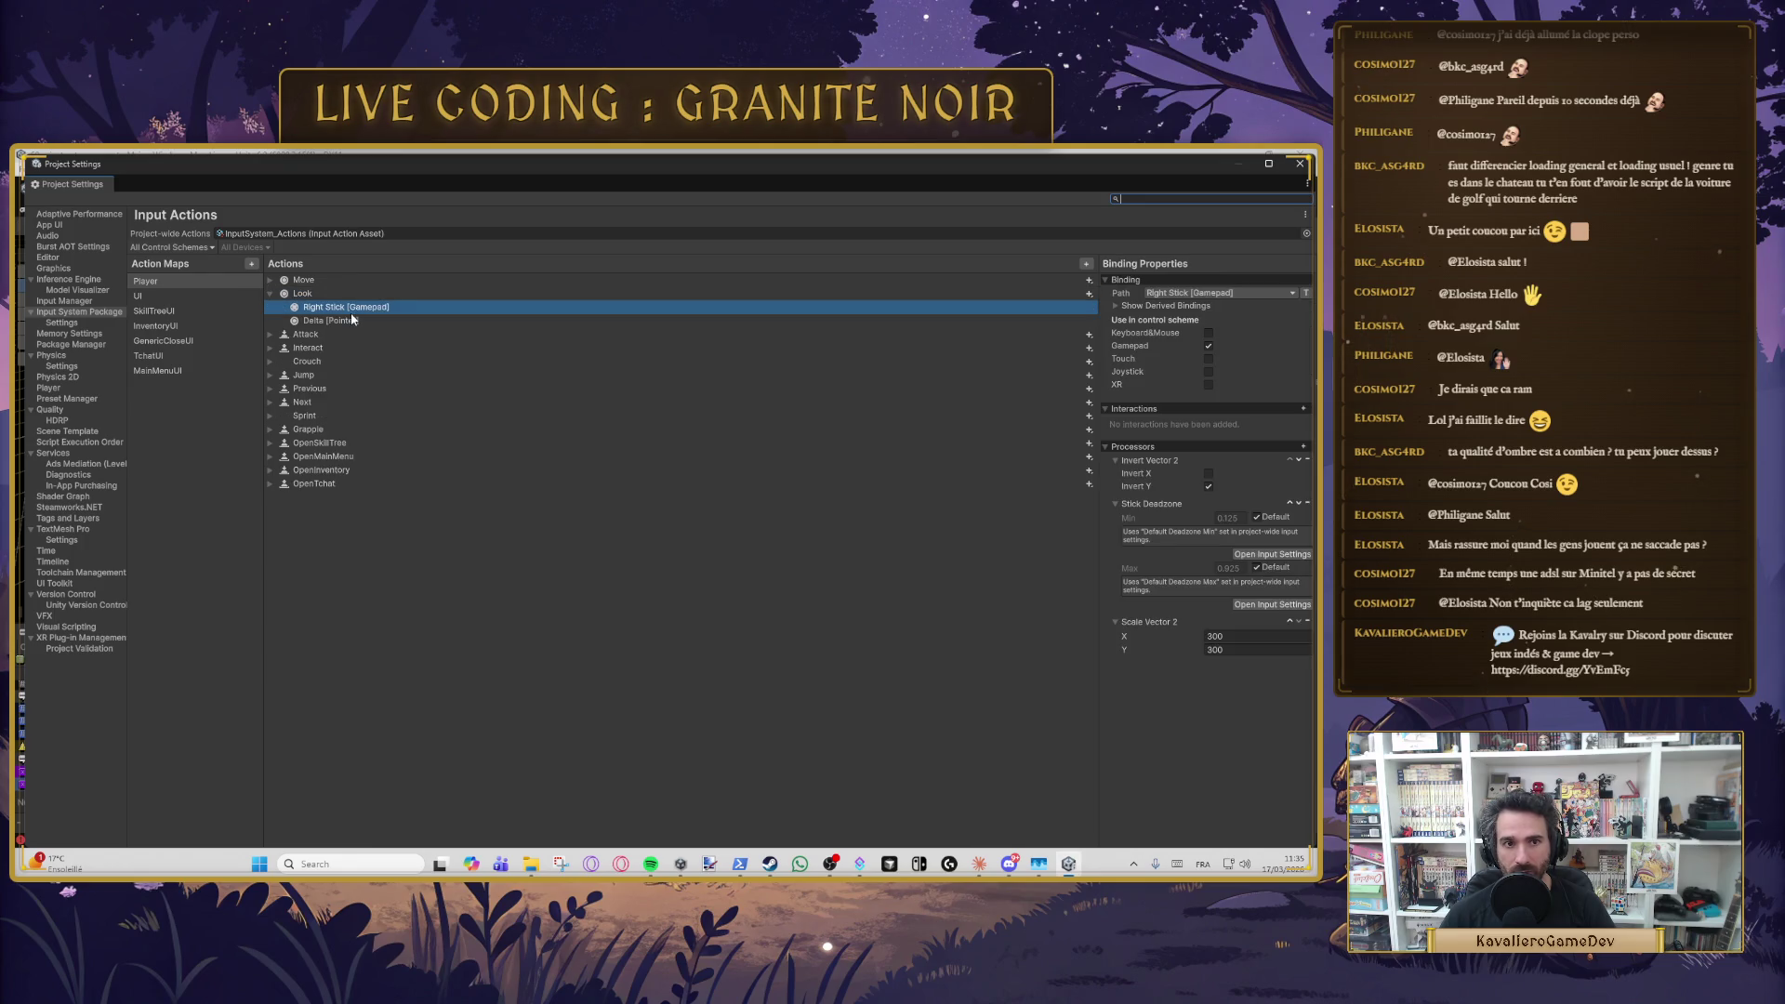
pyautogui.click(351, 321)
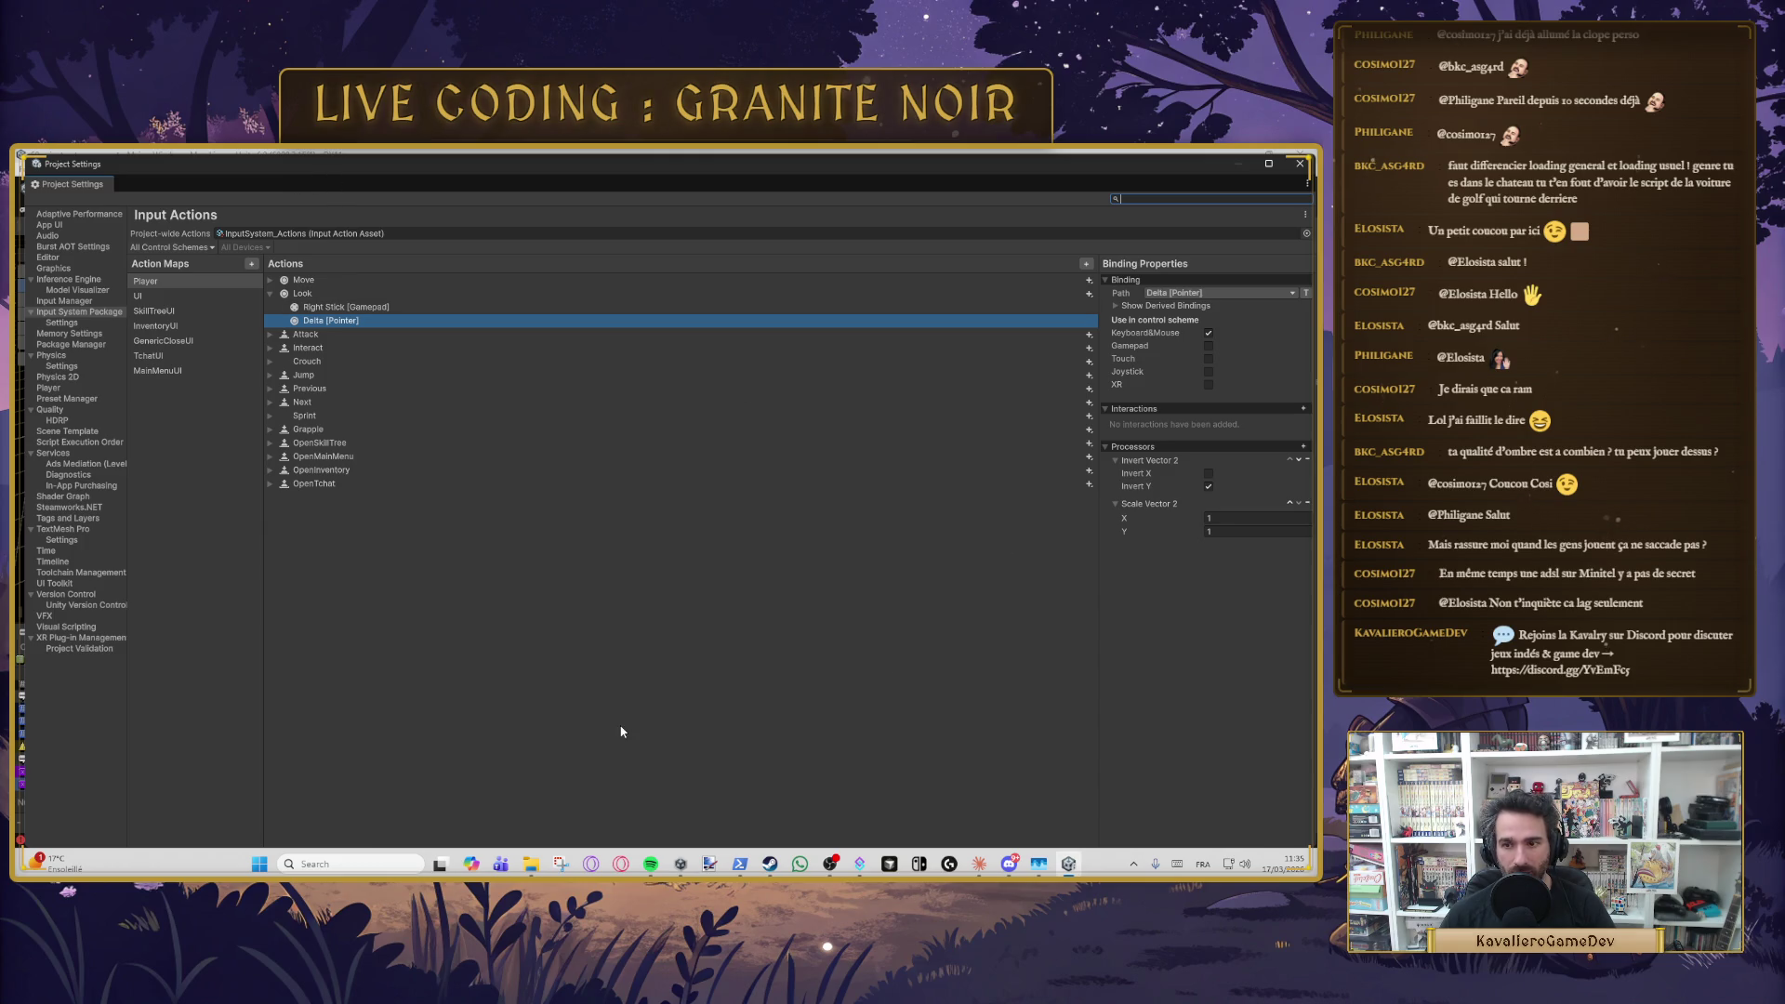
pyautogui.click(561, 864)
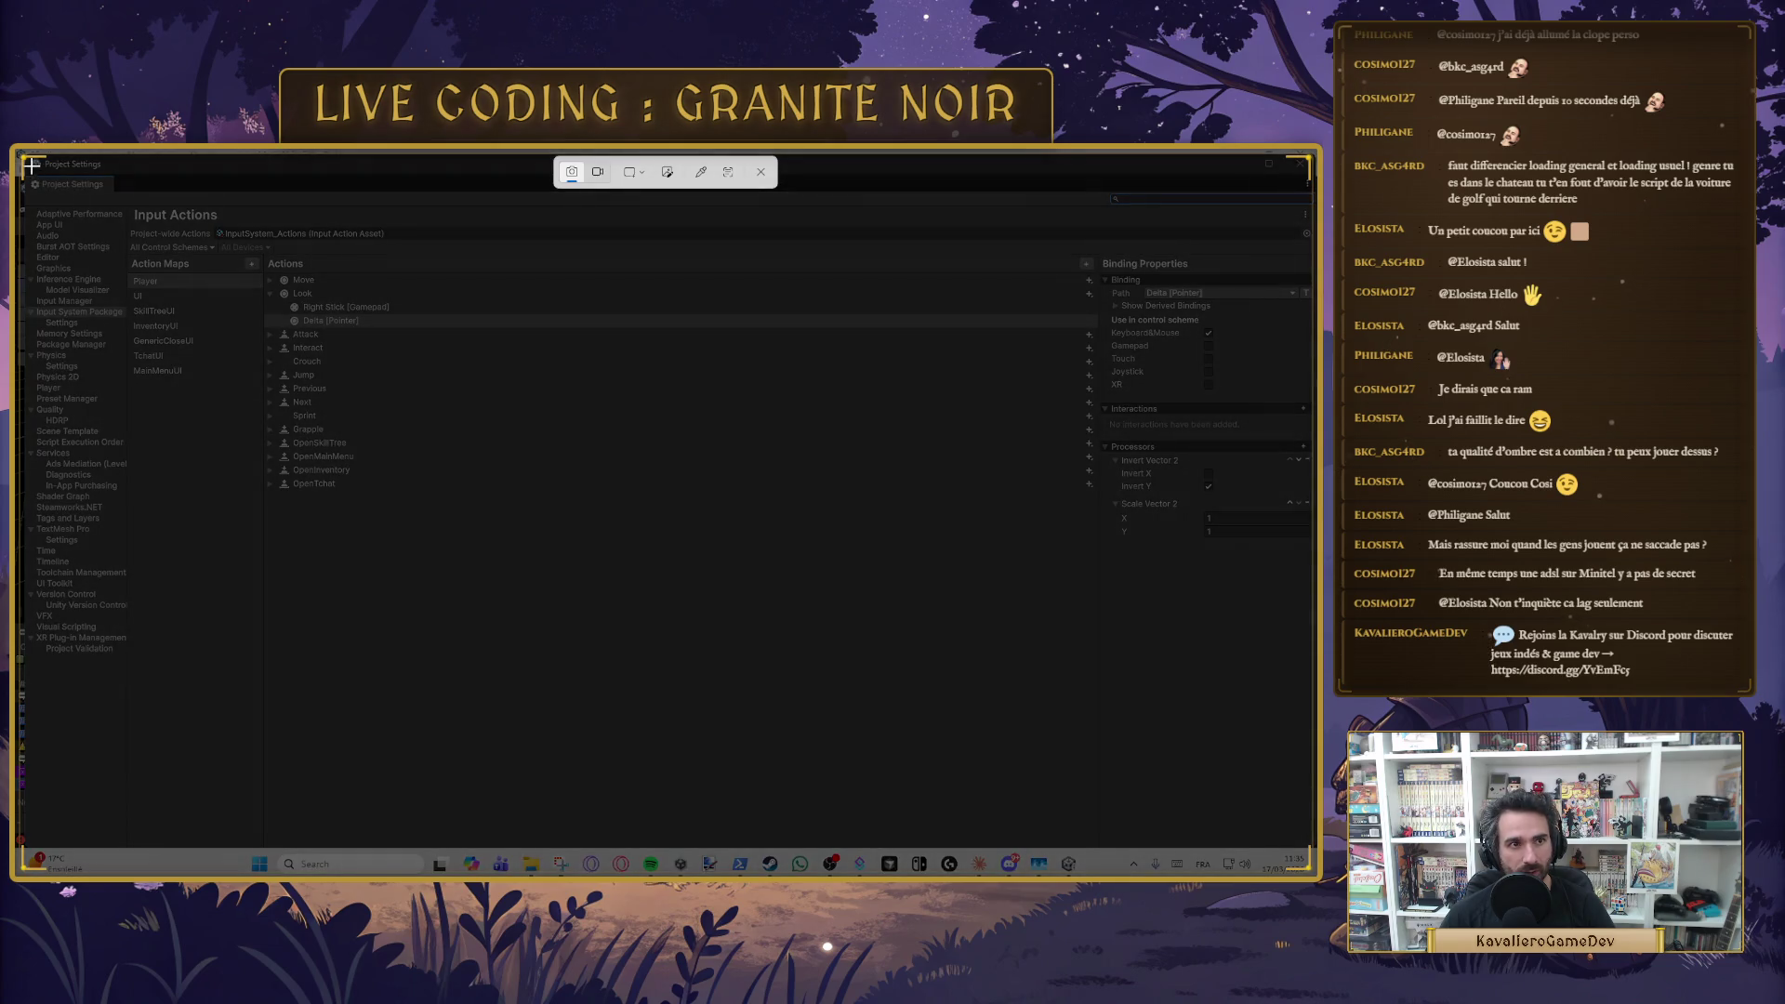
# - Record a video of the Input Actions region with Snipping Tool, then close the capture toolbar
pyautogui.moveTo(31, 165)
pyautogui.mouseDown()
pyautogui.moveTo(1171, 610)
pyautogui.moveTo(1309, 692)
pyautogui.moveTo(1096, 220)
pyautogui.moveTo(1303, 580)
pyautogui.moveTo(1315, 655)
pyautogui.mouseUp()
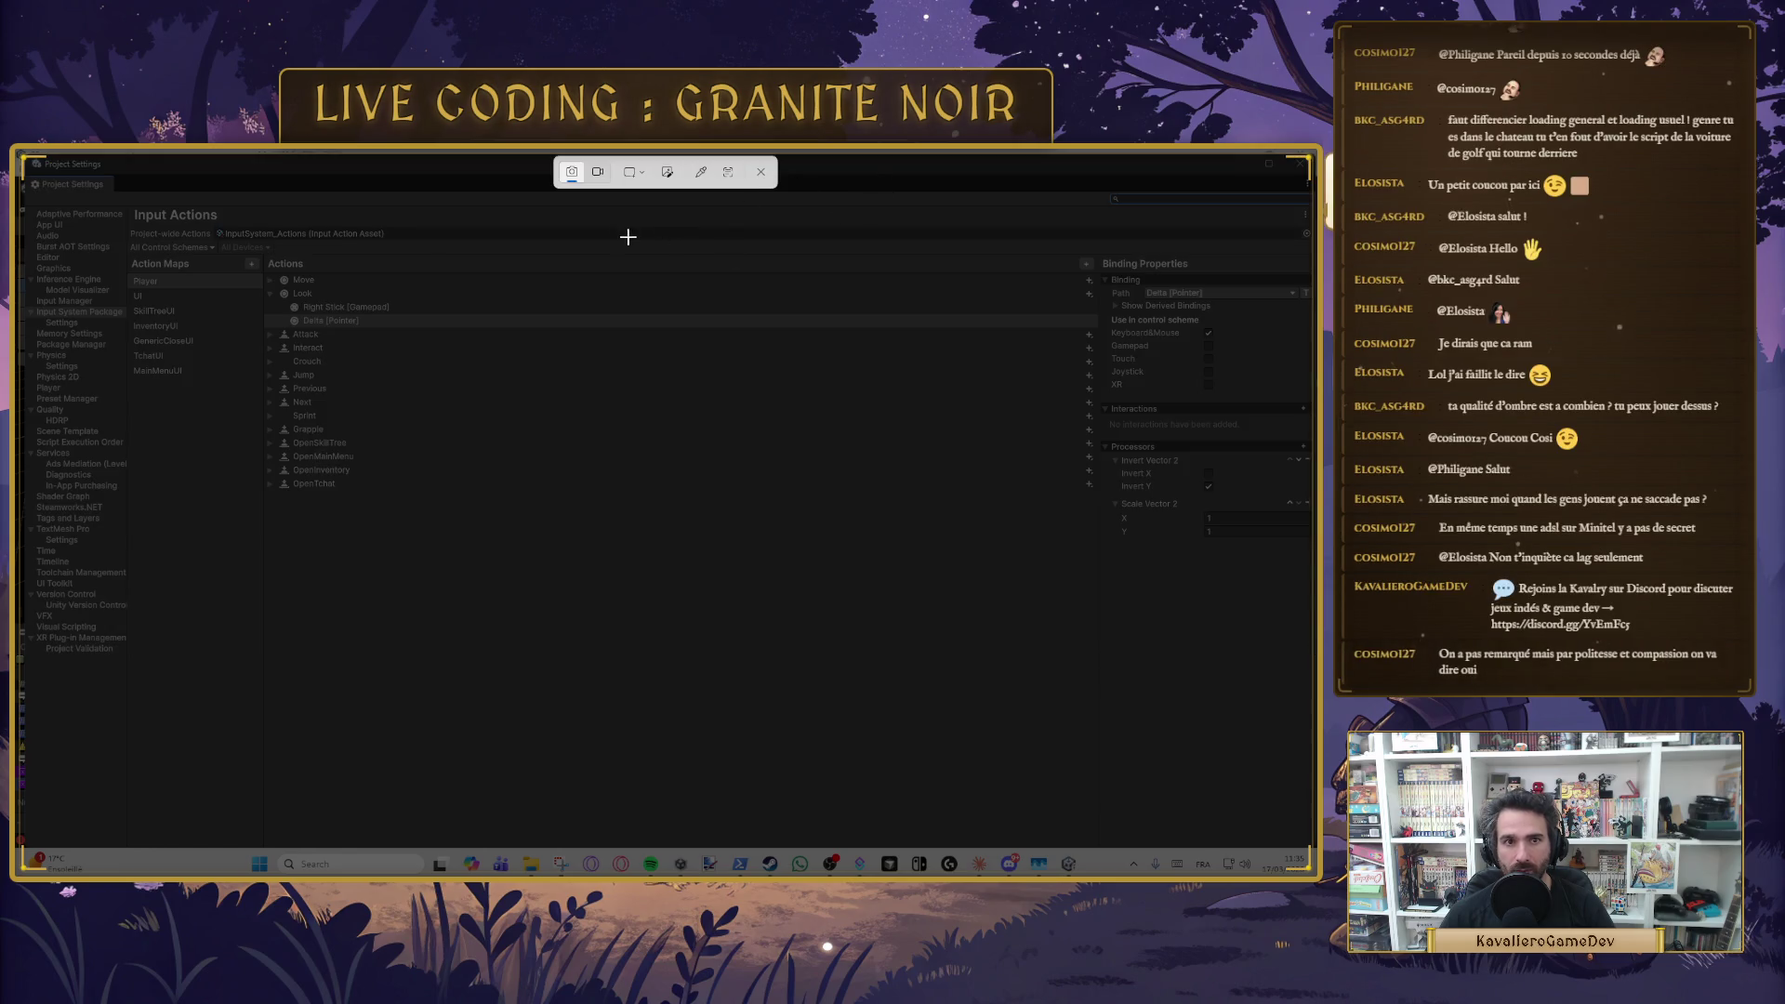
pyautogui.click(597, 171)
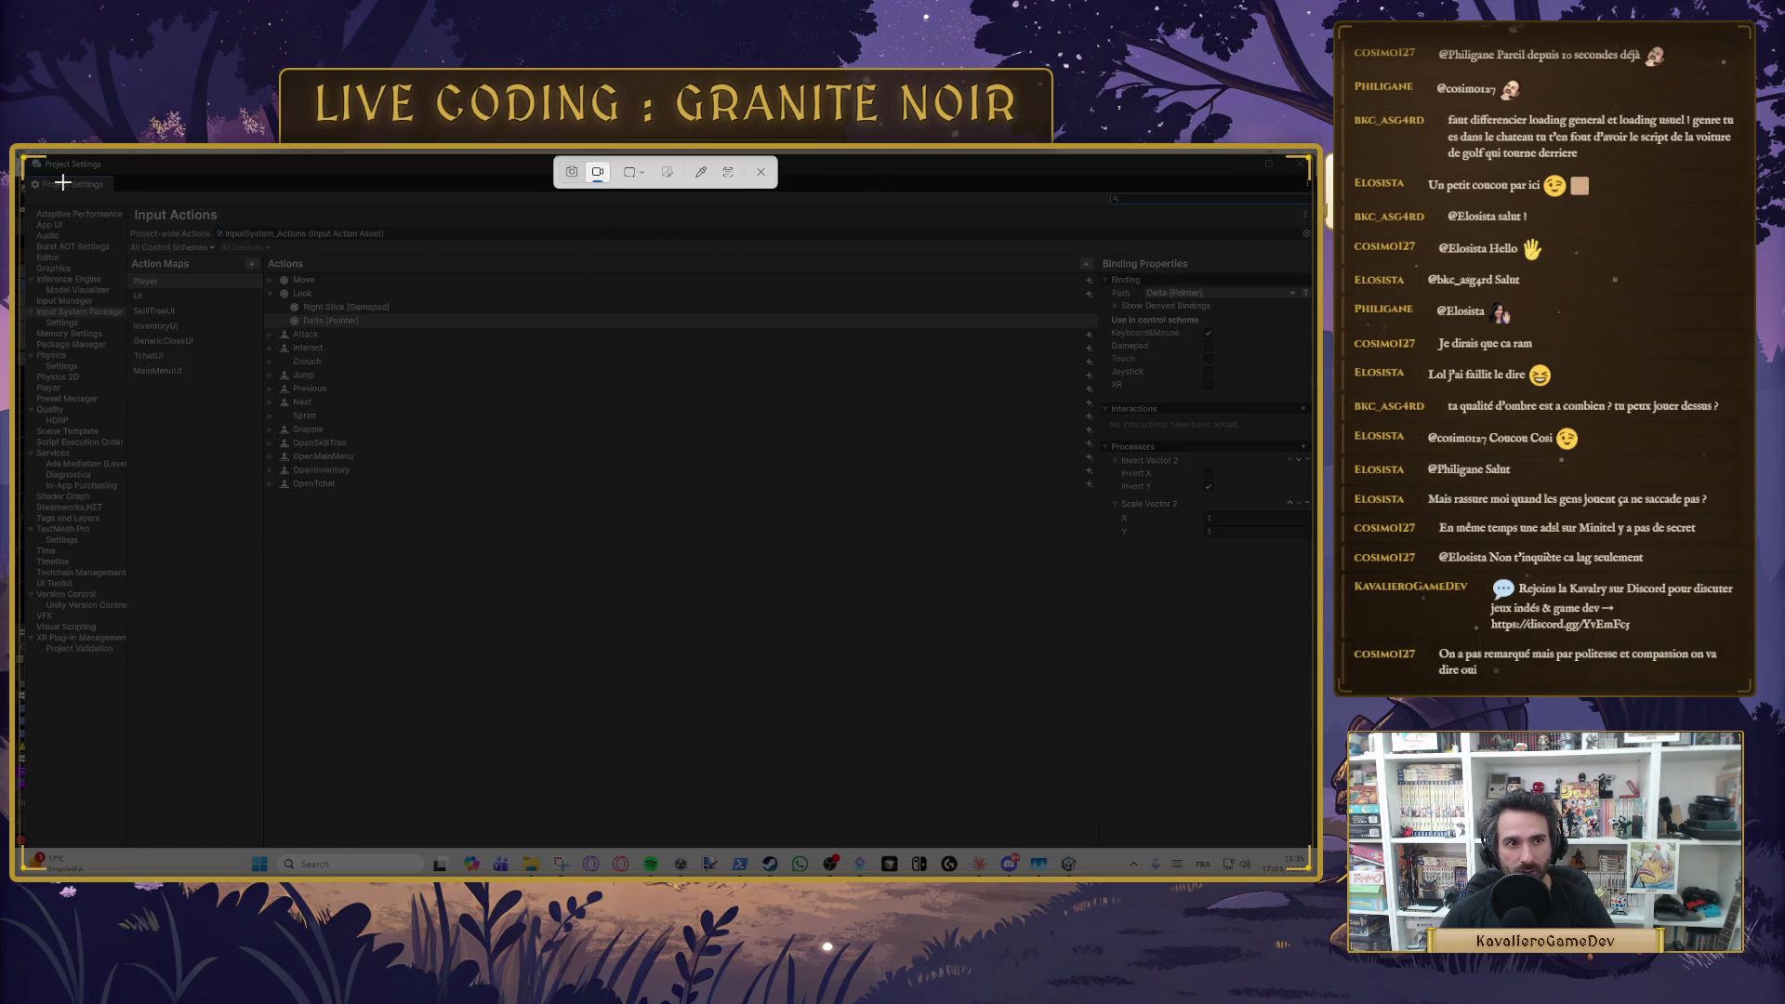
pyautogui.moveTo(28, 155)
pyautogui.mouseDown()
pyautogui.moveTo(1019, 629)
pyautogui.moveTo(1315, 745)
pyautogui.mouseUp()
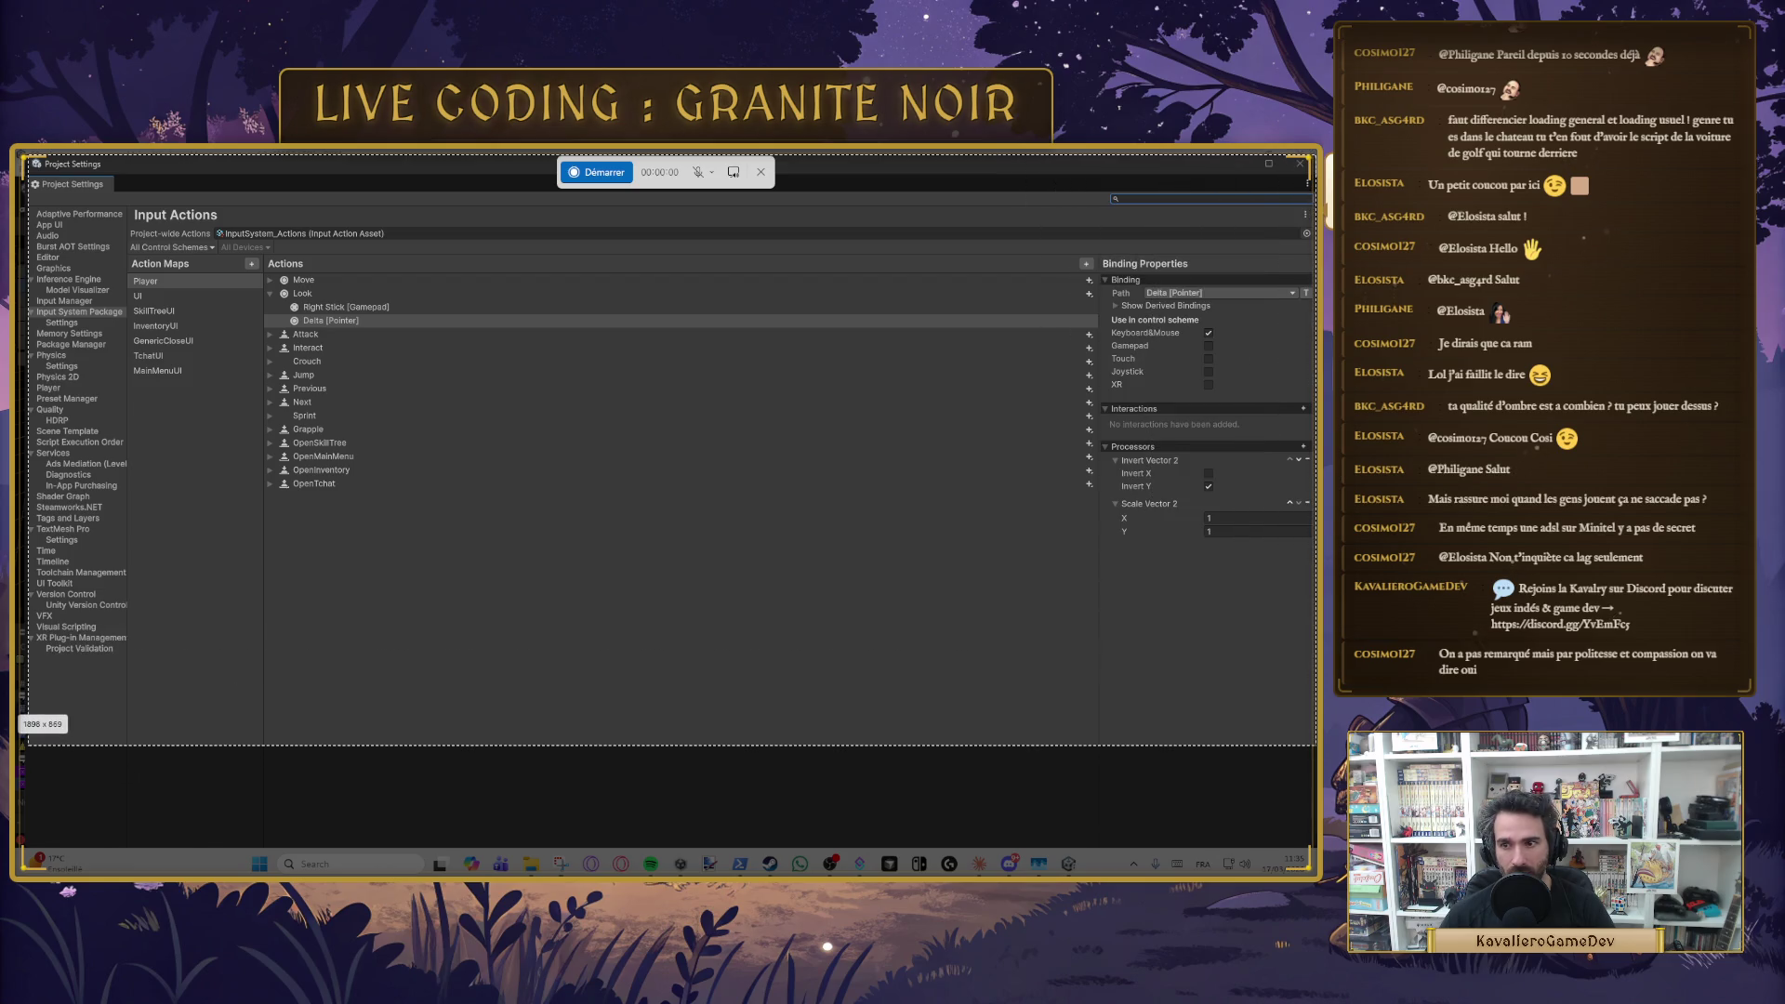
pyautogui.click(701, 235)
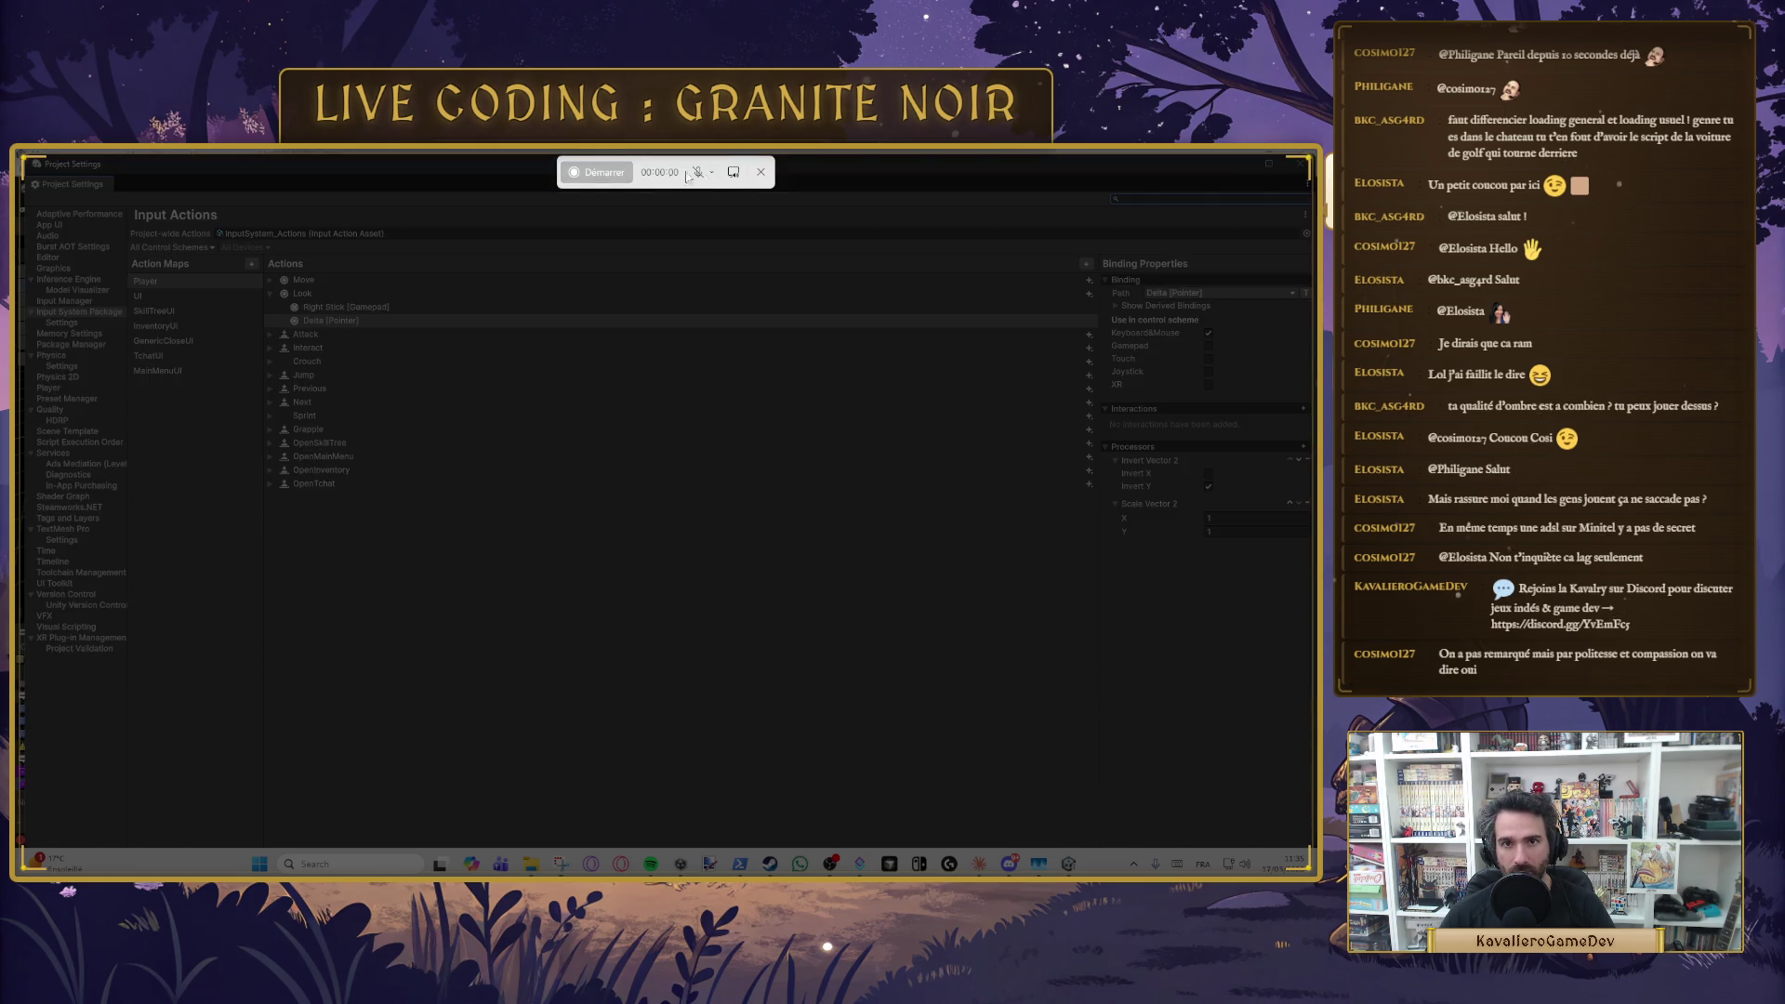
pyautogui.click(761, 172)
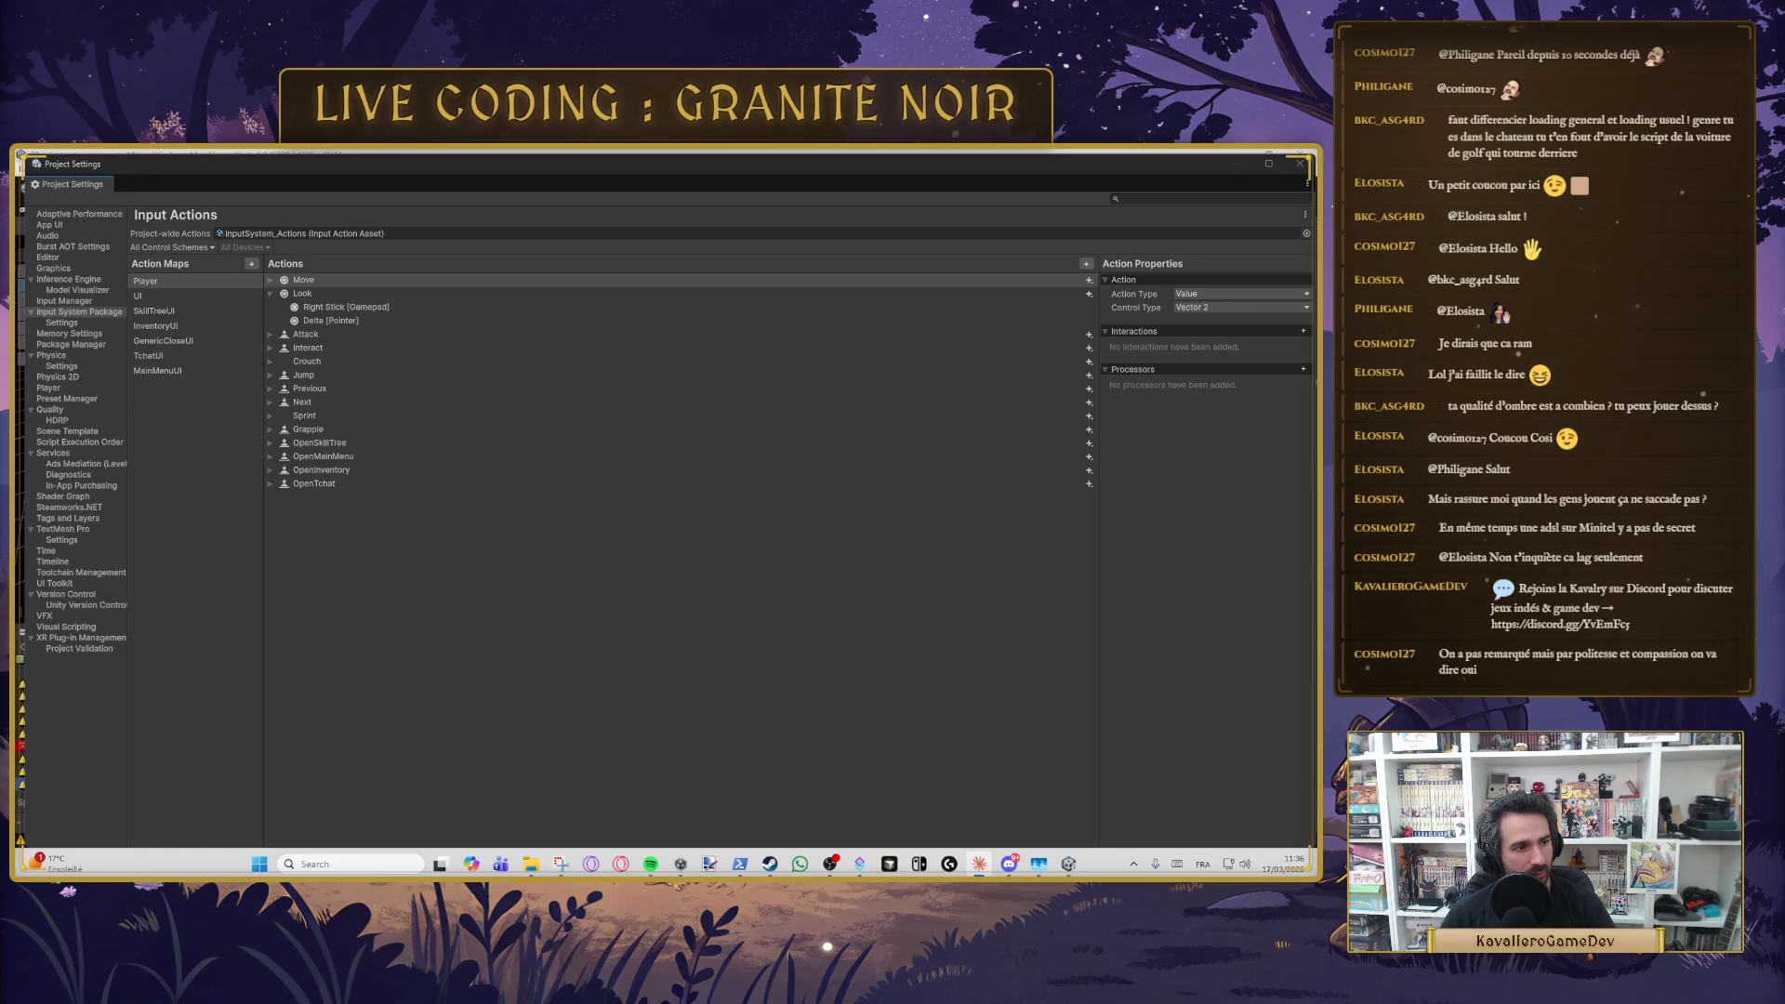
# - Close Project Settings and enter Play mode to reach the CAILLOU BLANC title screen
pyautogui.click(1301, 165)
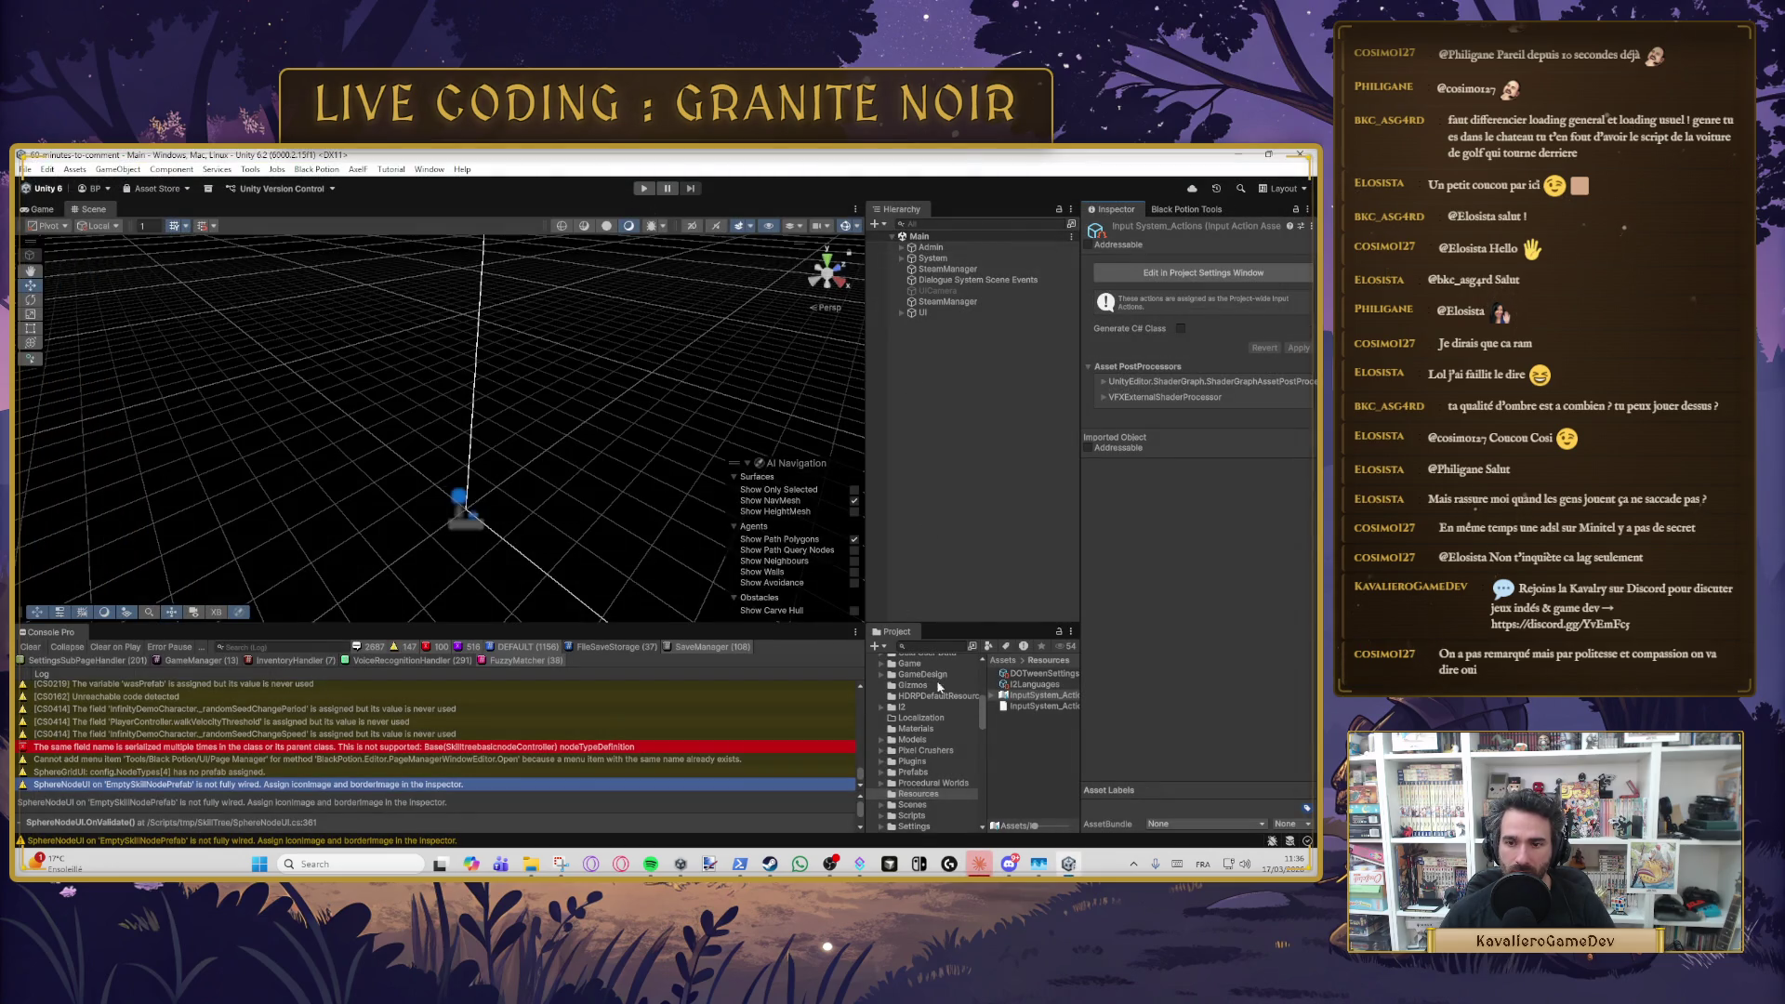
pyautogui.click(644, 189)
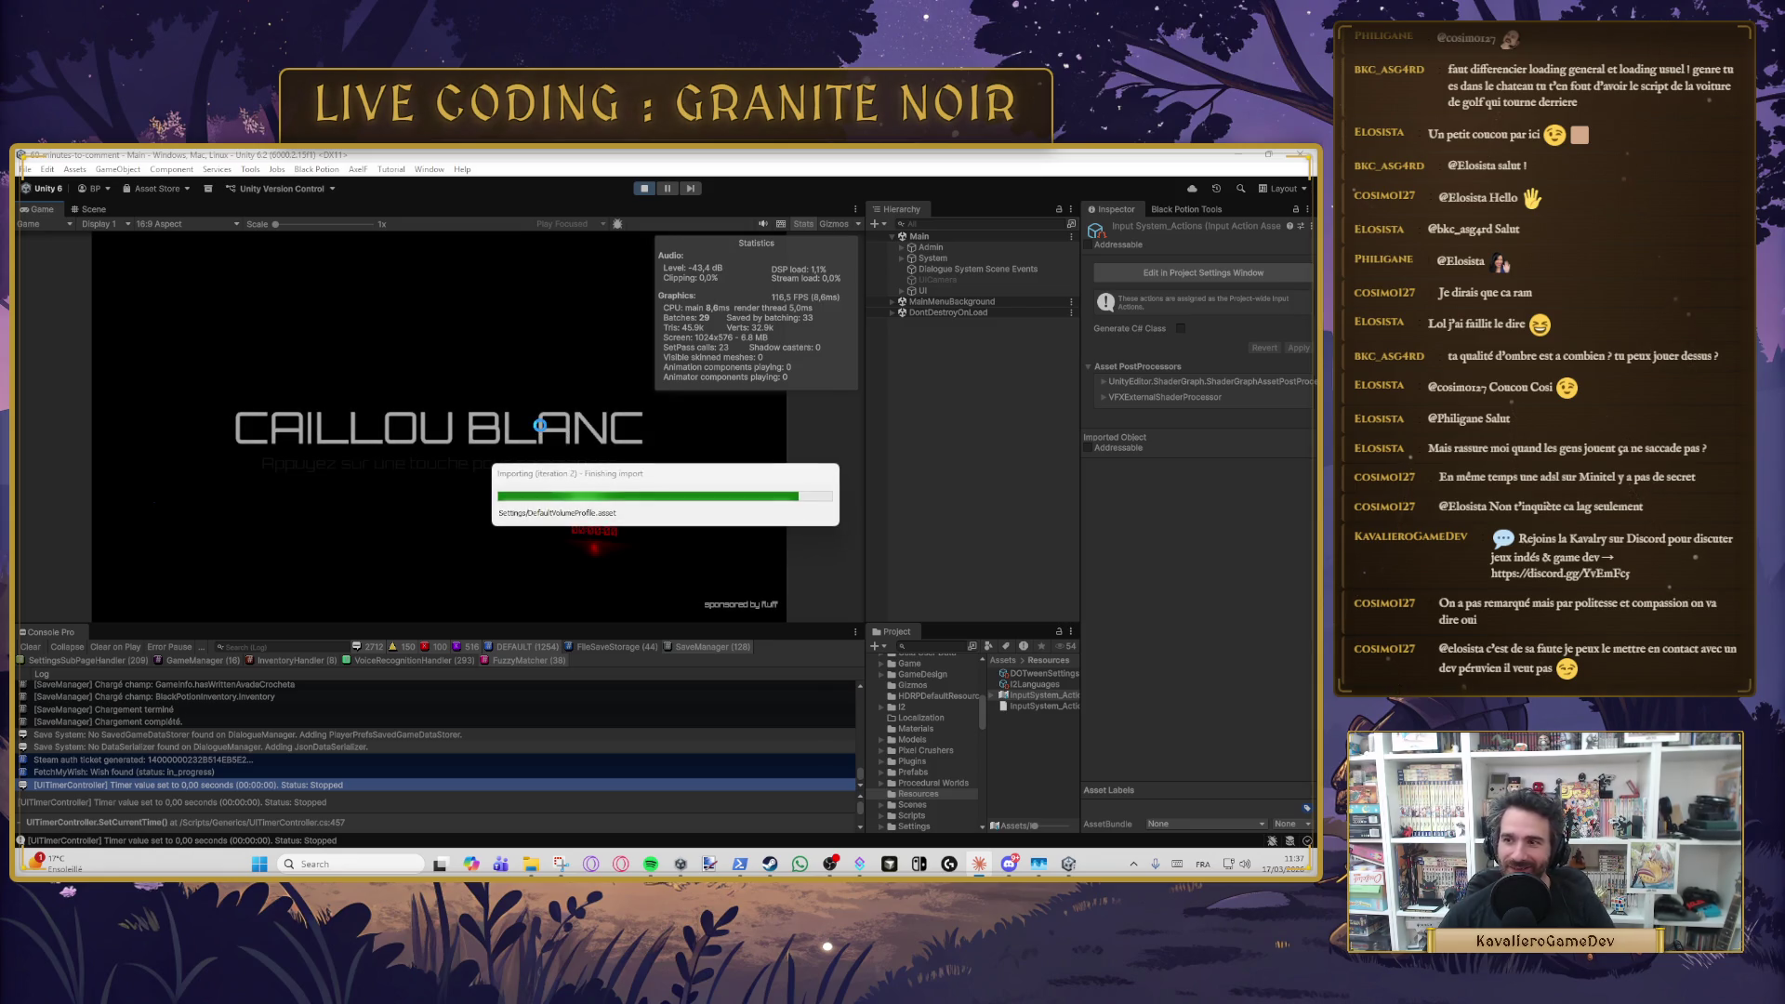
# - Start from the main menu and interact with the black monolith using E to load the next scene
pyautogui.click(540, 425)
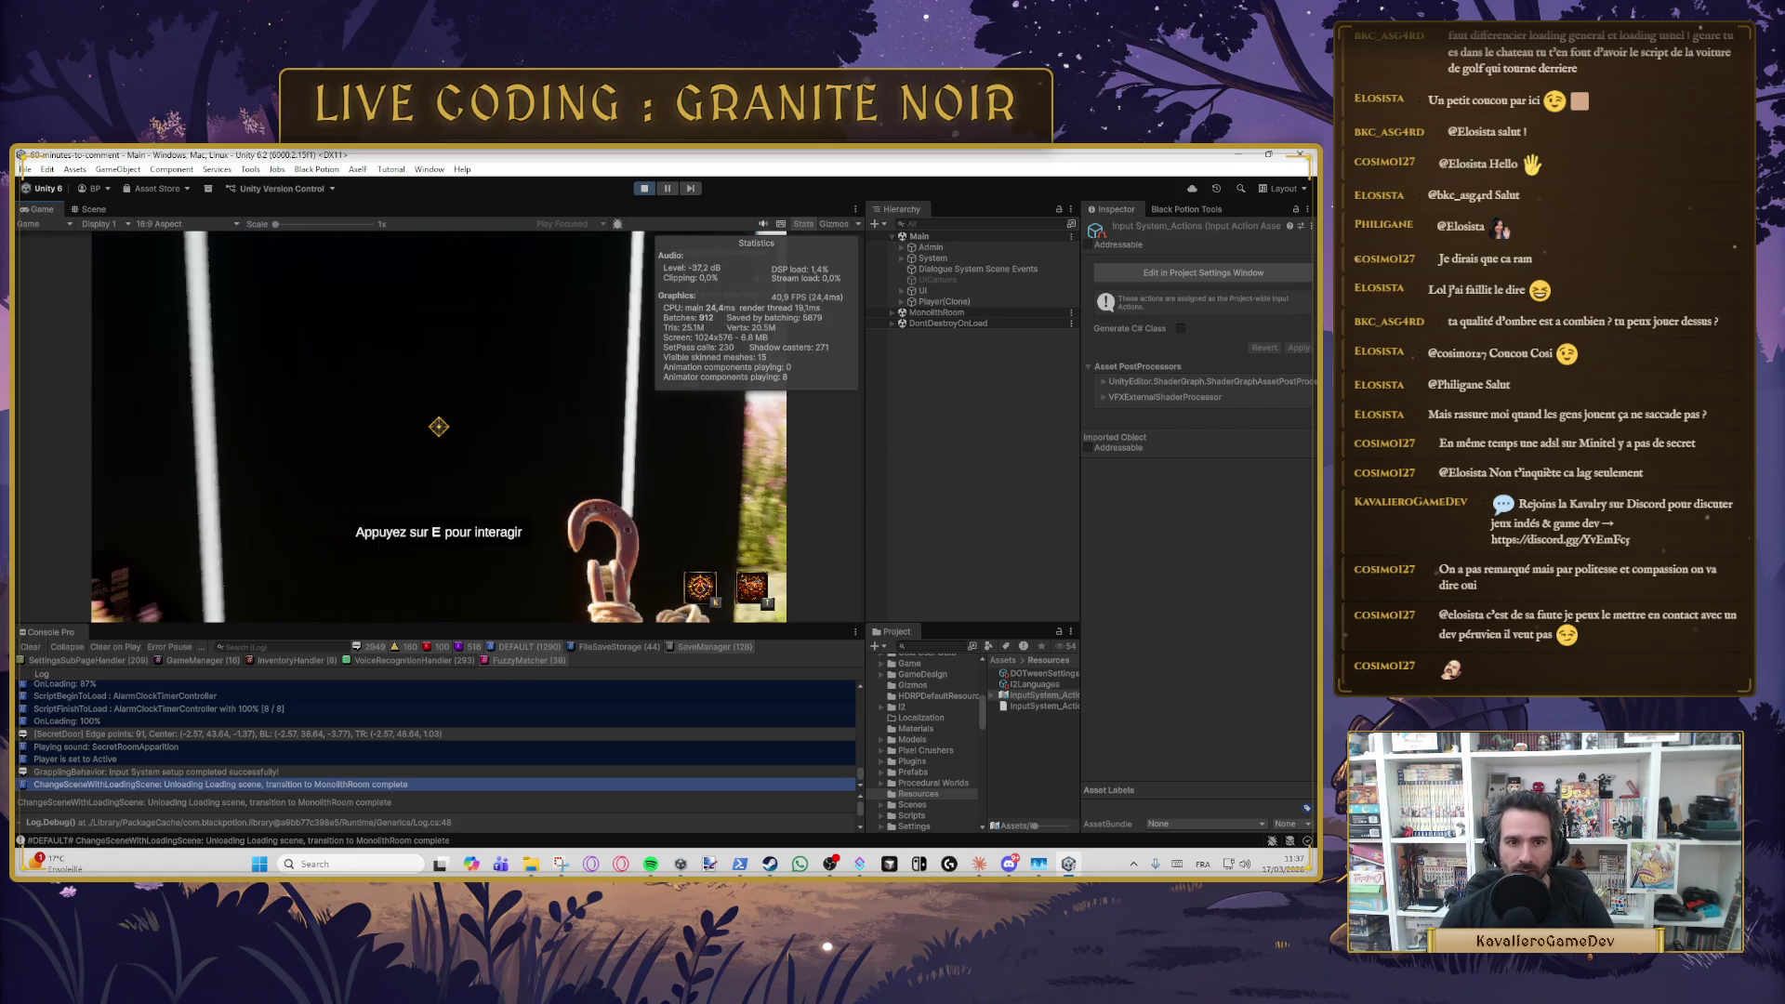
pyautogui.press('e')
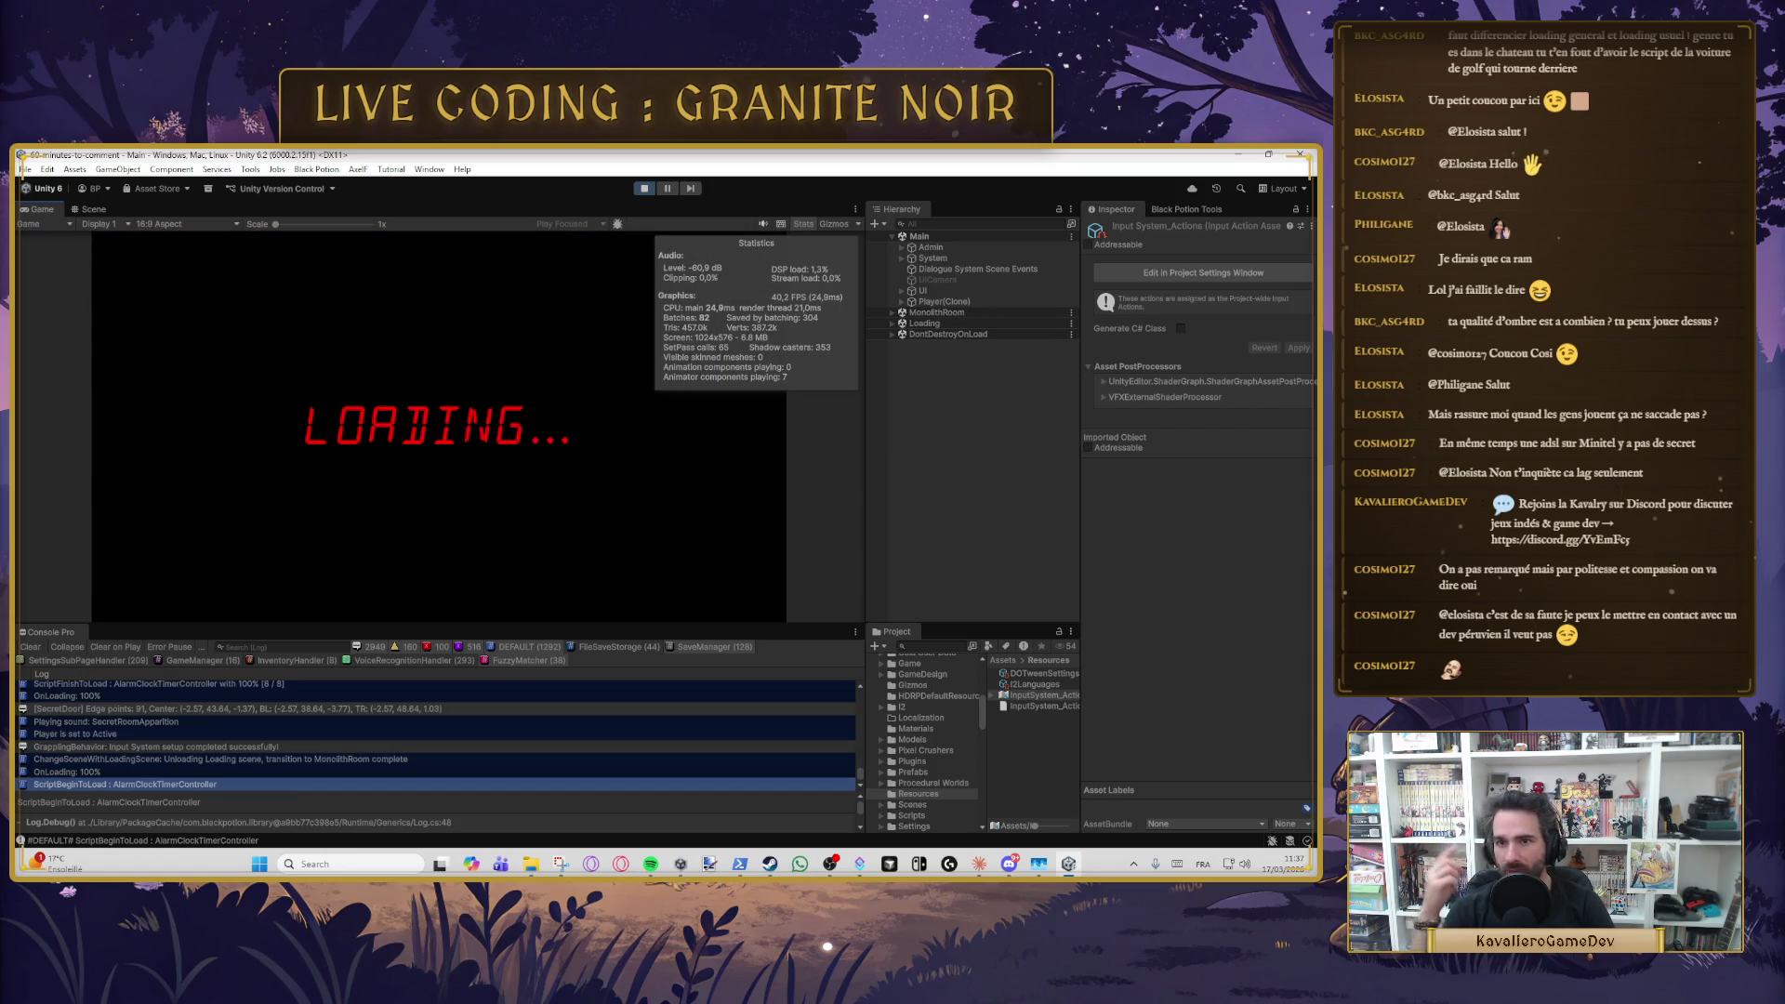
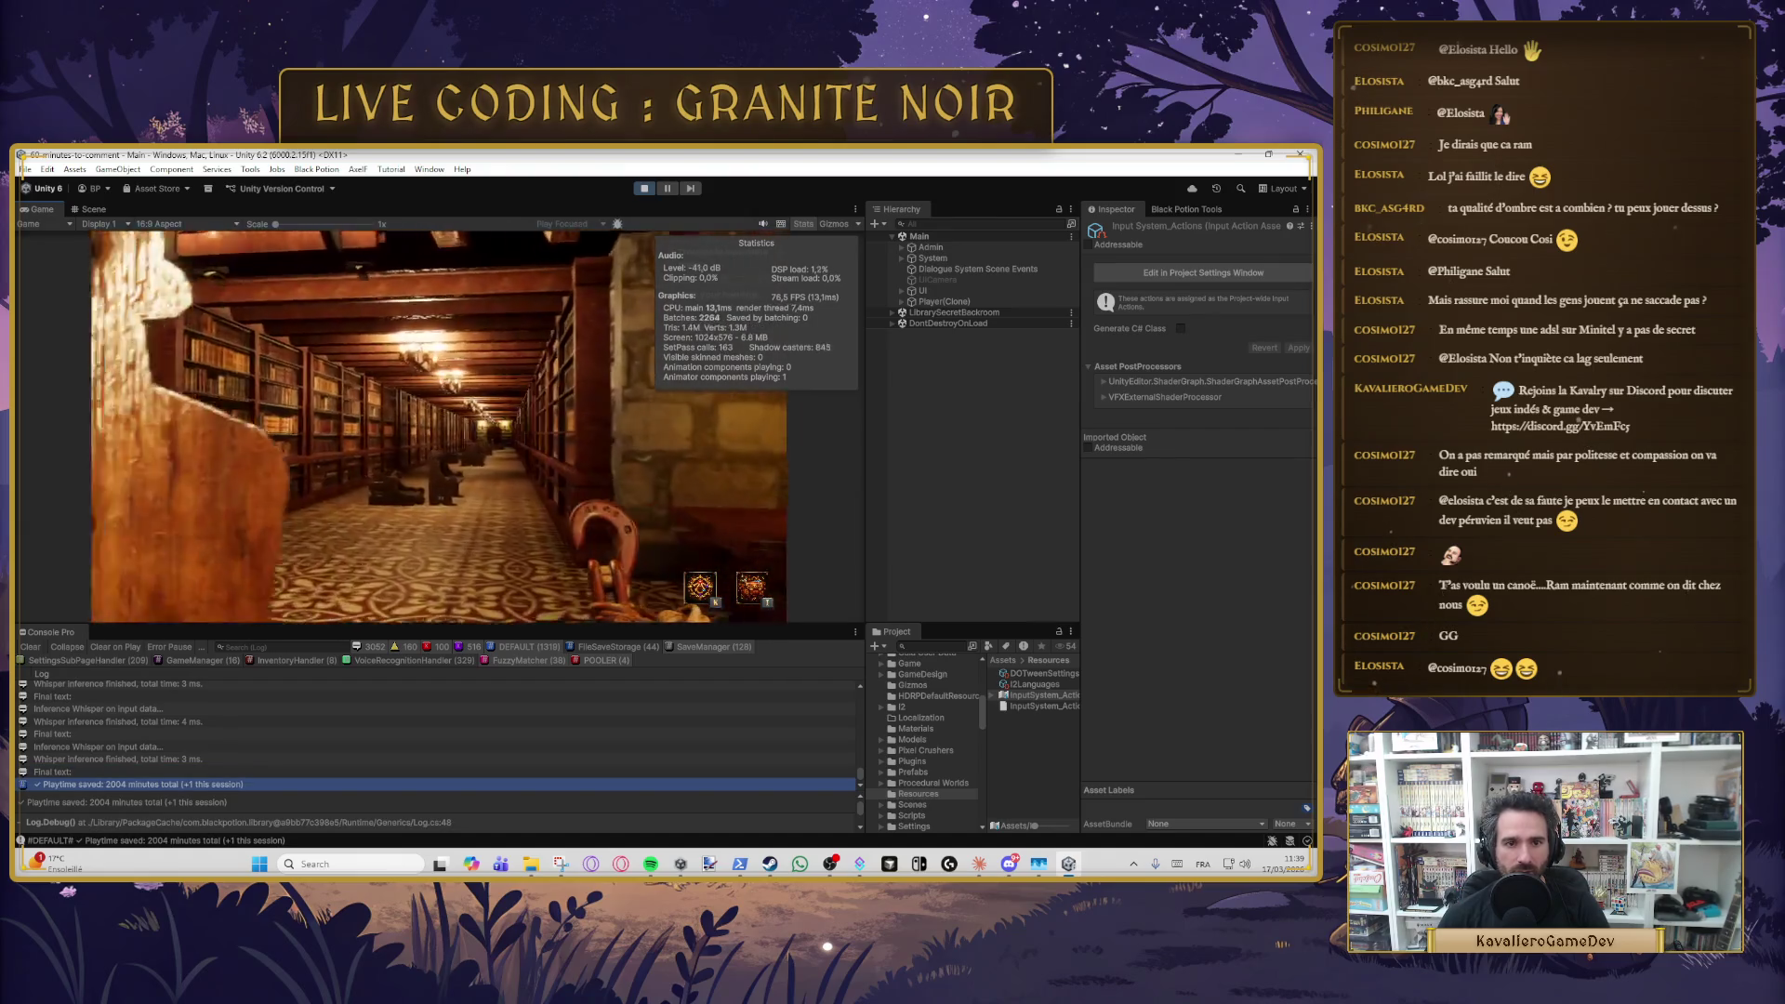
# - Pause and resume the game, then interact at the door to travel into the MonolithRoom meadow
pyautogui.press('Escape')
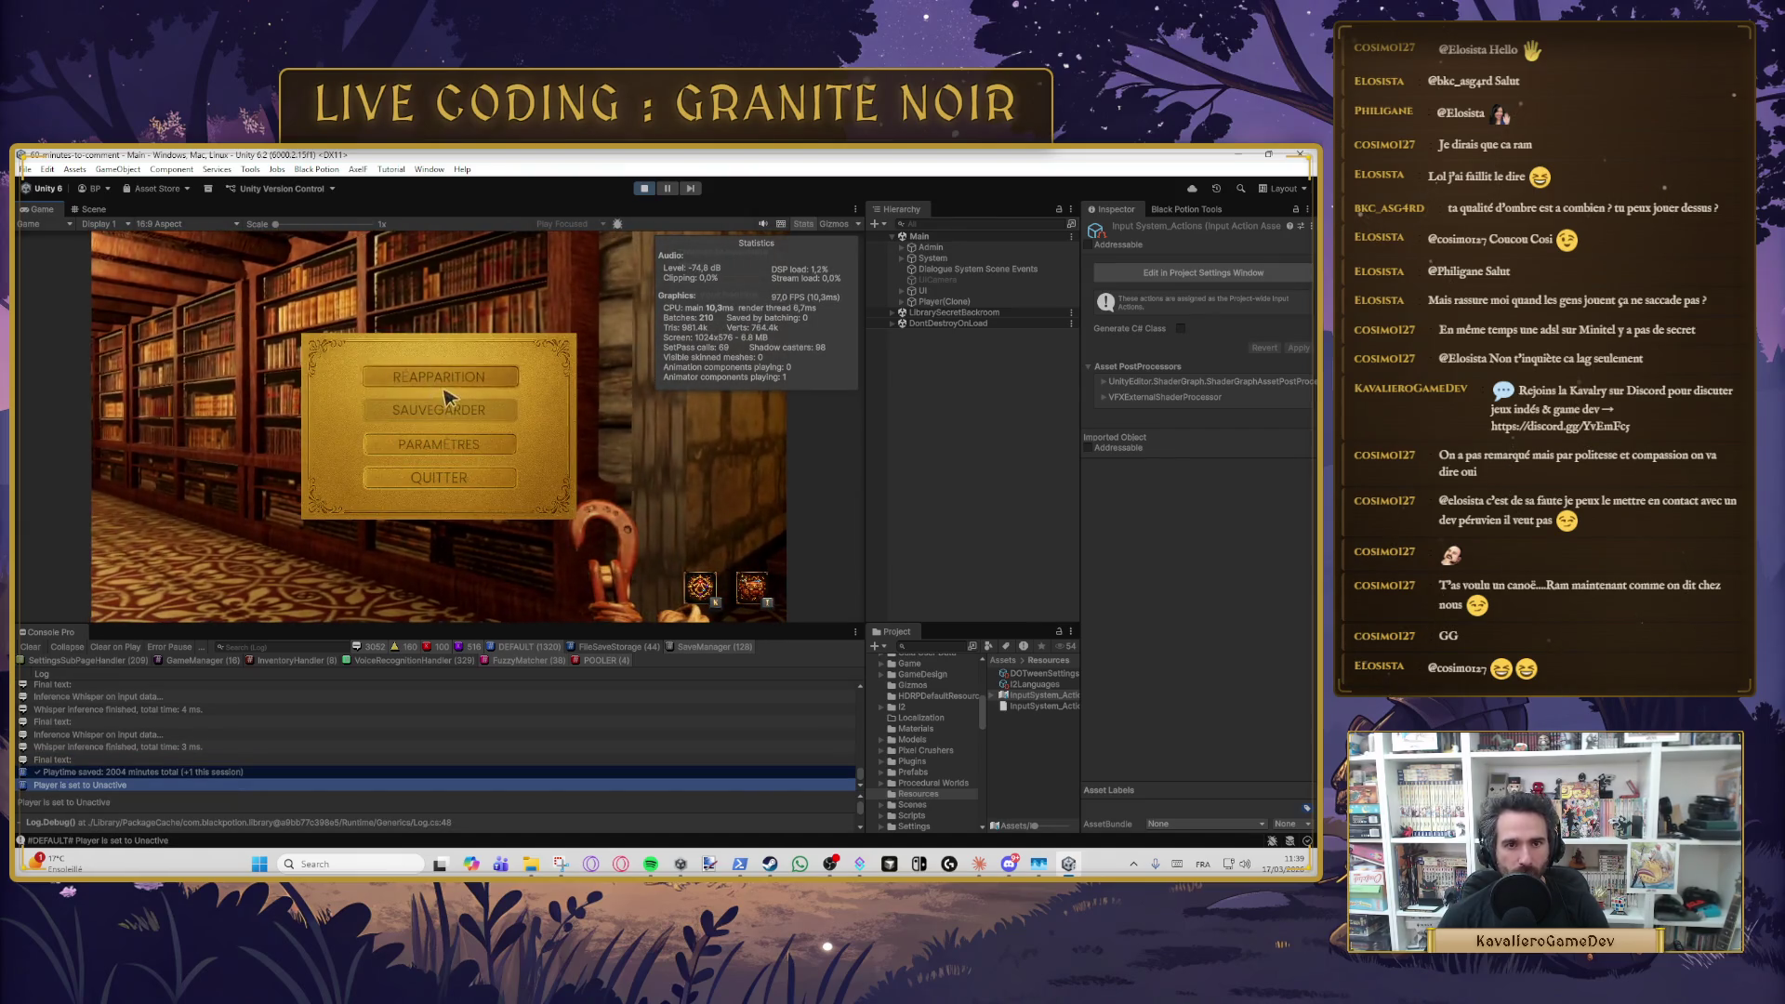
pyautogui.click(447, 382)
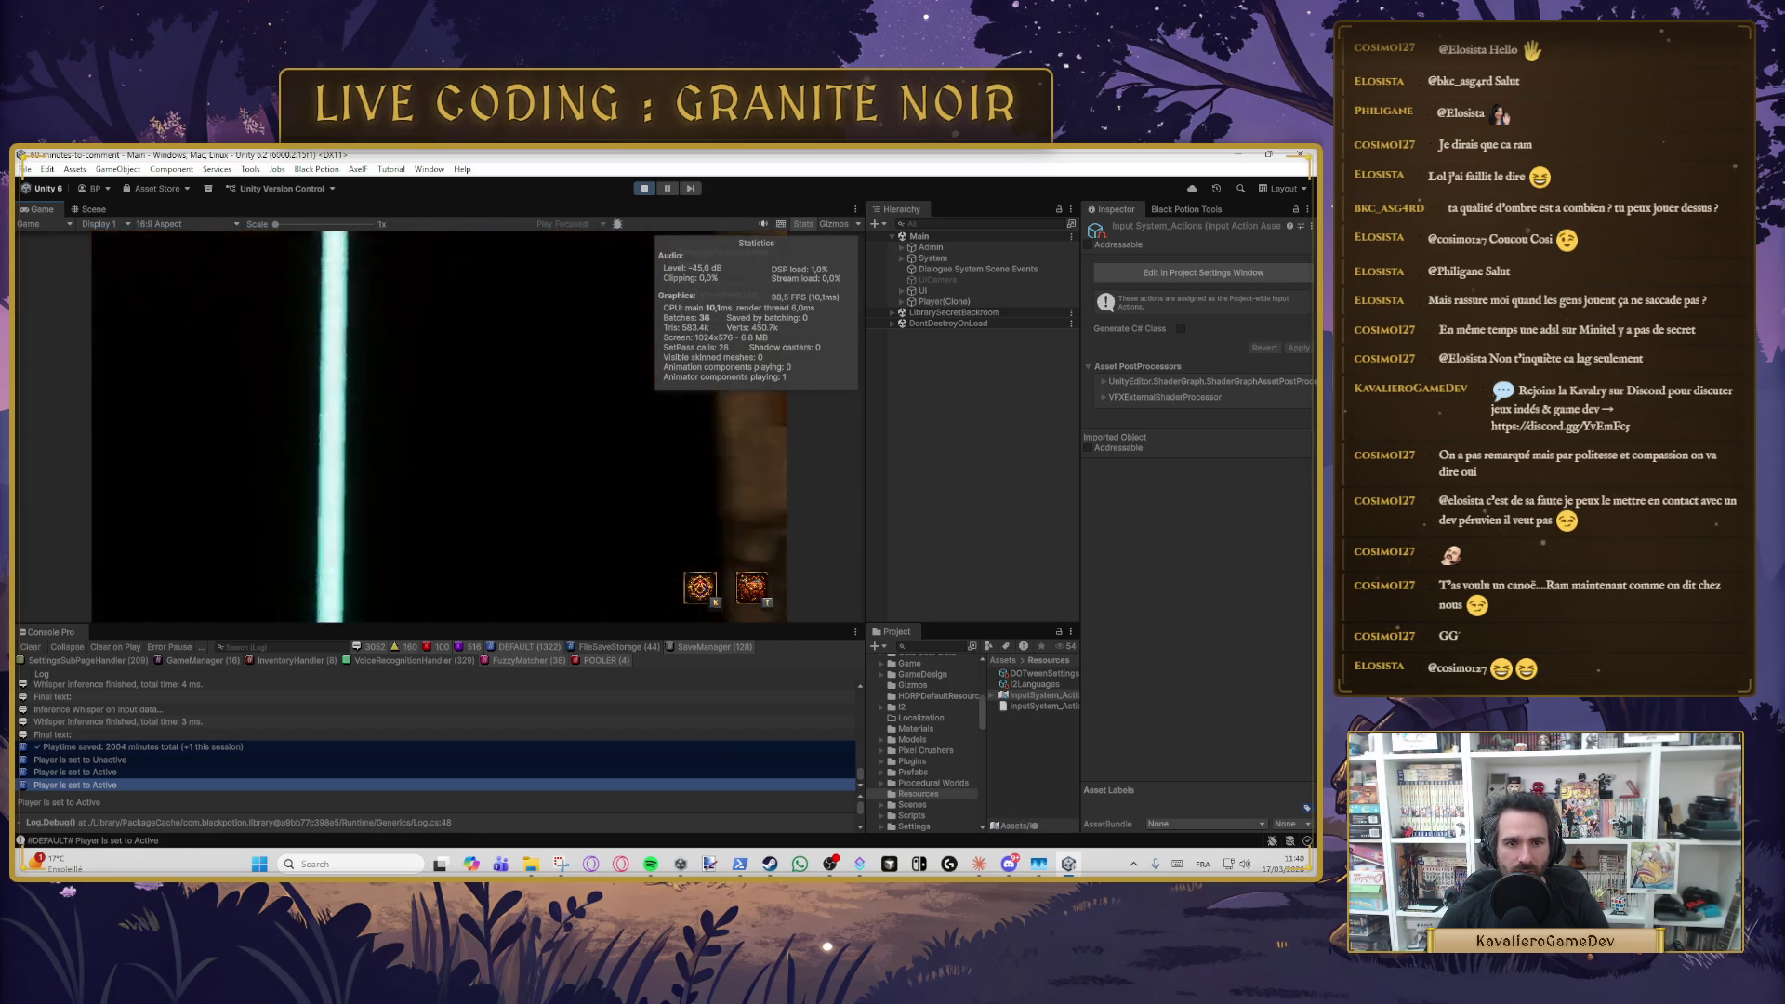
pyautogui.press('e')
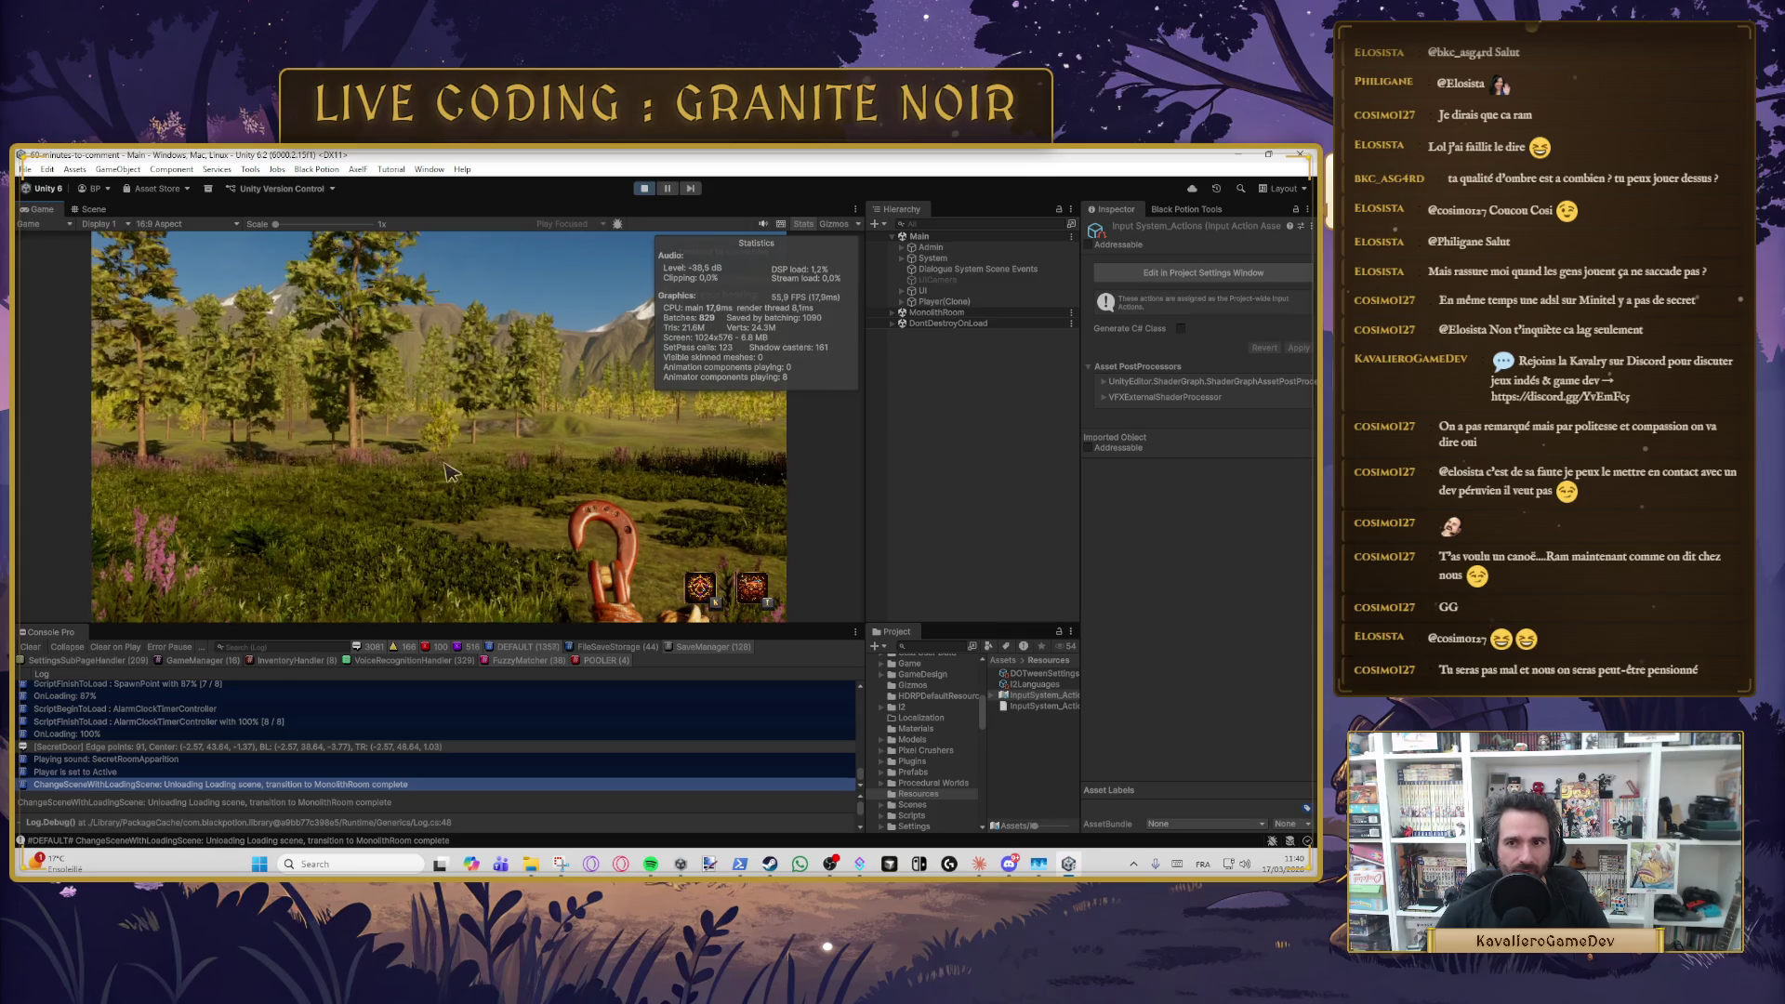
# - Pause the running game and exit Play mode with Ctrl+P
pyautogui.press('Escape')
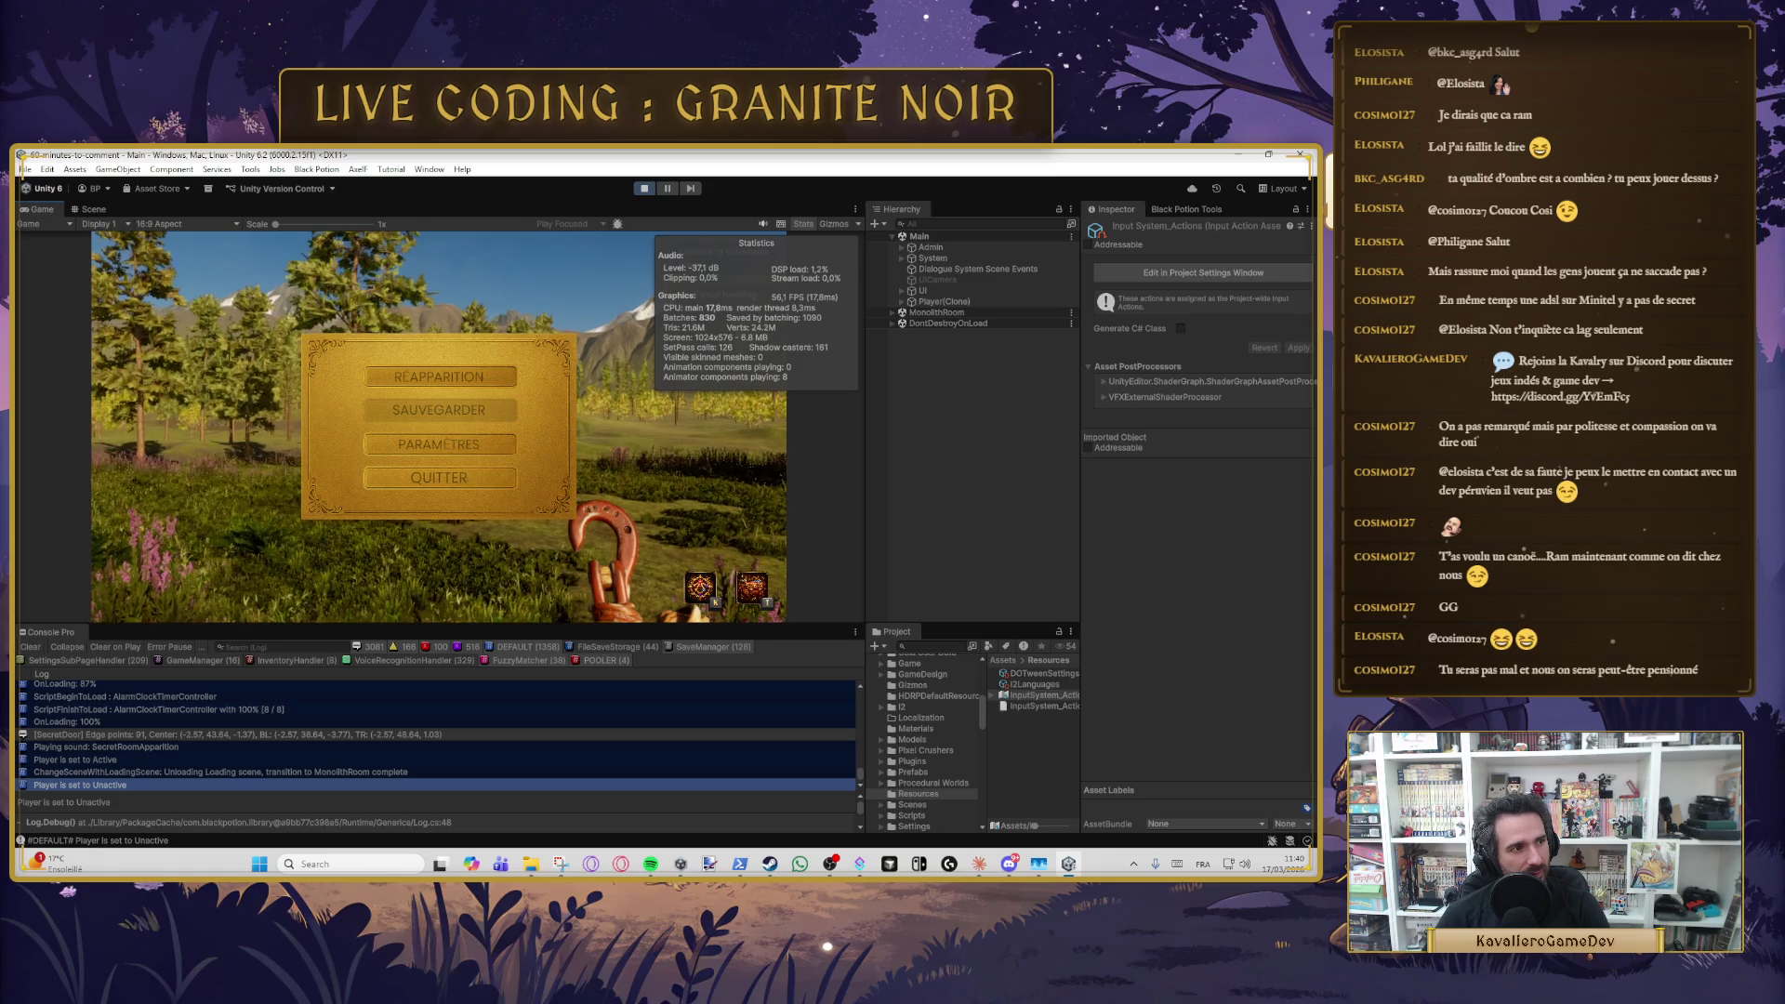
pyautogui.hotkey('ctrl', 'p')
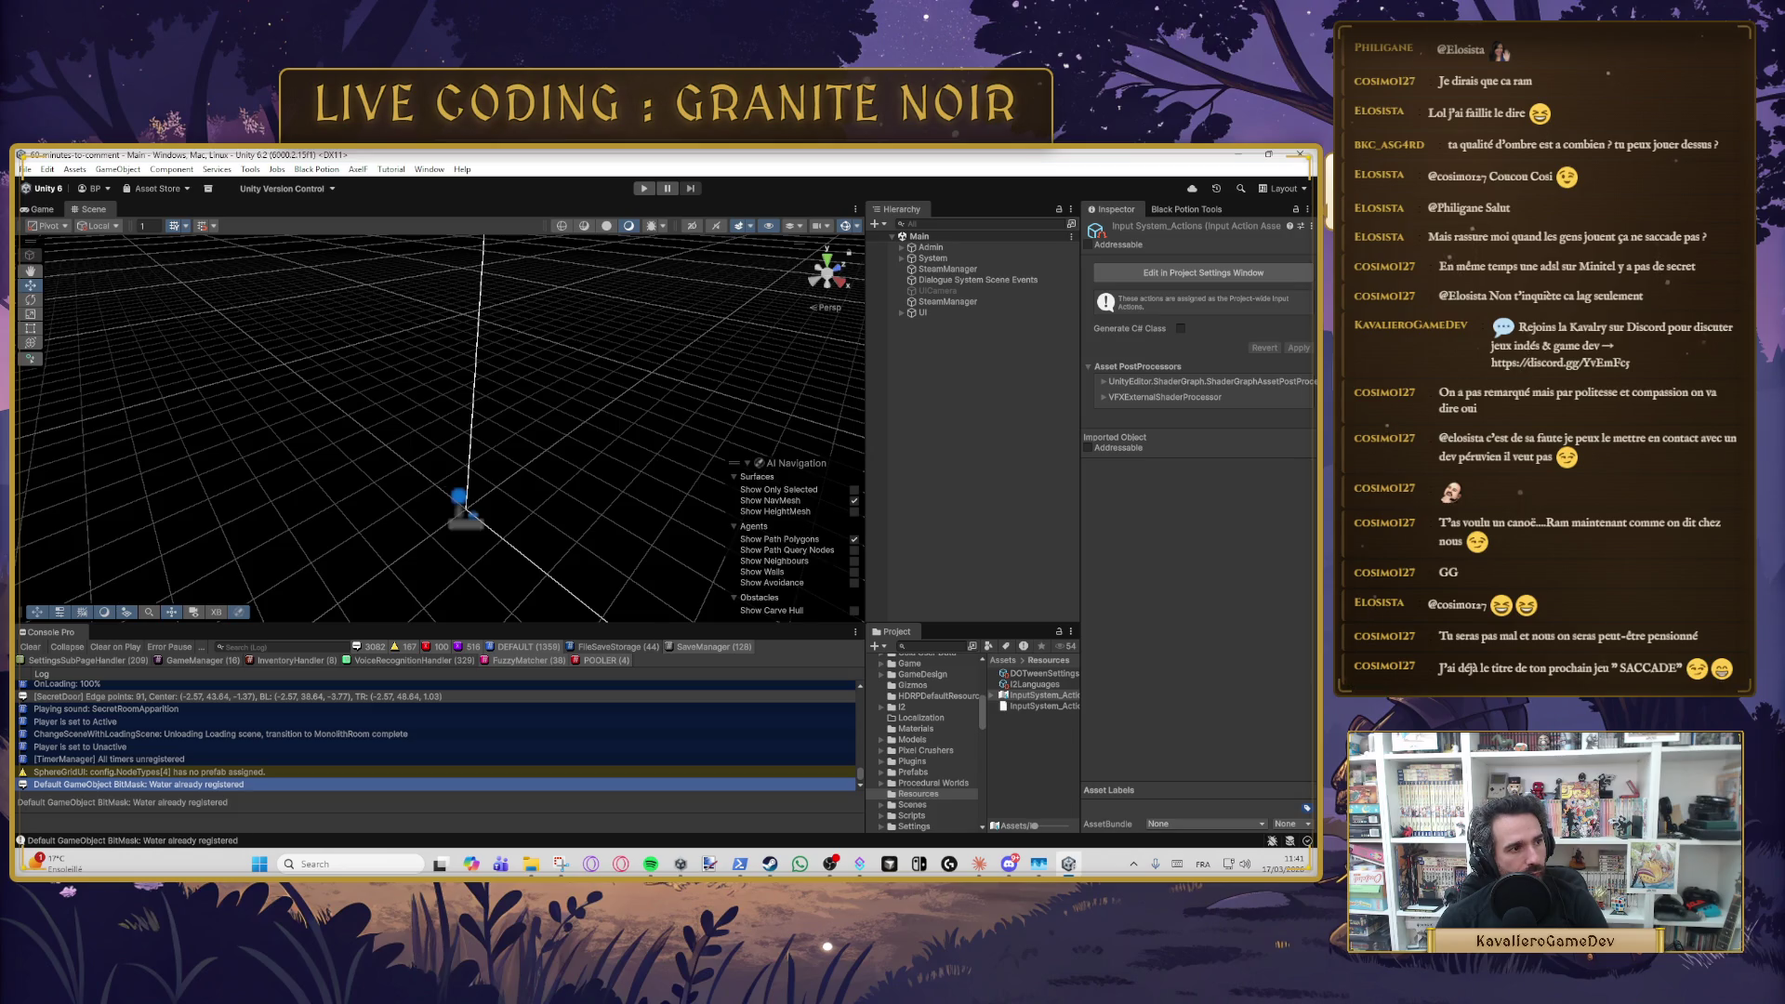
pyautogui.hotkey('alt', 'Tab')
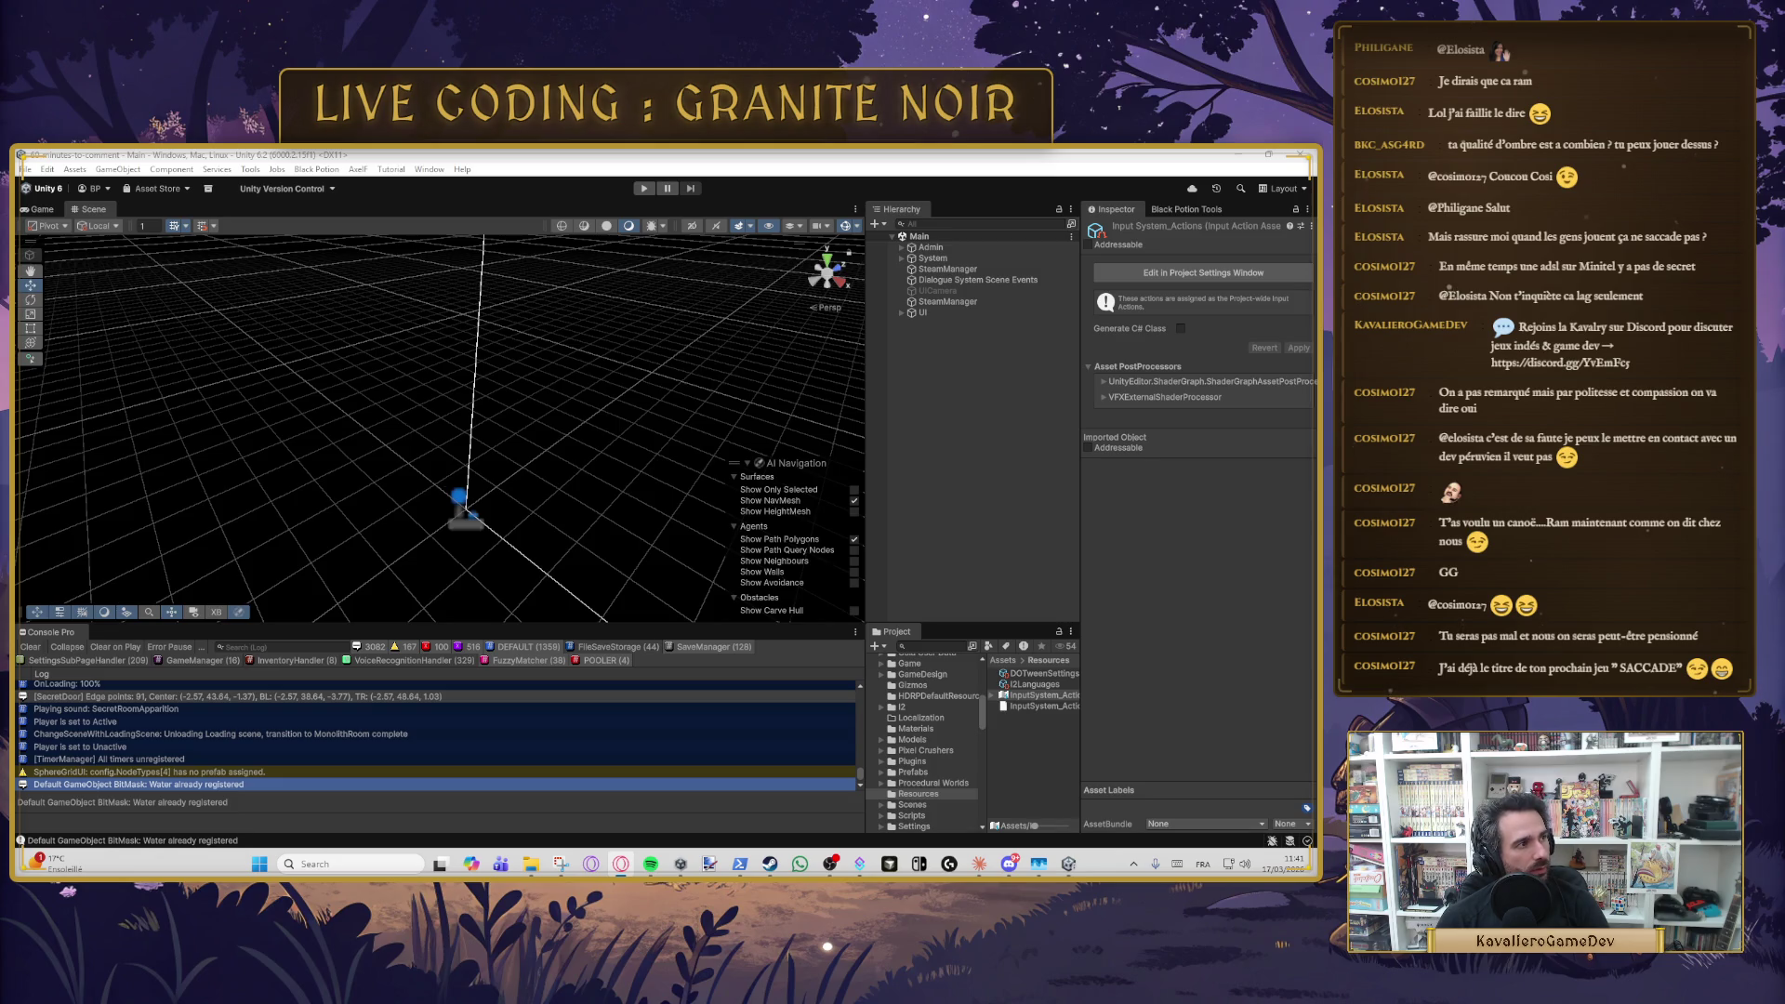
pyautogui.hotkey('alt', 'Tab')
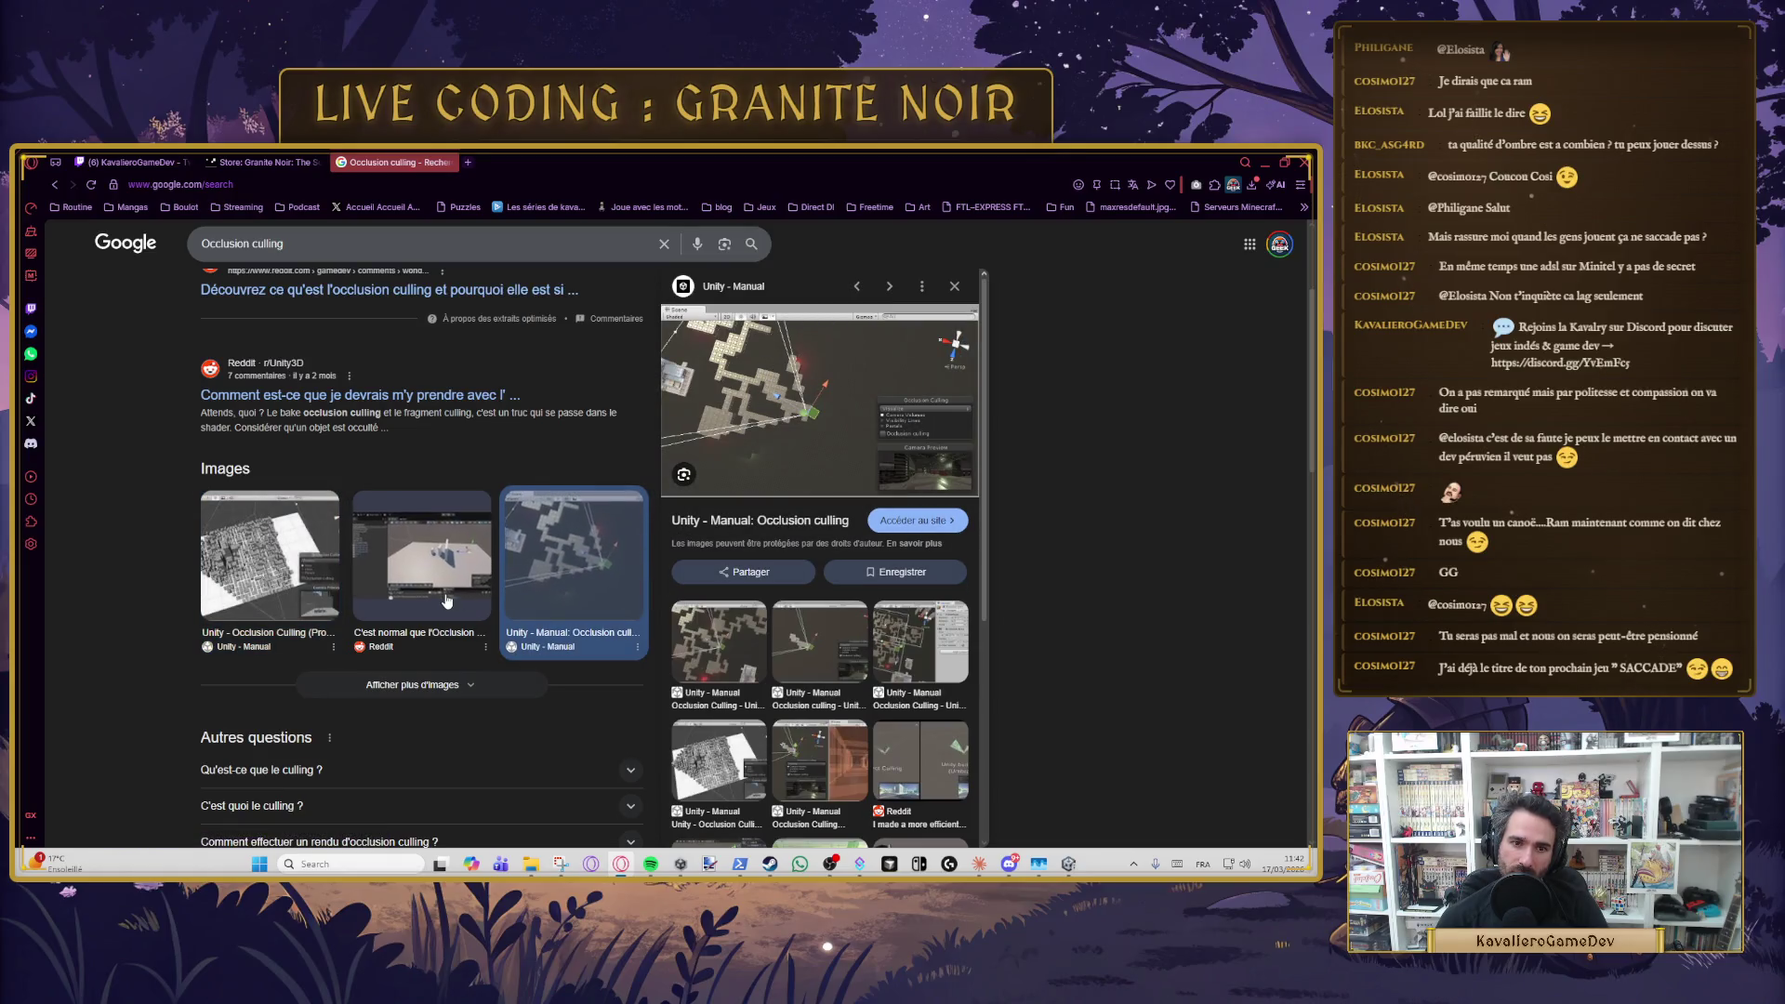
# - Browse the Google Images results for 'Occlusion culling', then switch back to Unity
pyautogui.scroll(-1, 376, 688)
pyautogui.scroll(-4, 377, 688)
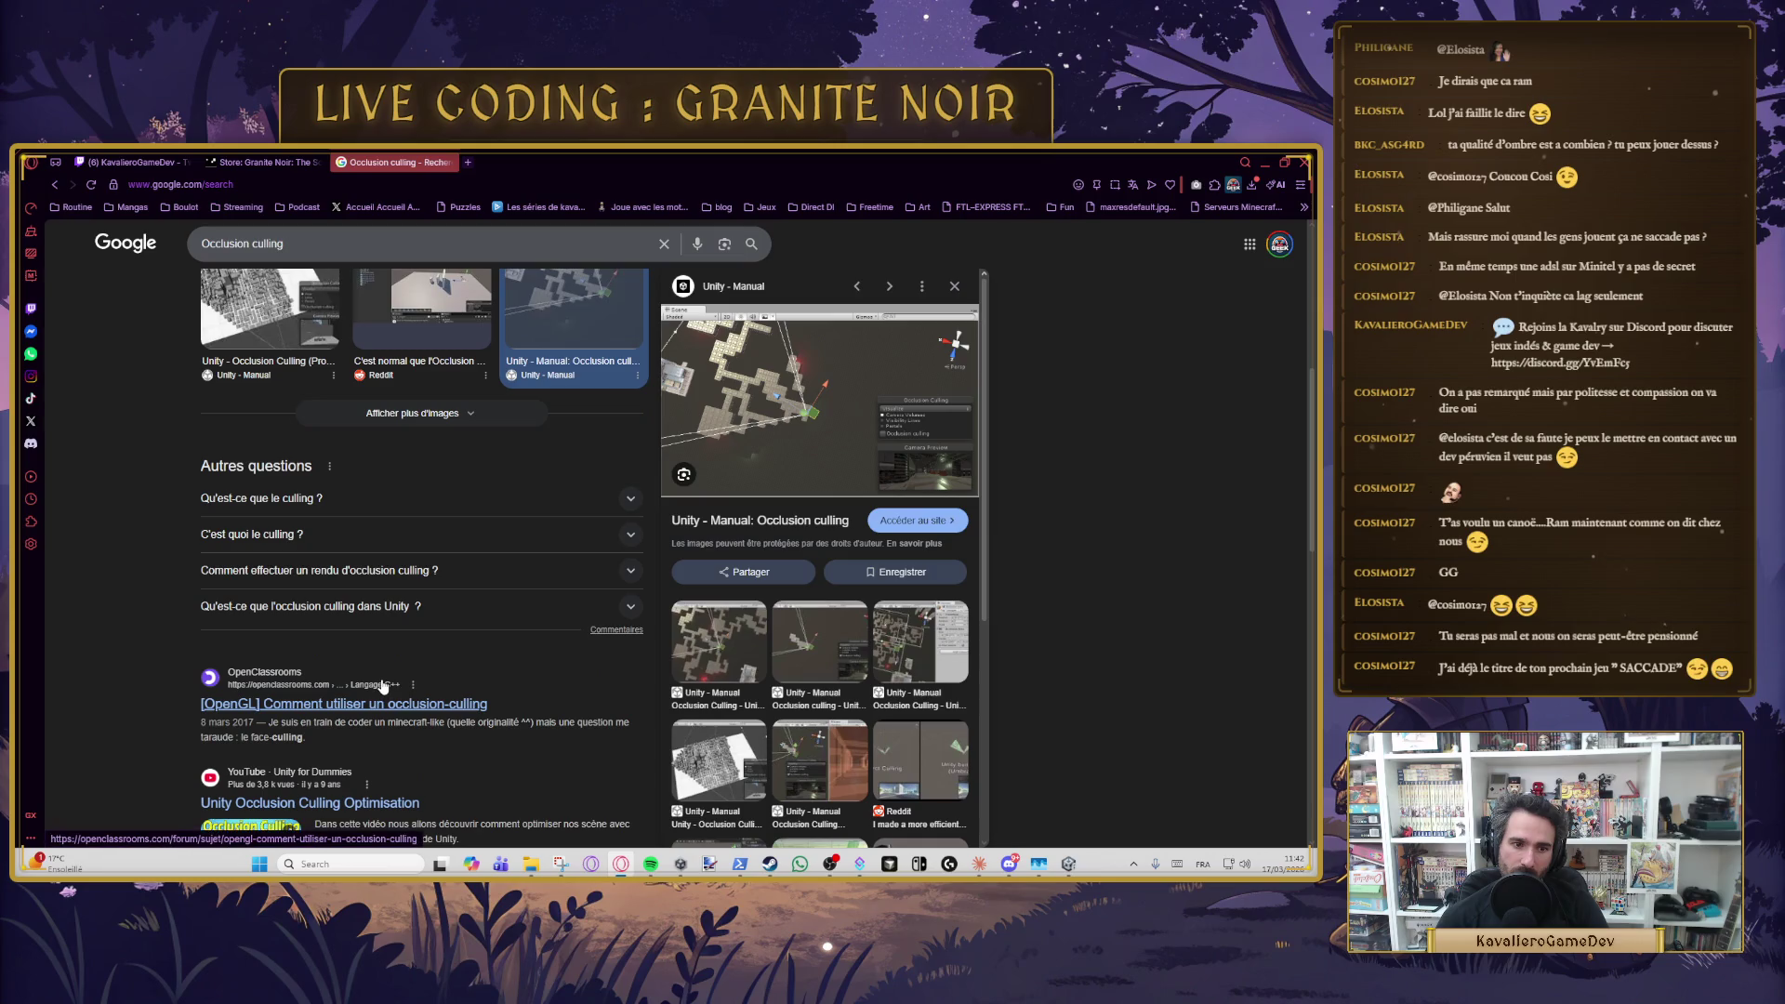
pyautogui.scroll(2, 447, 463)
pyautogui.scroll(4, 447, 463)
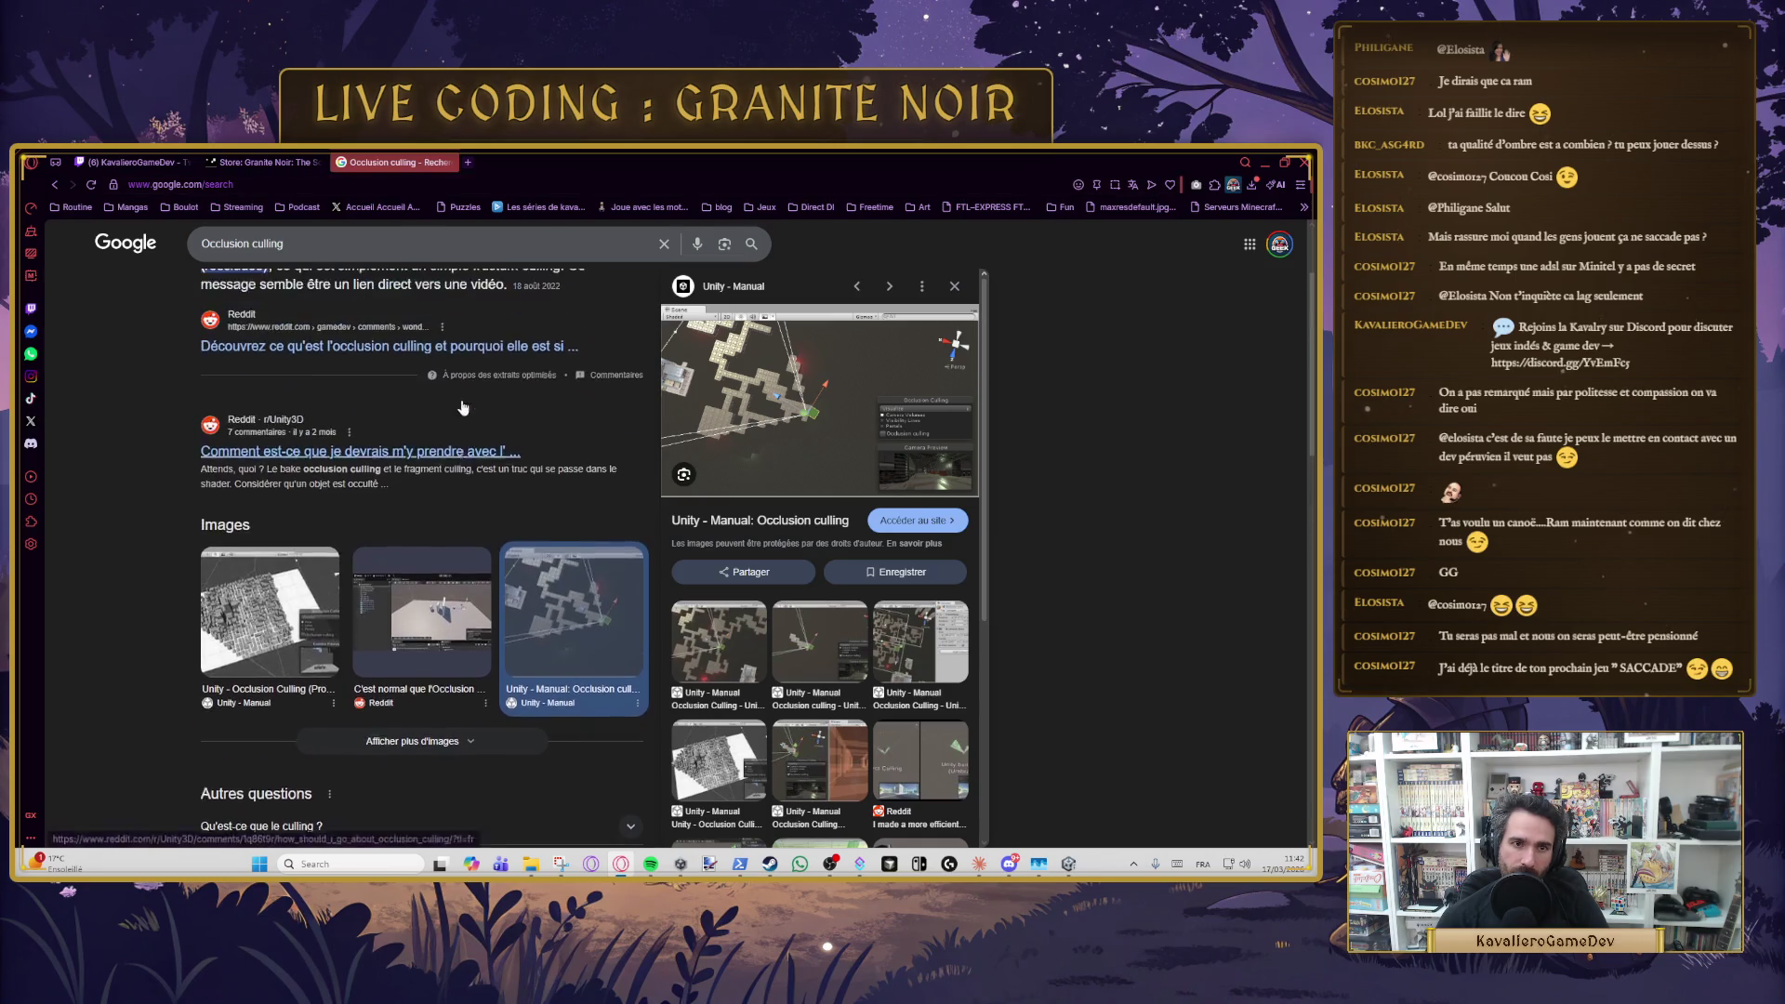
pyautogui.click(258, 298)
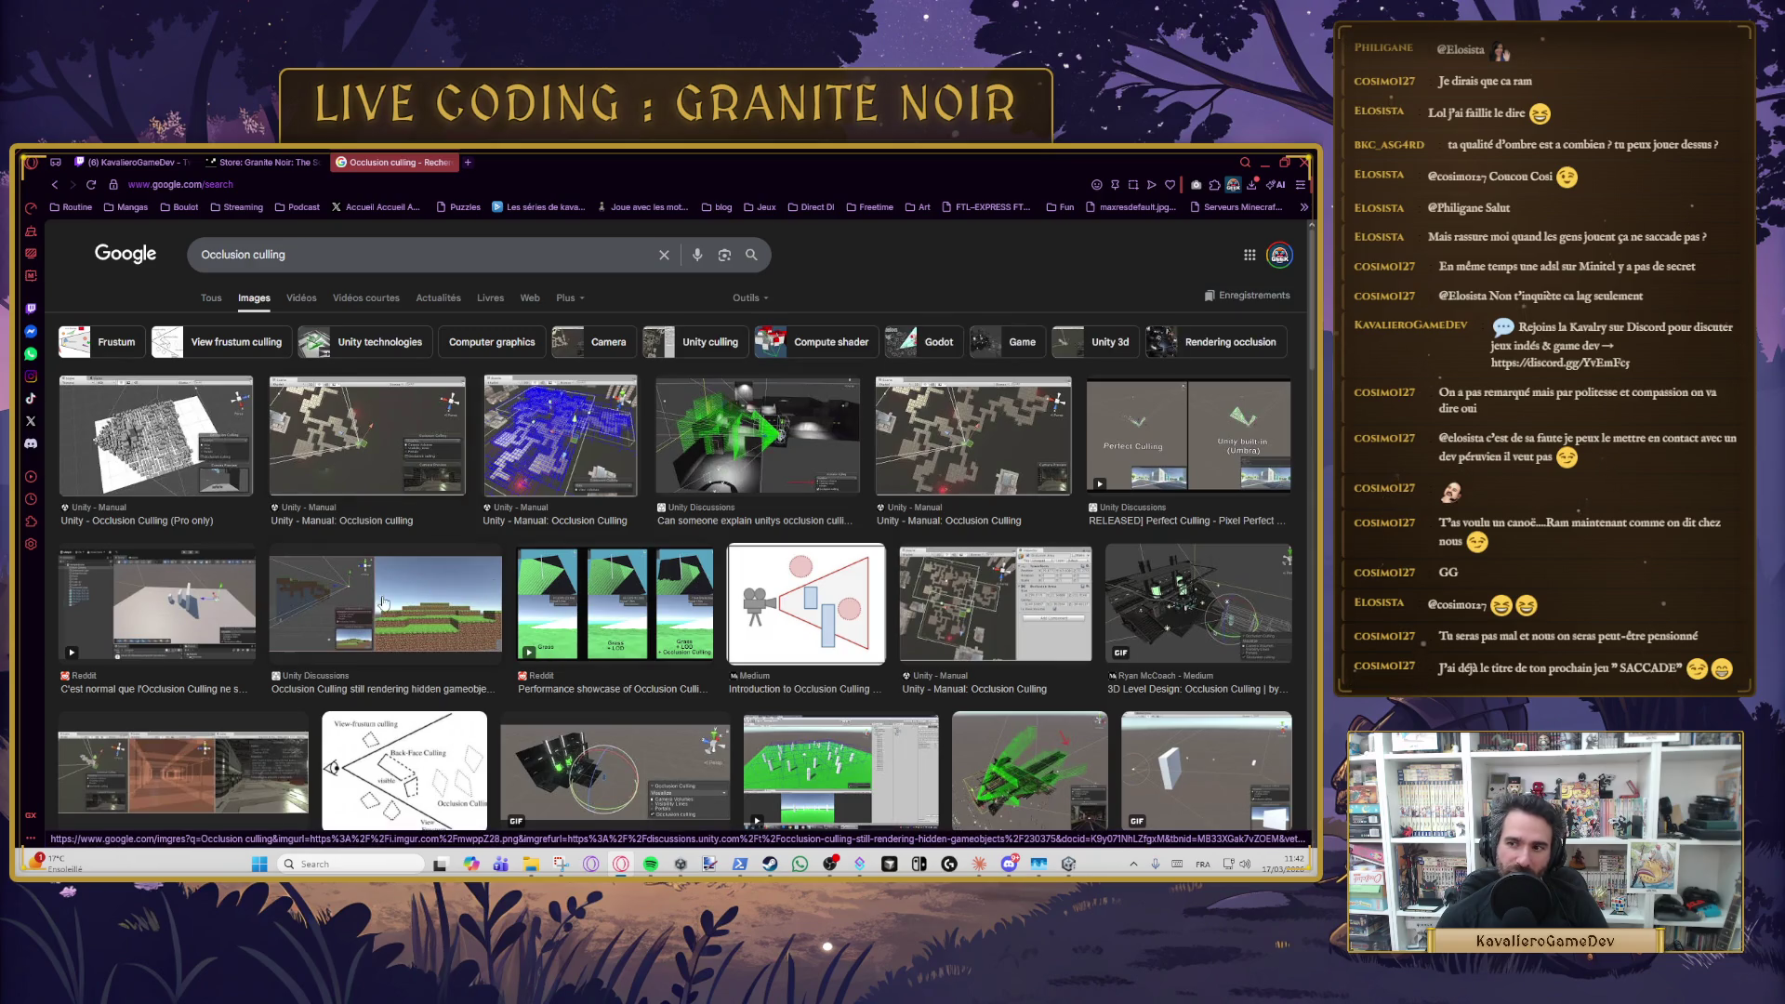
pyautogui.scroll(-2, 616, 487)
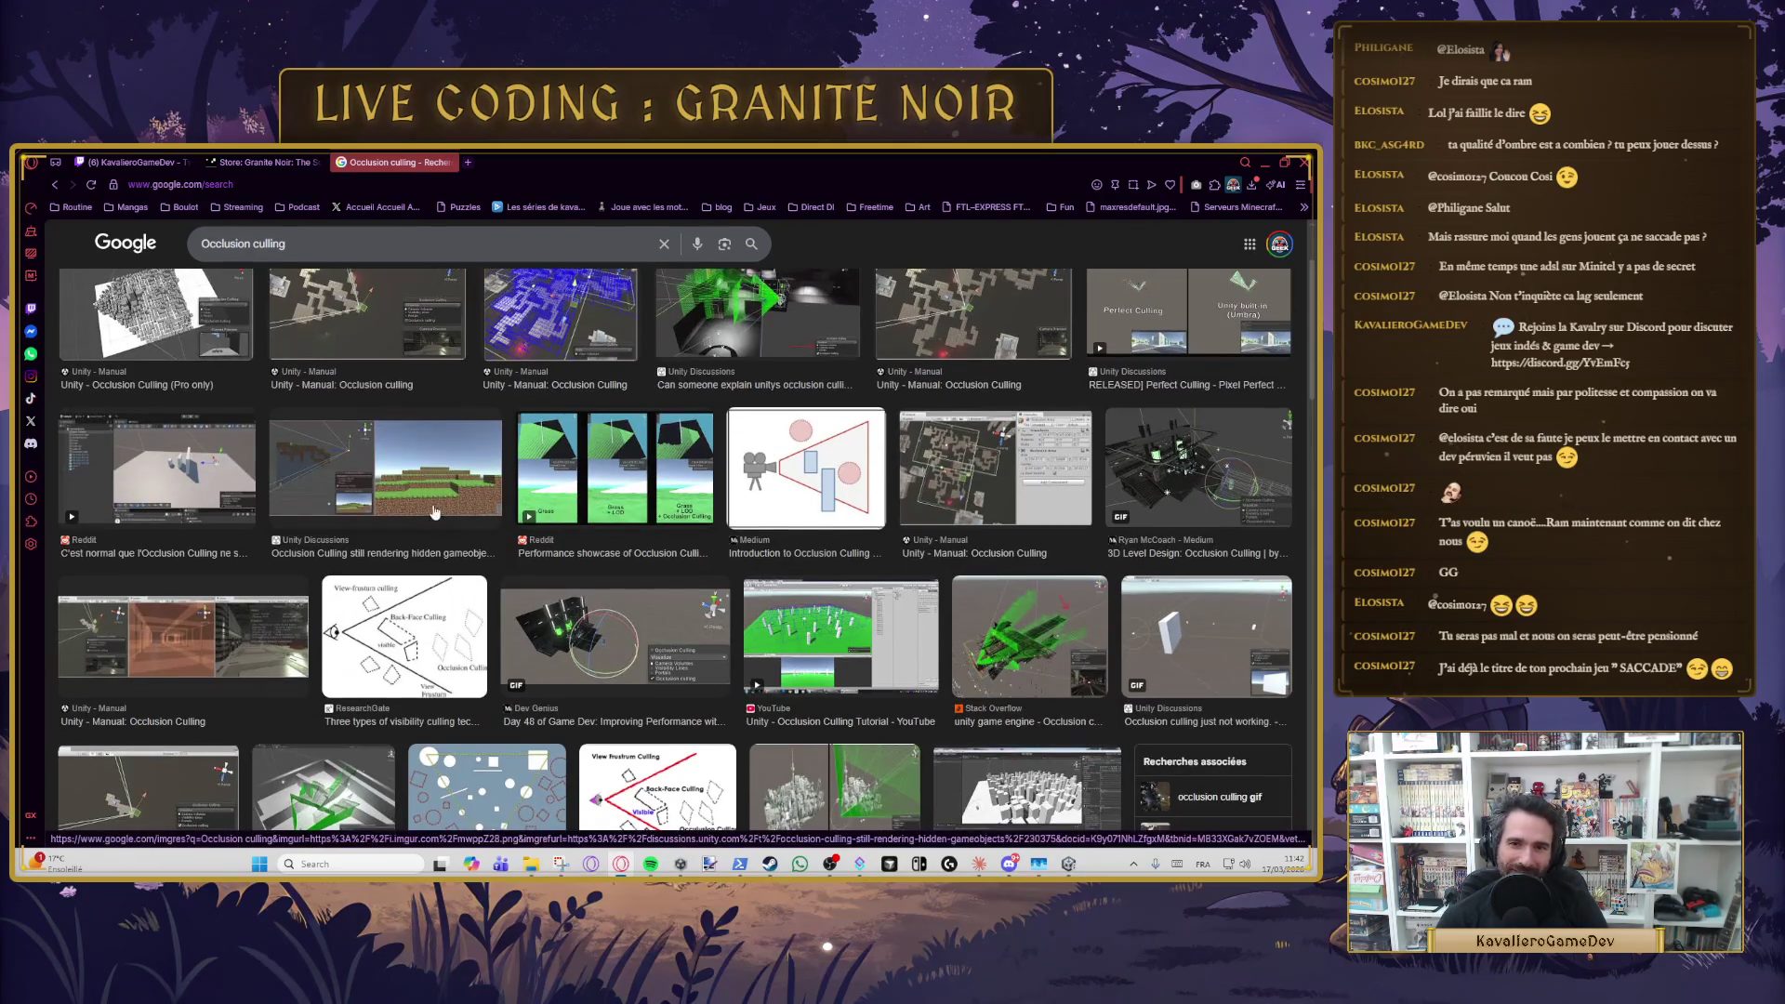
pyautogui.scroll(-2, 208, 504)
pyautogui.scroll(-1, 208, 505)
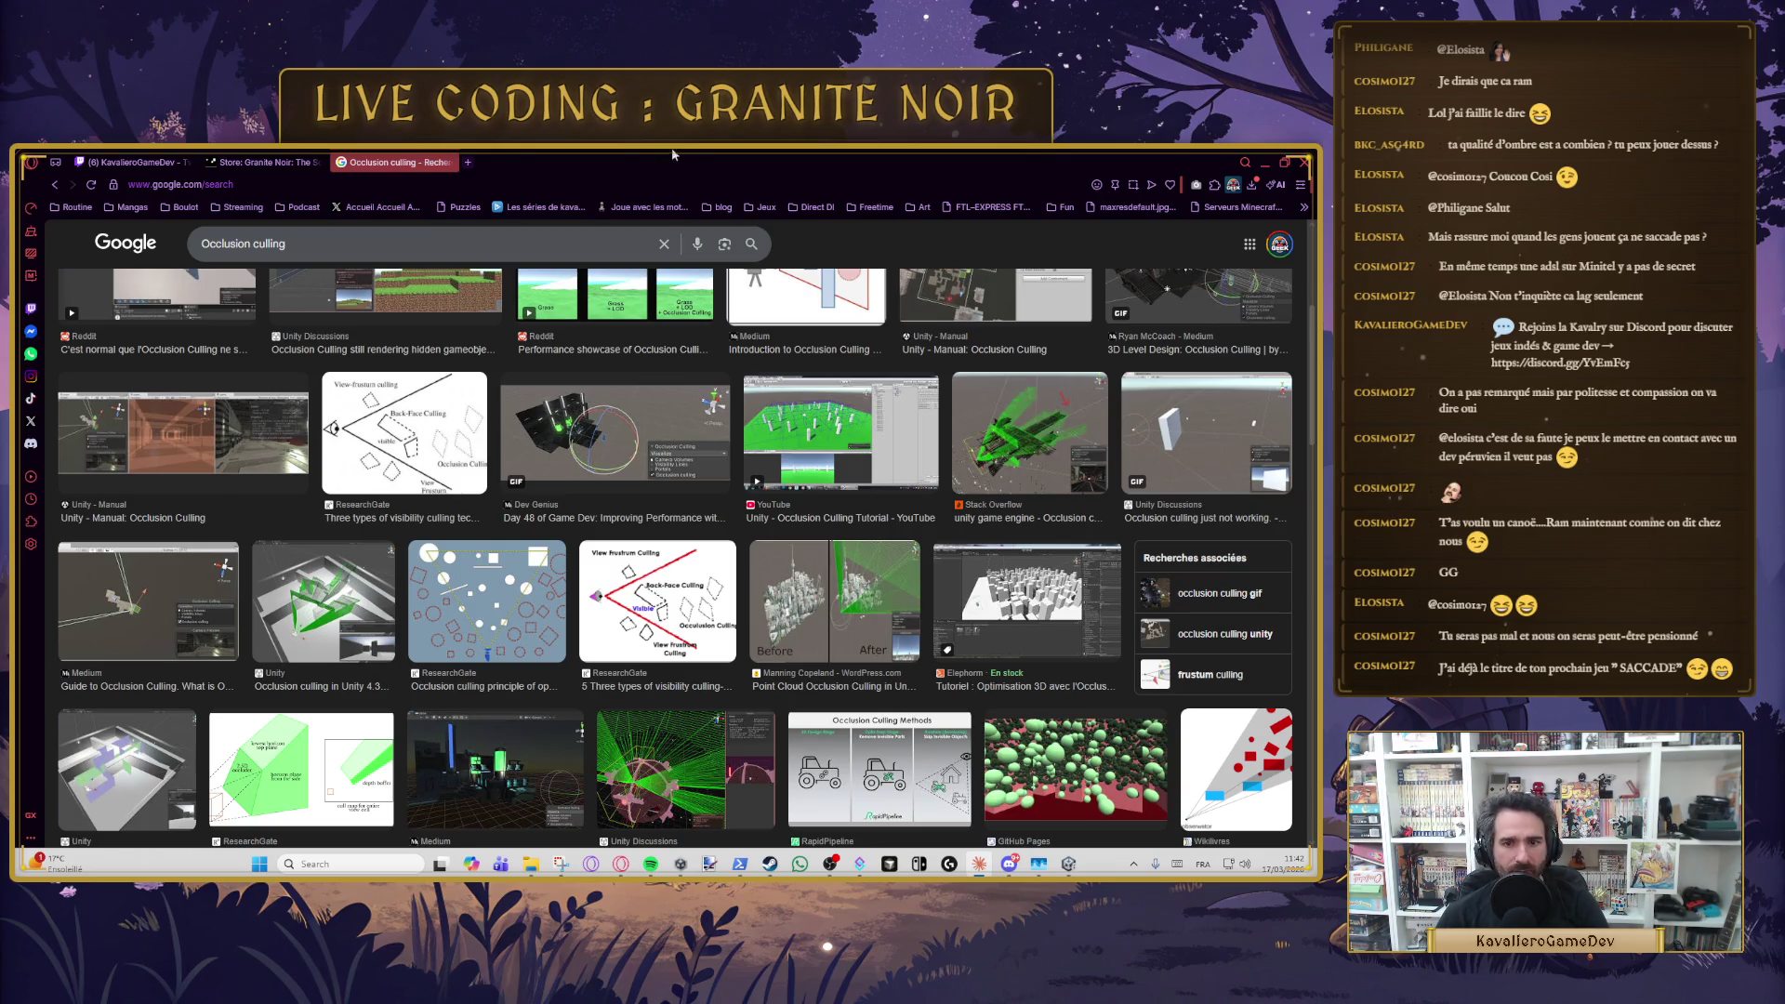
pyautogui.hotkey('alt', 'Tab')
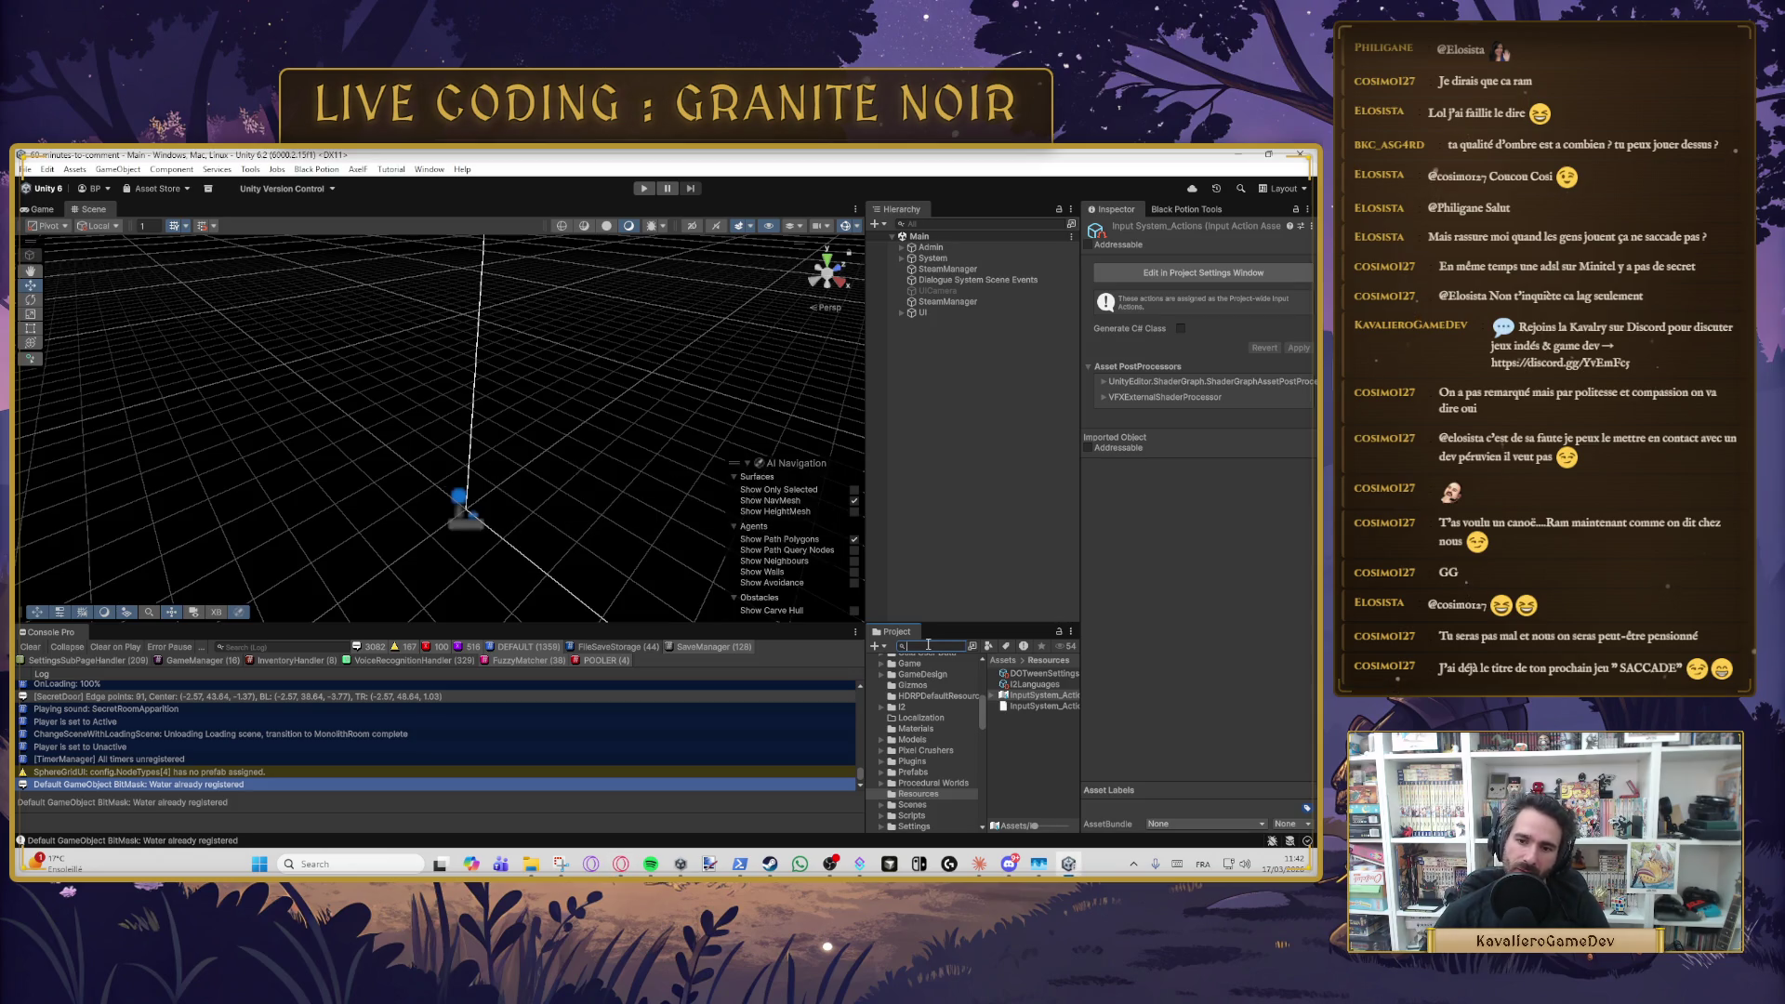
pyautogui.scroll(3, 952, 745)
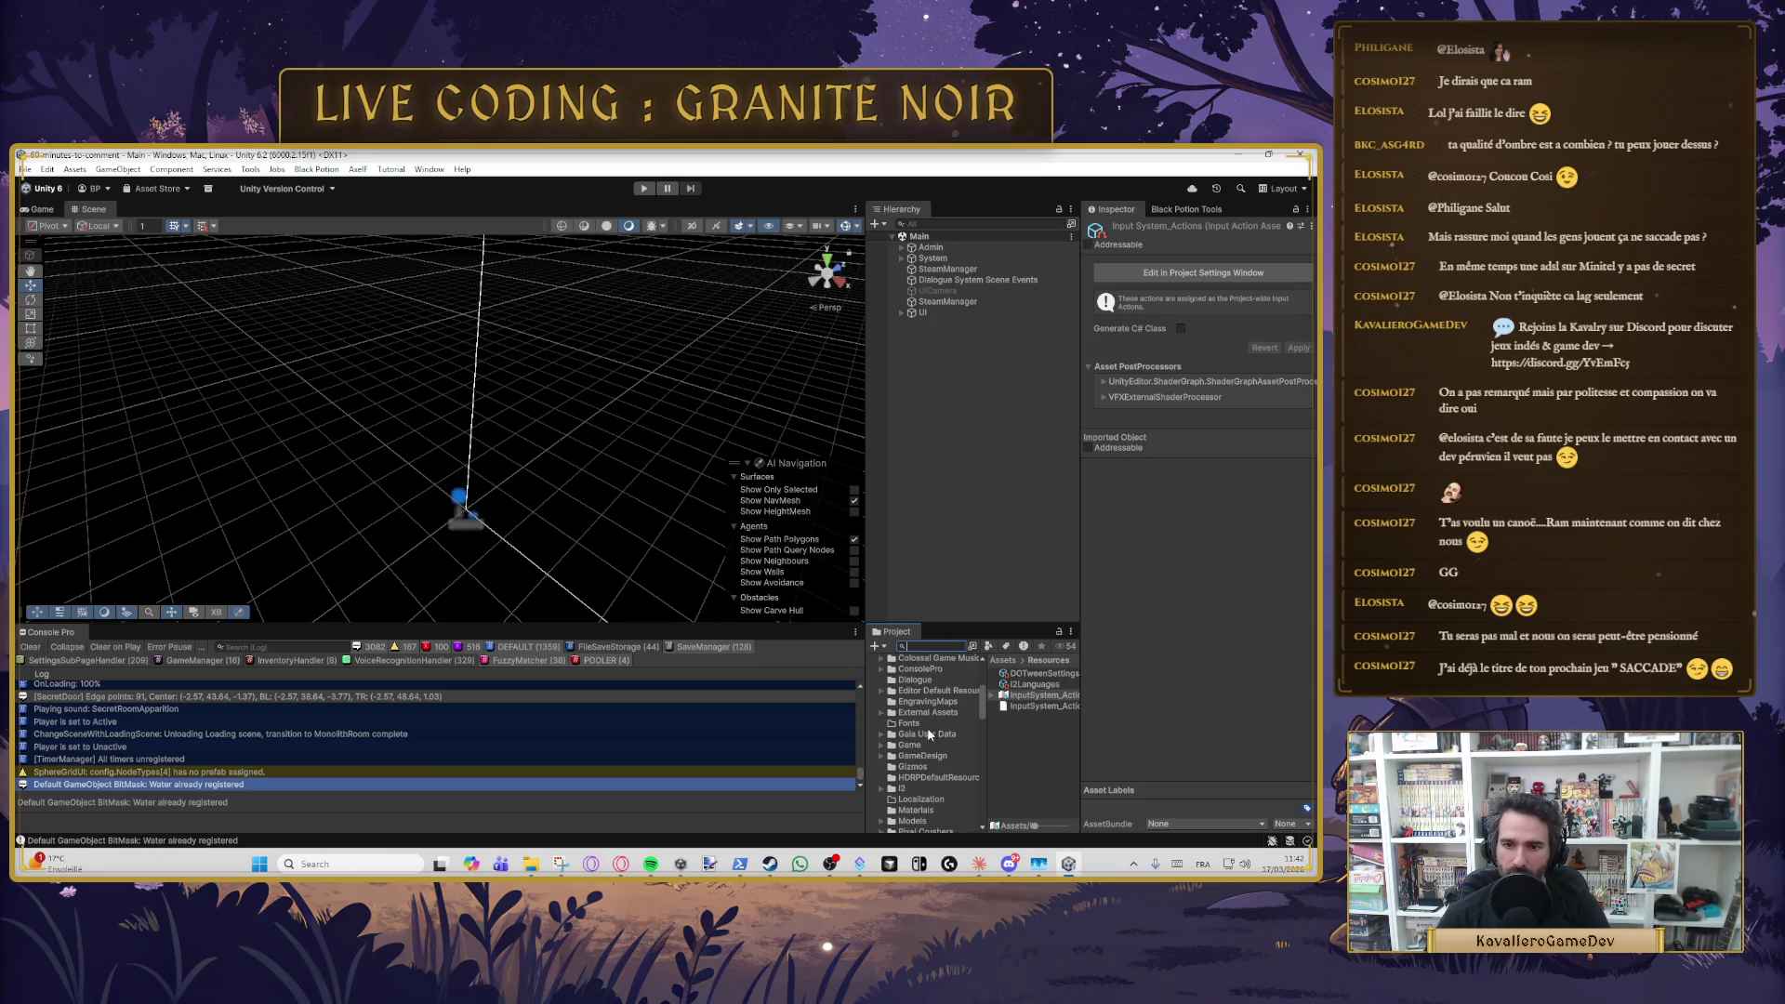
pyautogui.scroll(-3, 938, 744)
pyautogui.click(912, 772)
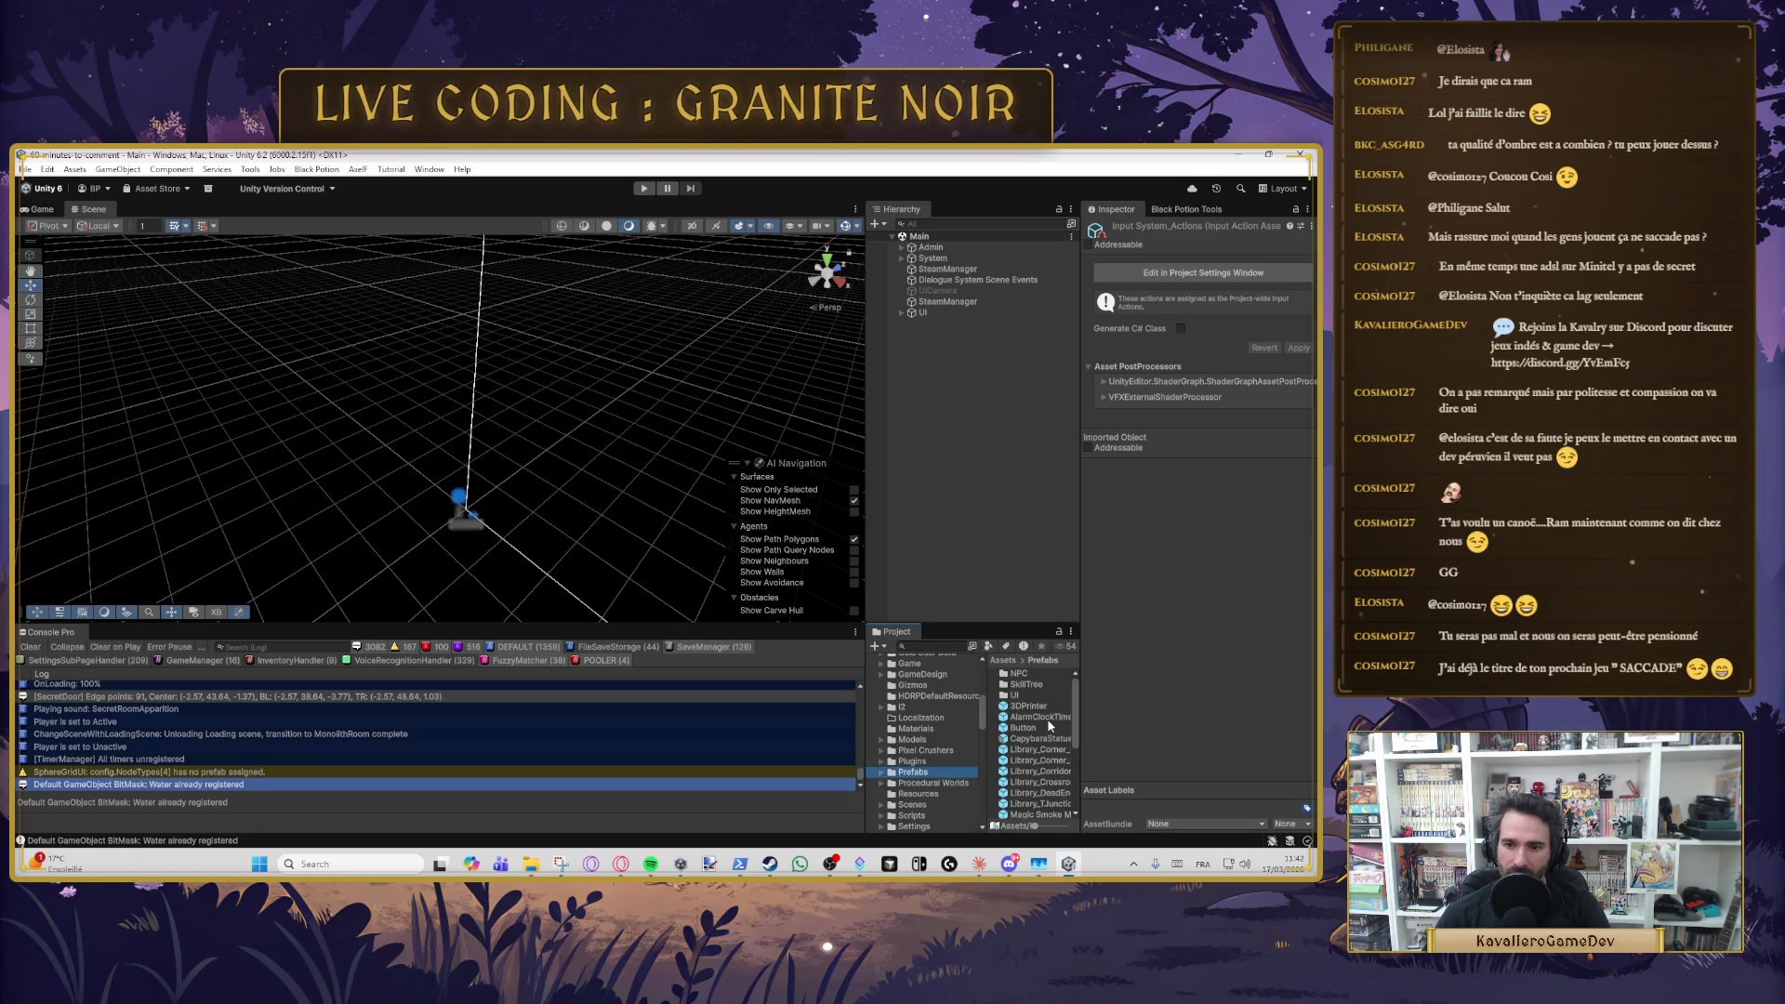
pyautogui.scroll(-5, 1031, 744)
pyautogui.click(1022, 776)
pyautogui.click(1298, 241)
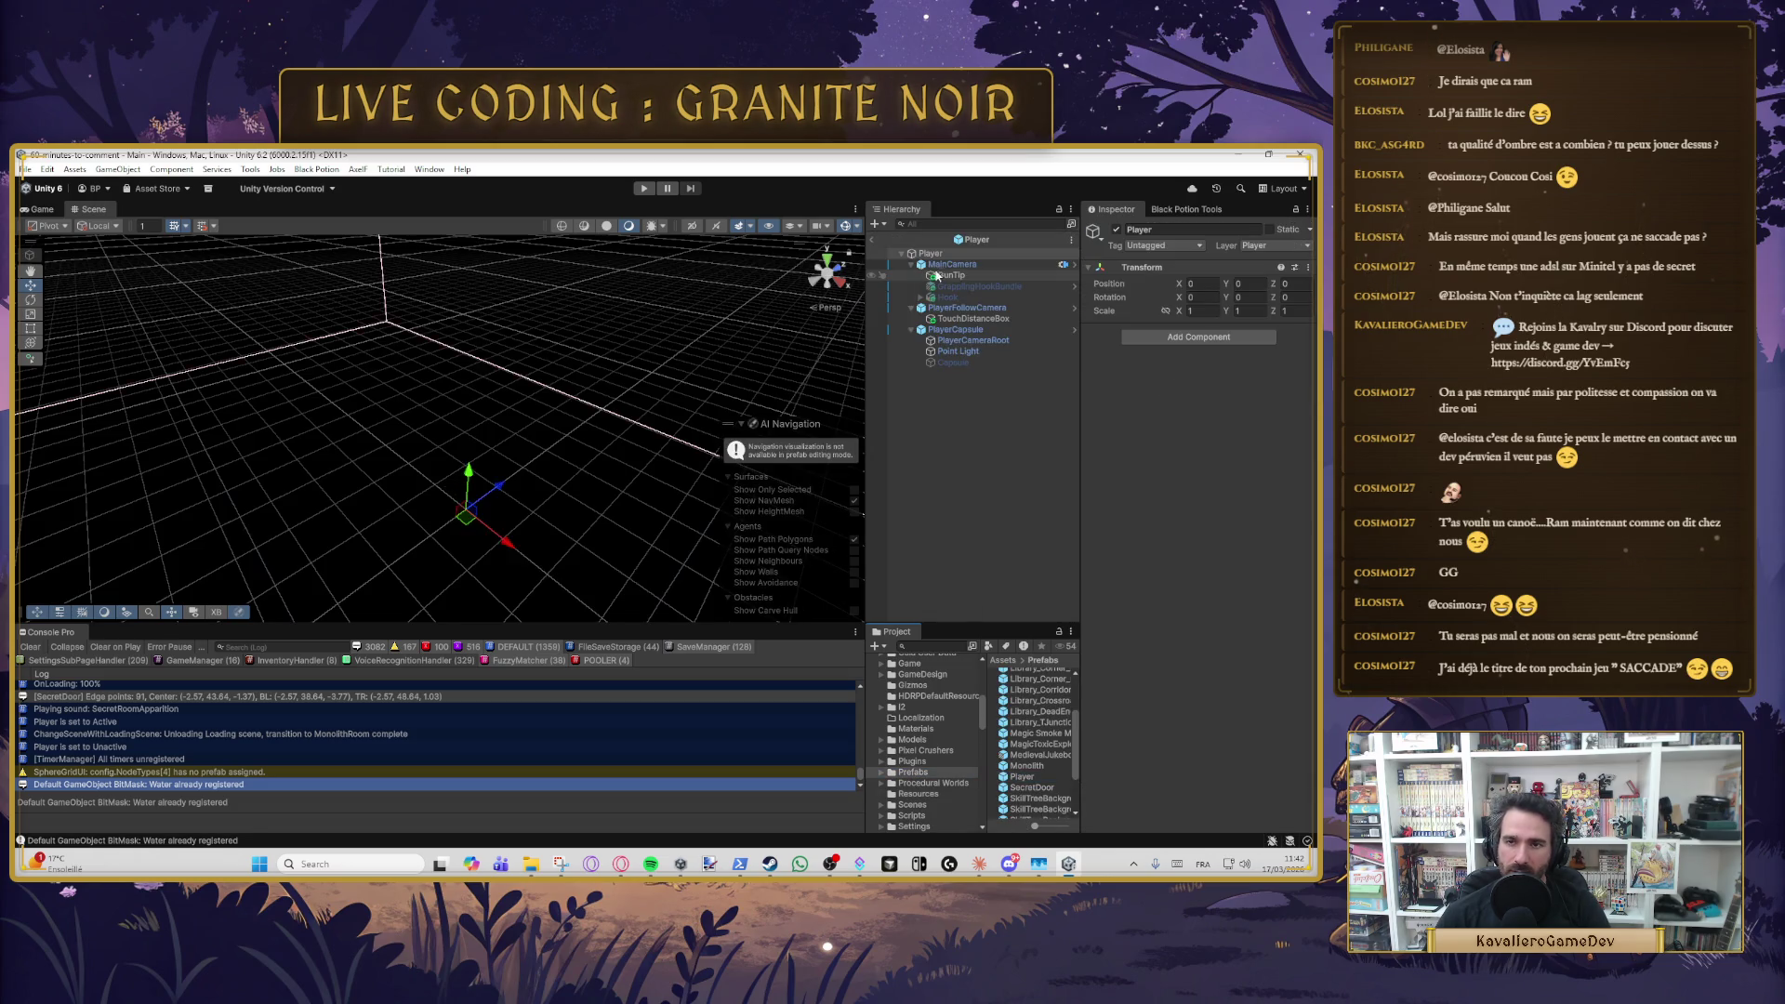
pyautogui.click(951, 264)
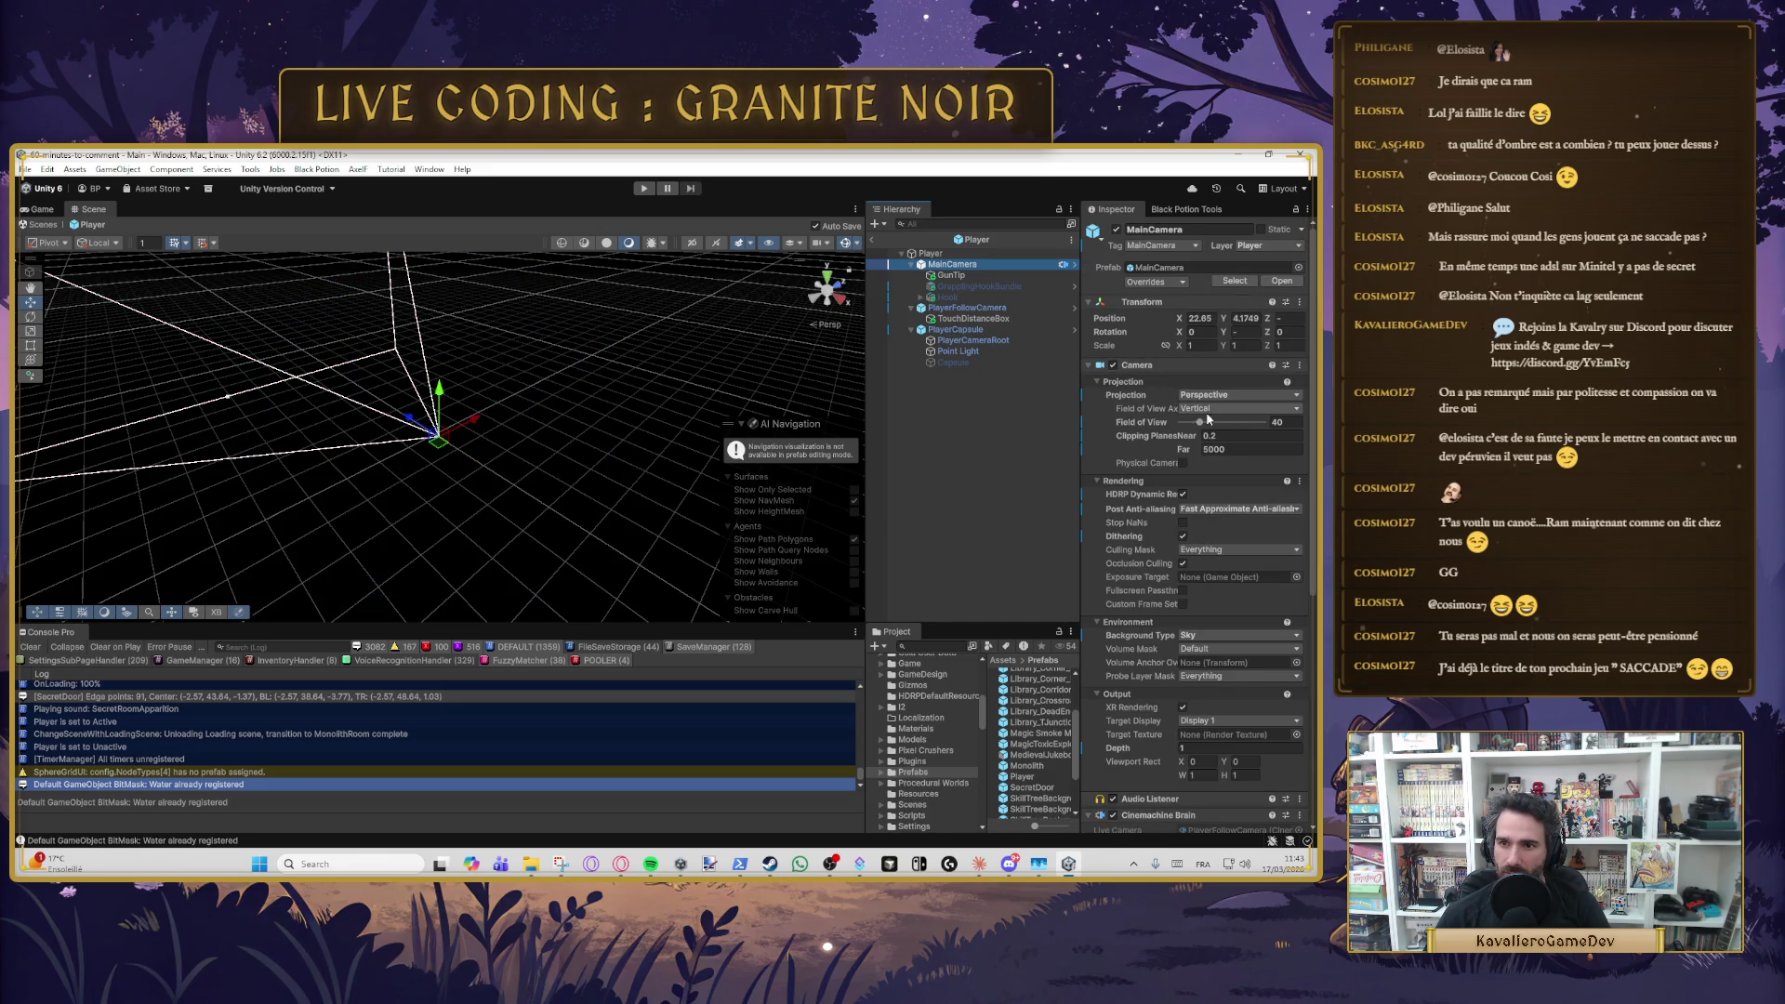
pyautogui.click(1283, 421)
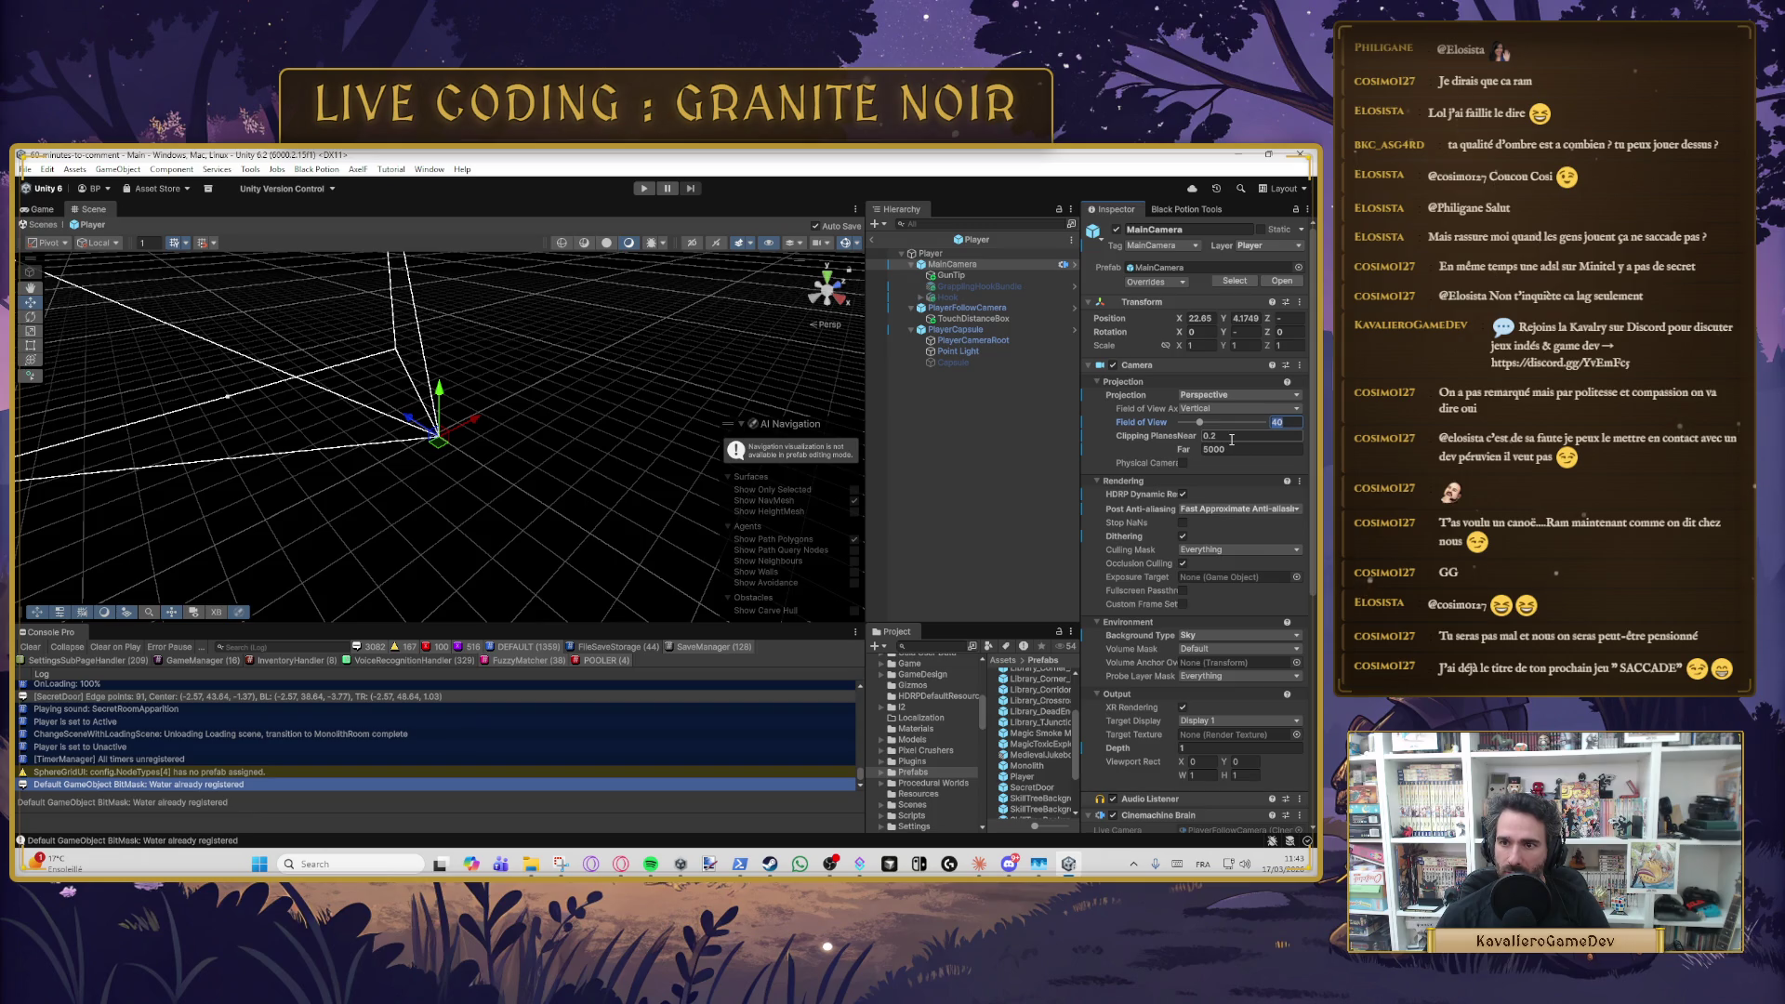
pyautogui.click(1241, 448)
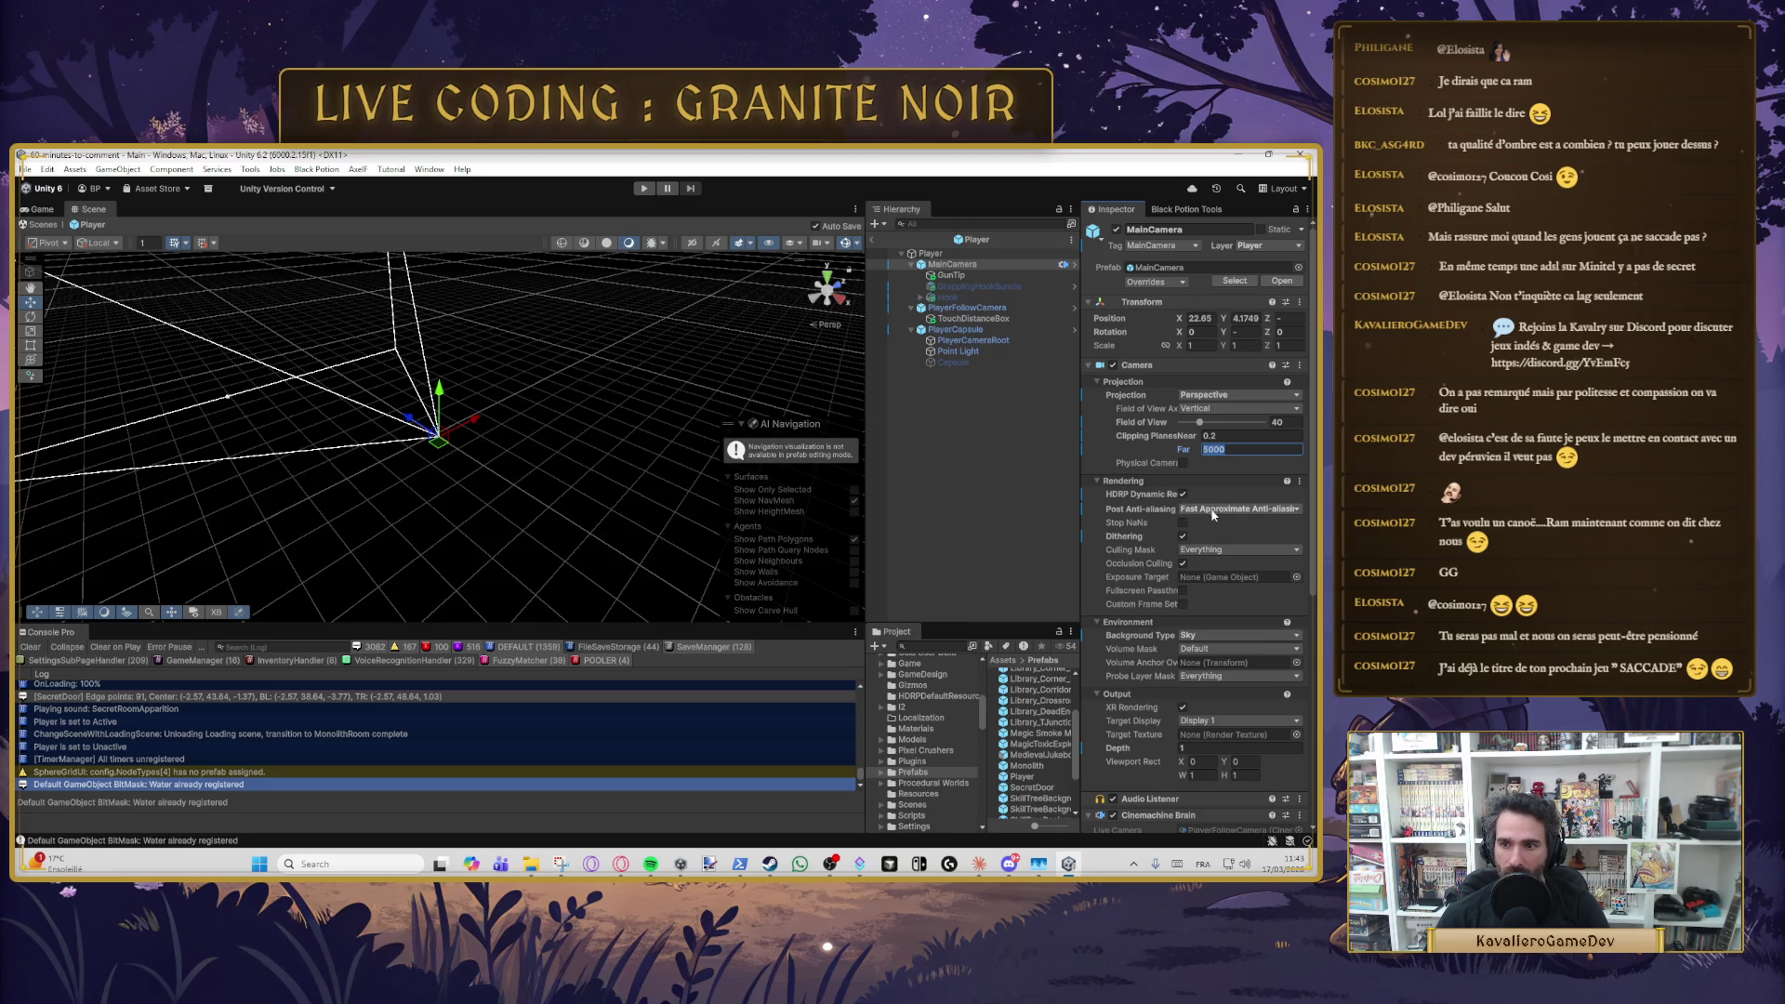
pyautogui.click(1204, 551)
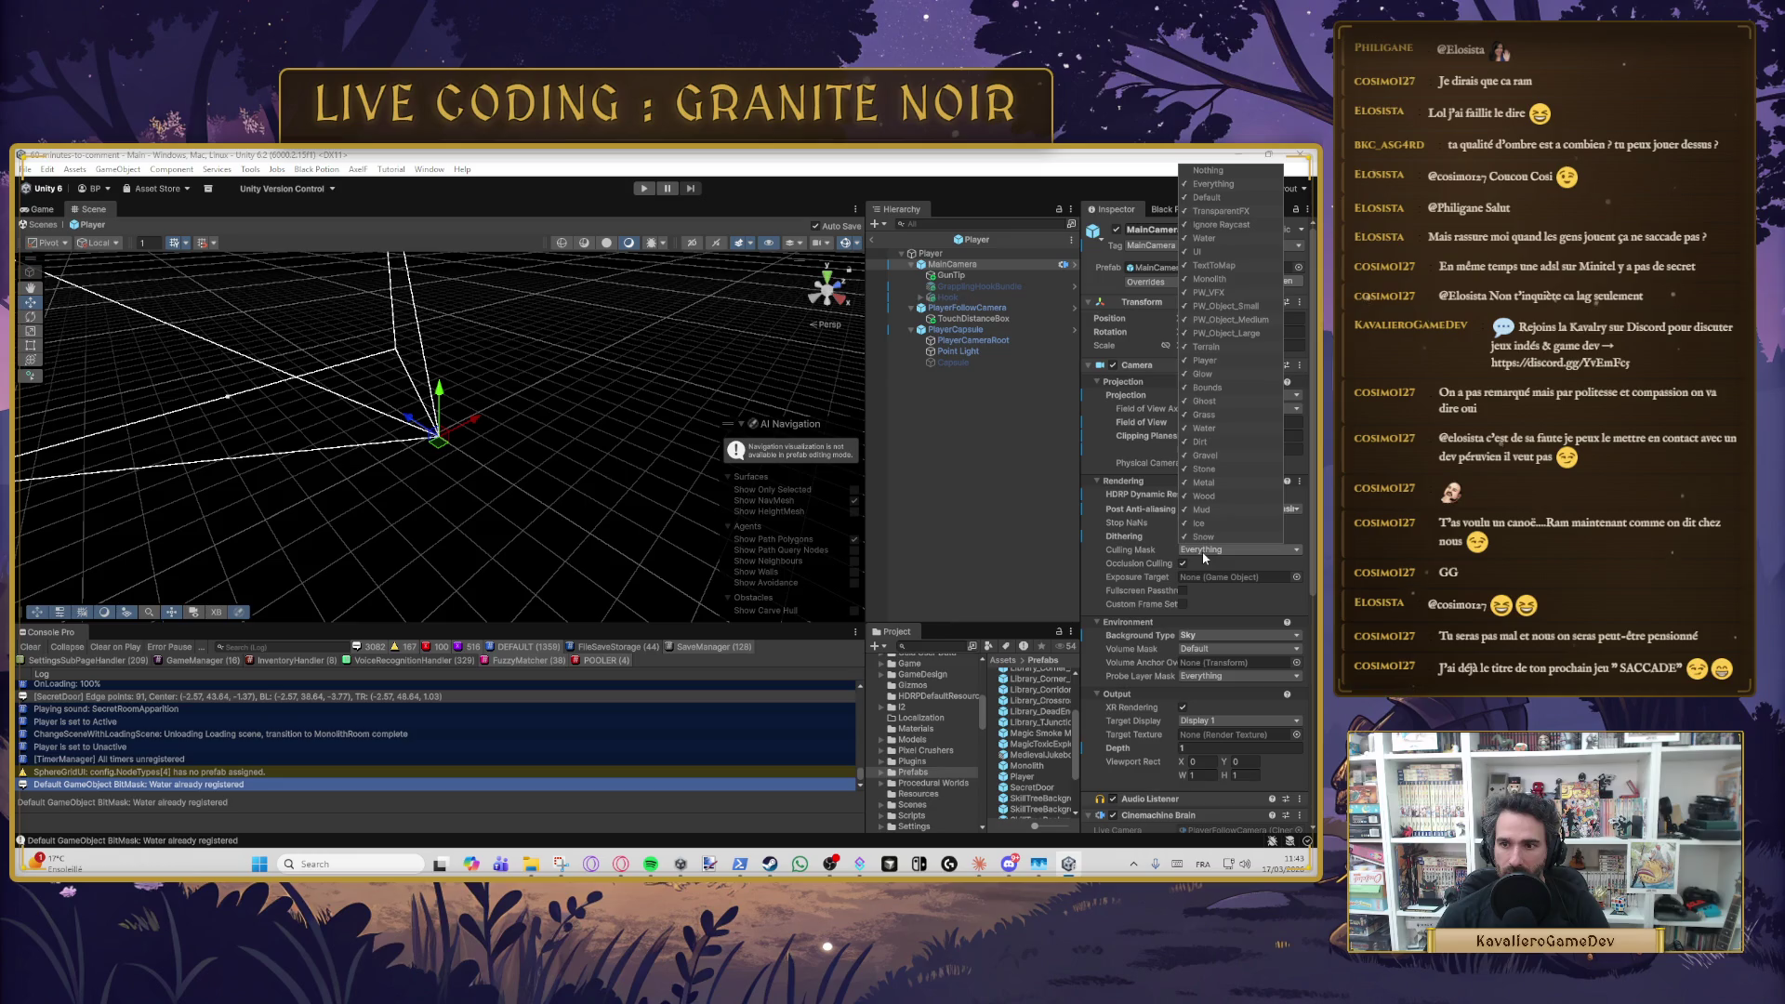
pyautogui.click(1202, 551)
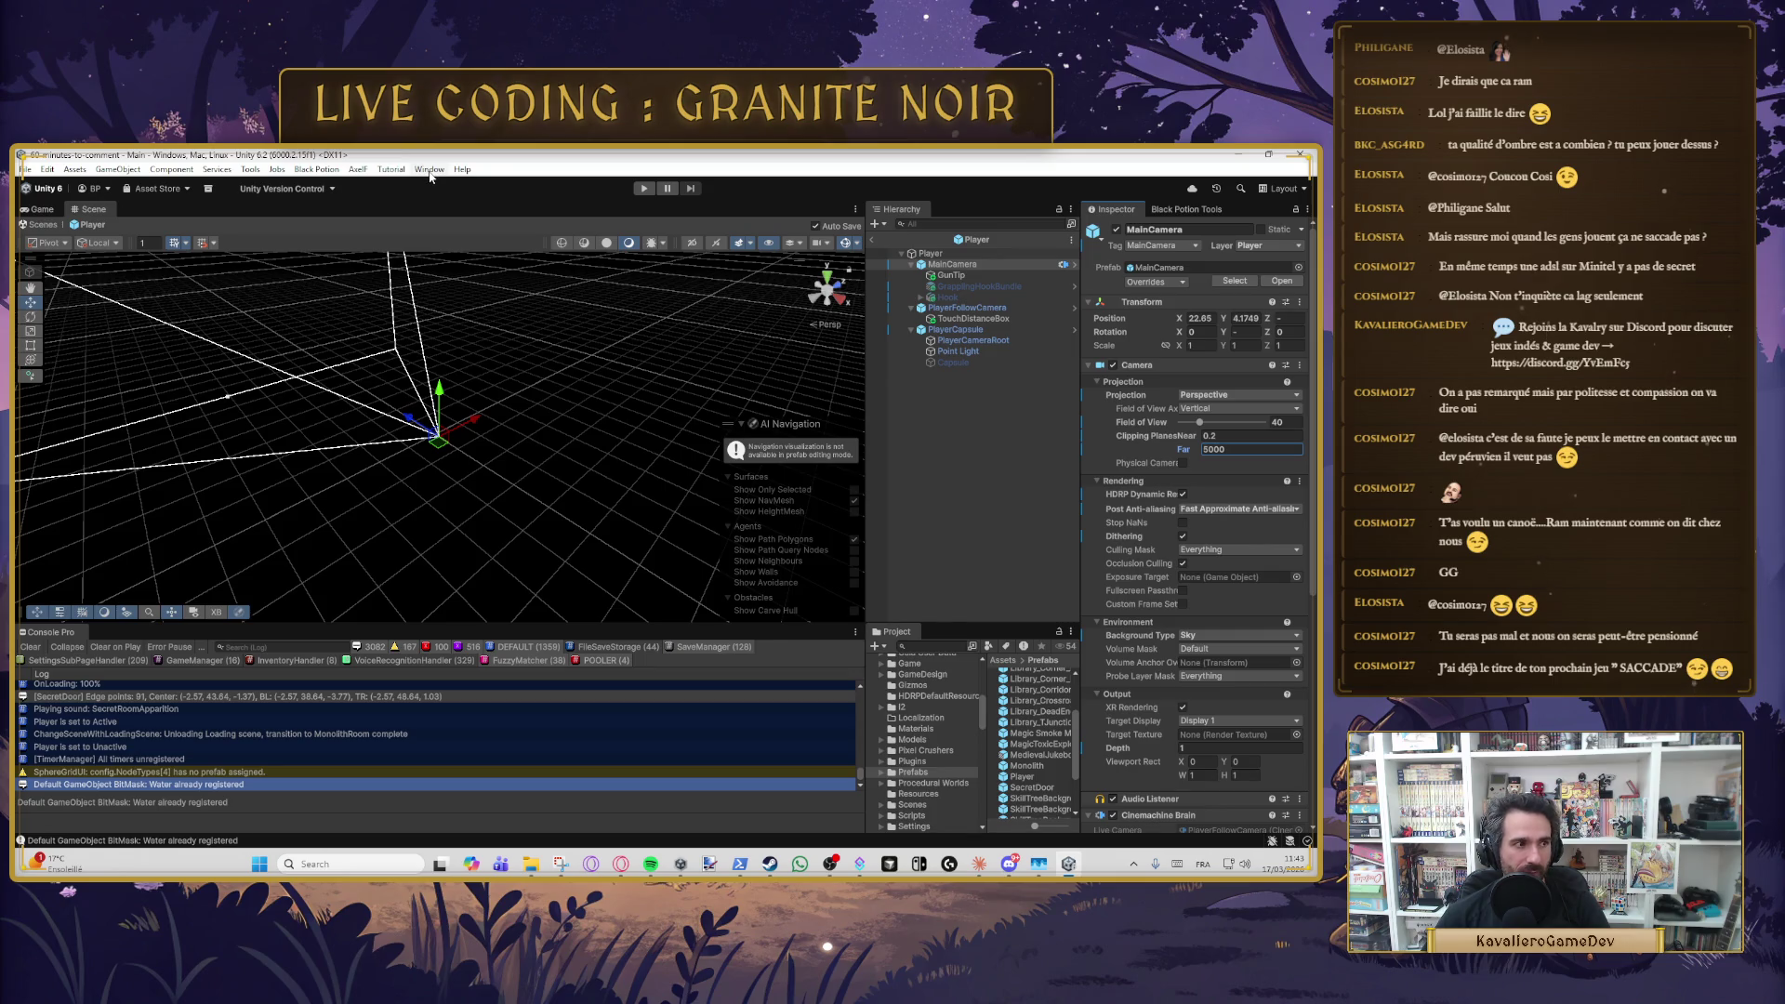
pyautogui.click(429, 170)
# - Open Window > Rendering > Occlusion Culling and try the Renderers and All scene filters
pyautogui.moveTo(558, 509)
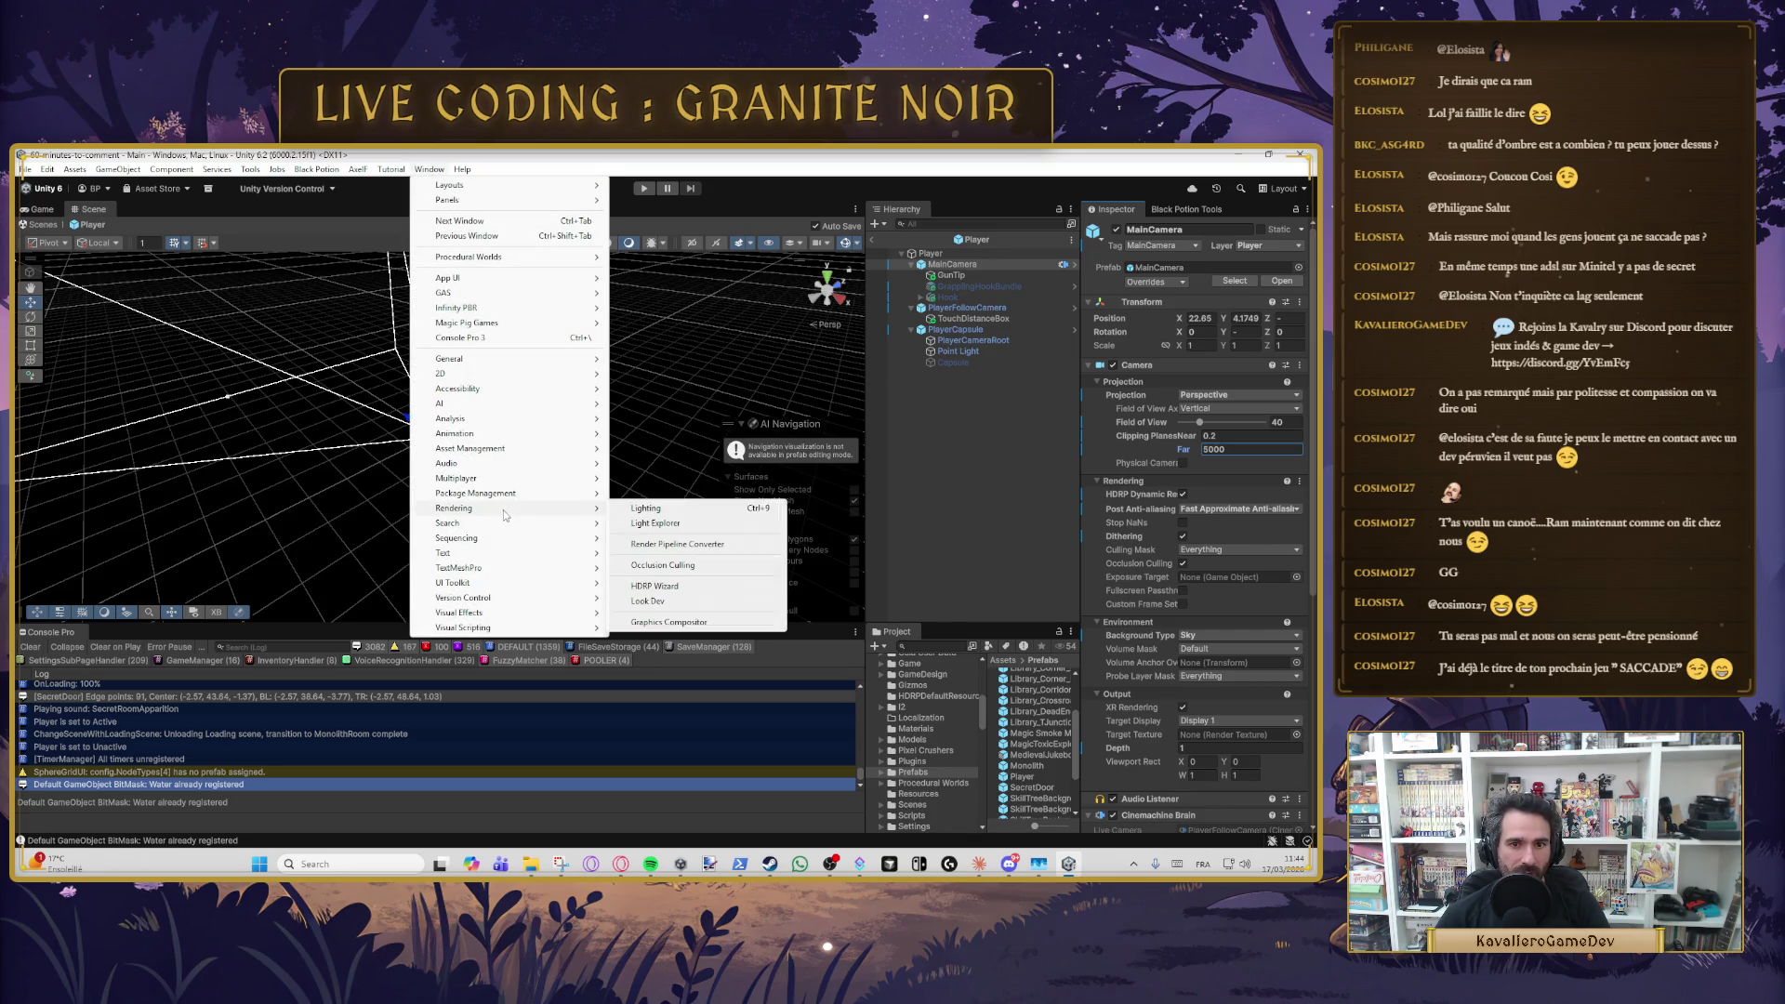
pyautogui.click(692, 566)
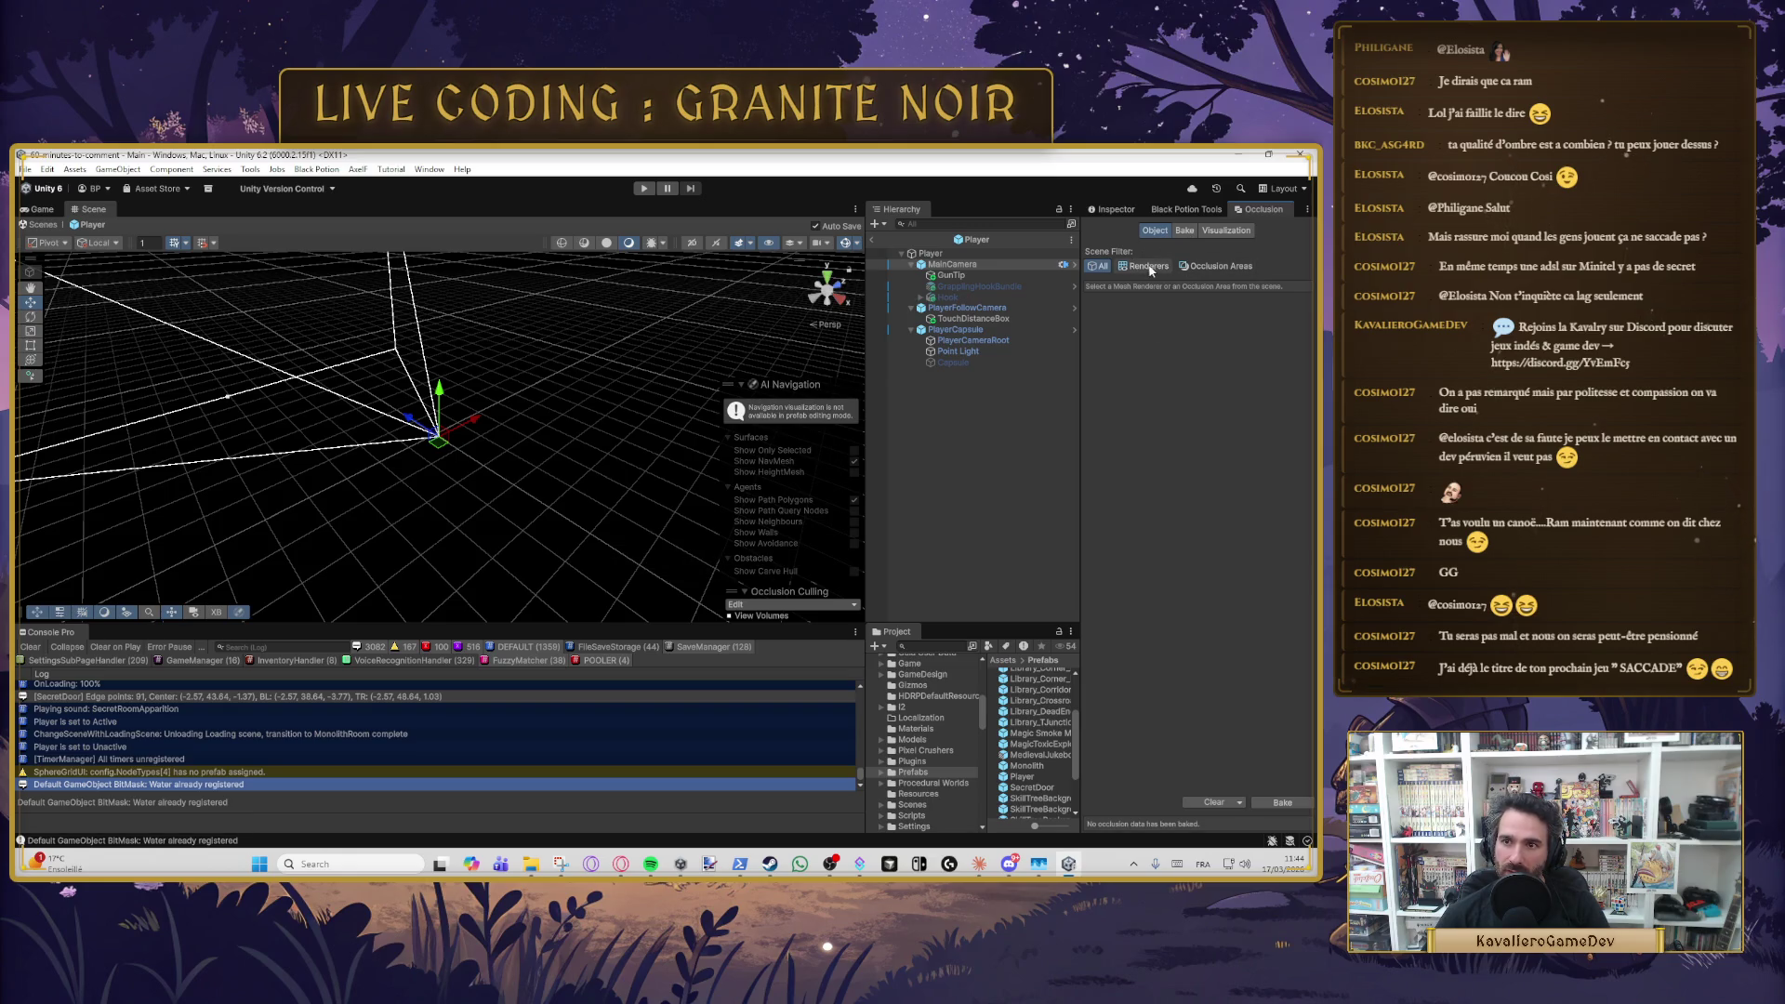
pyautogui.click(1152, 273)
pyautogui.click(1097, 266)
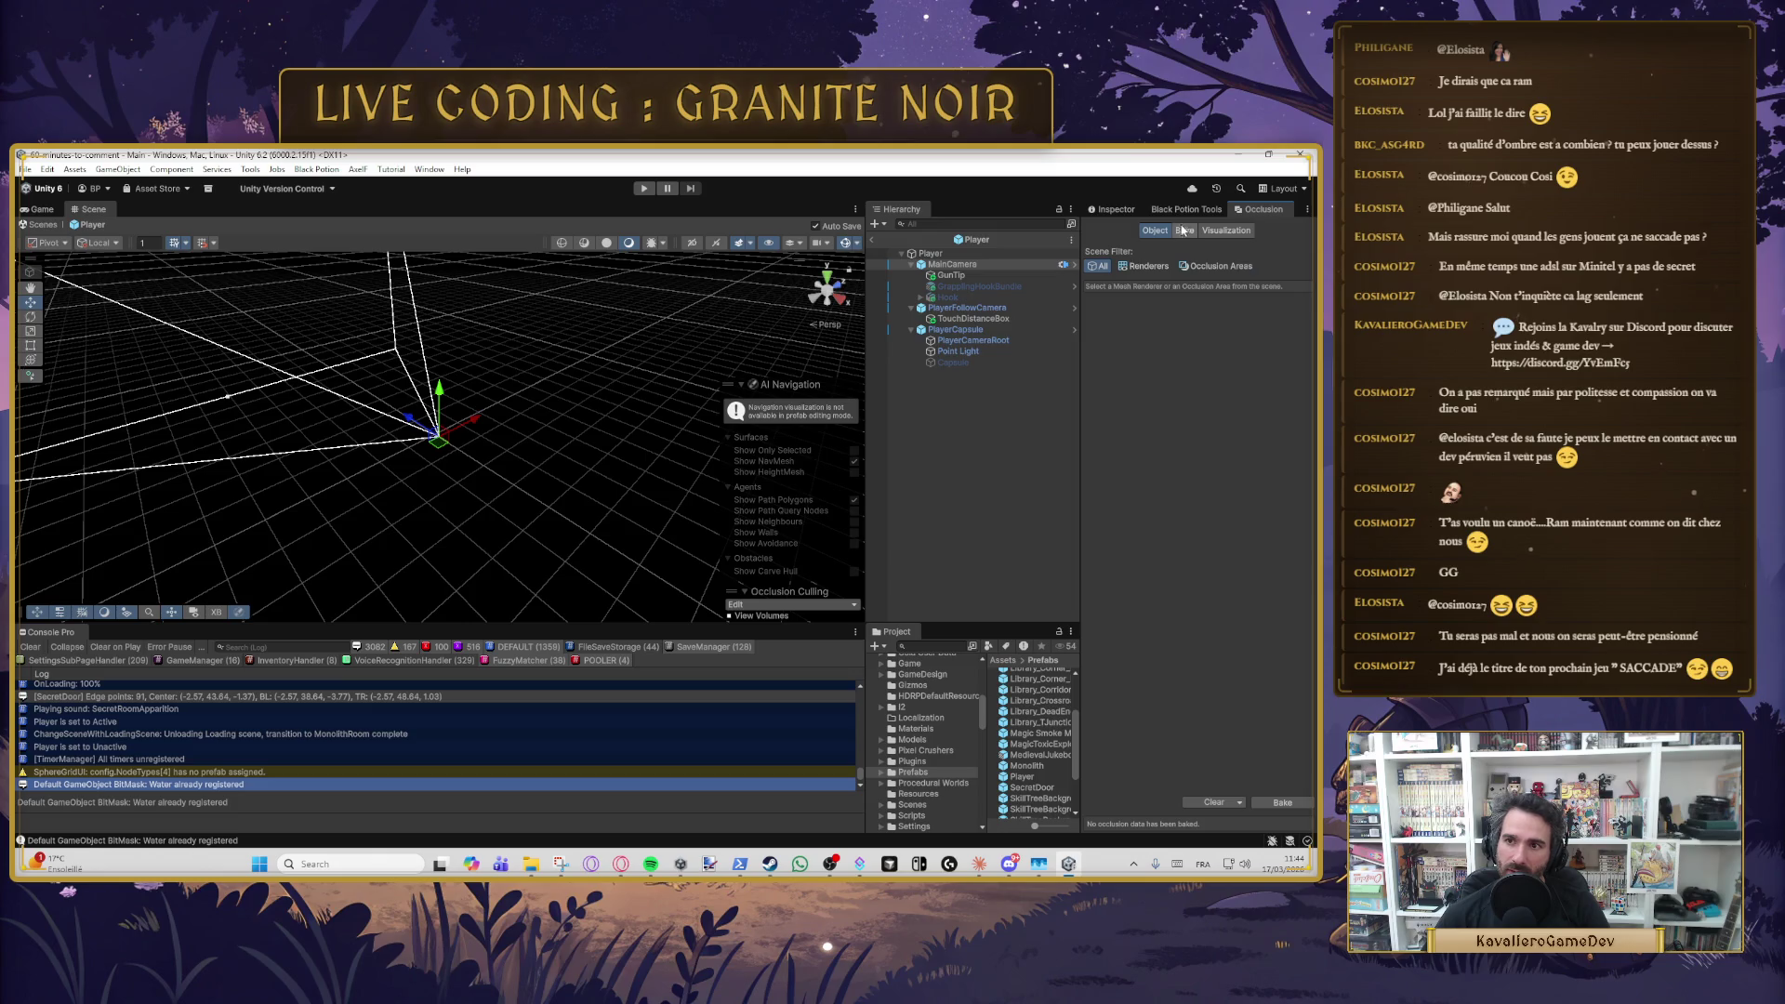
# - Look at the Bake page, return to Object, and exit the Player prefab to the Main scene
pyautogui.click(1184, 231)
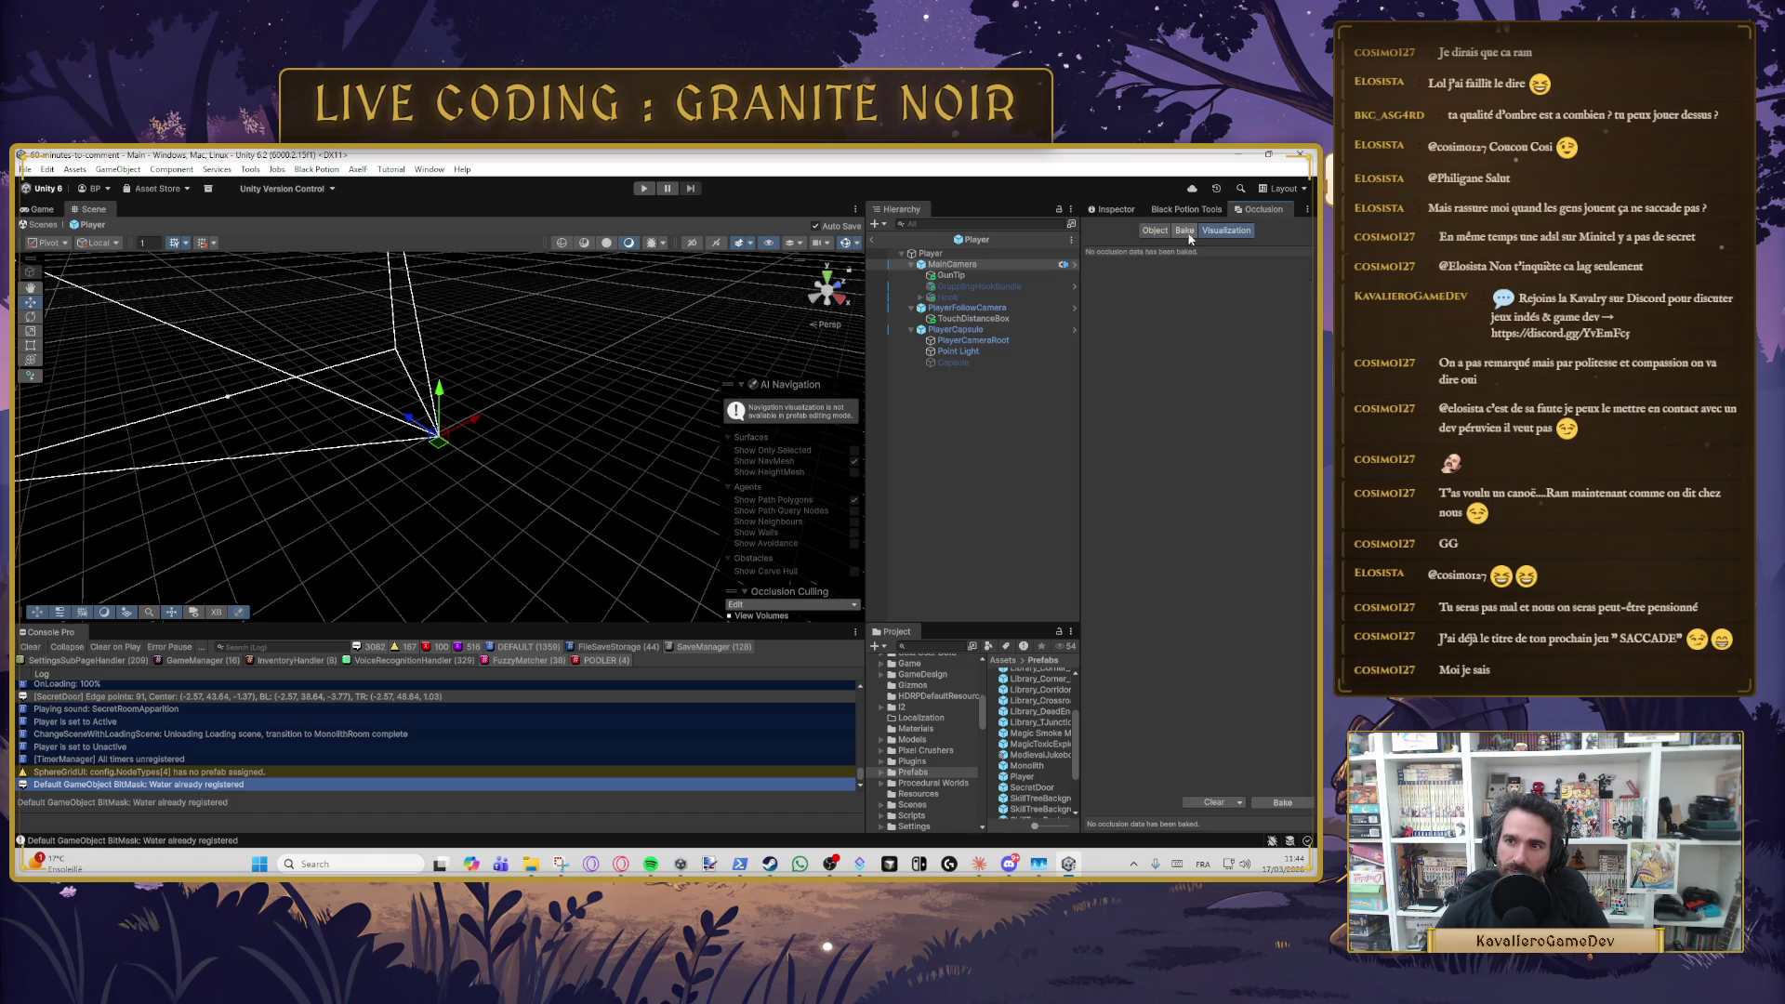
pyautogui.click(1145, 230)
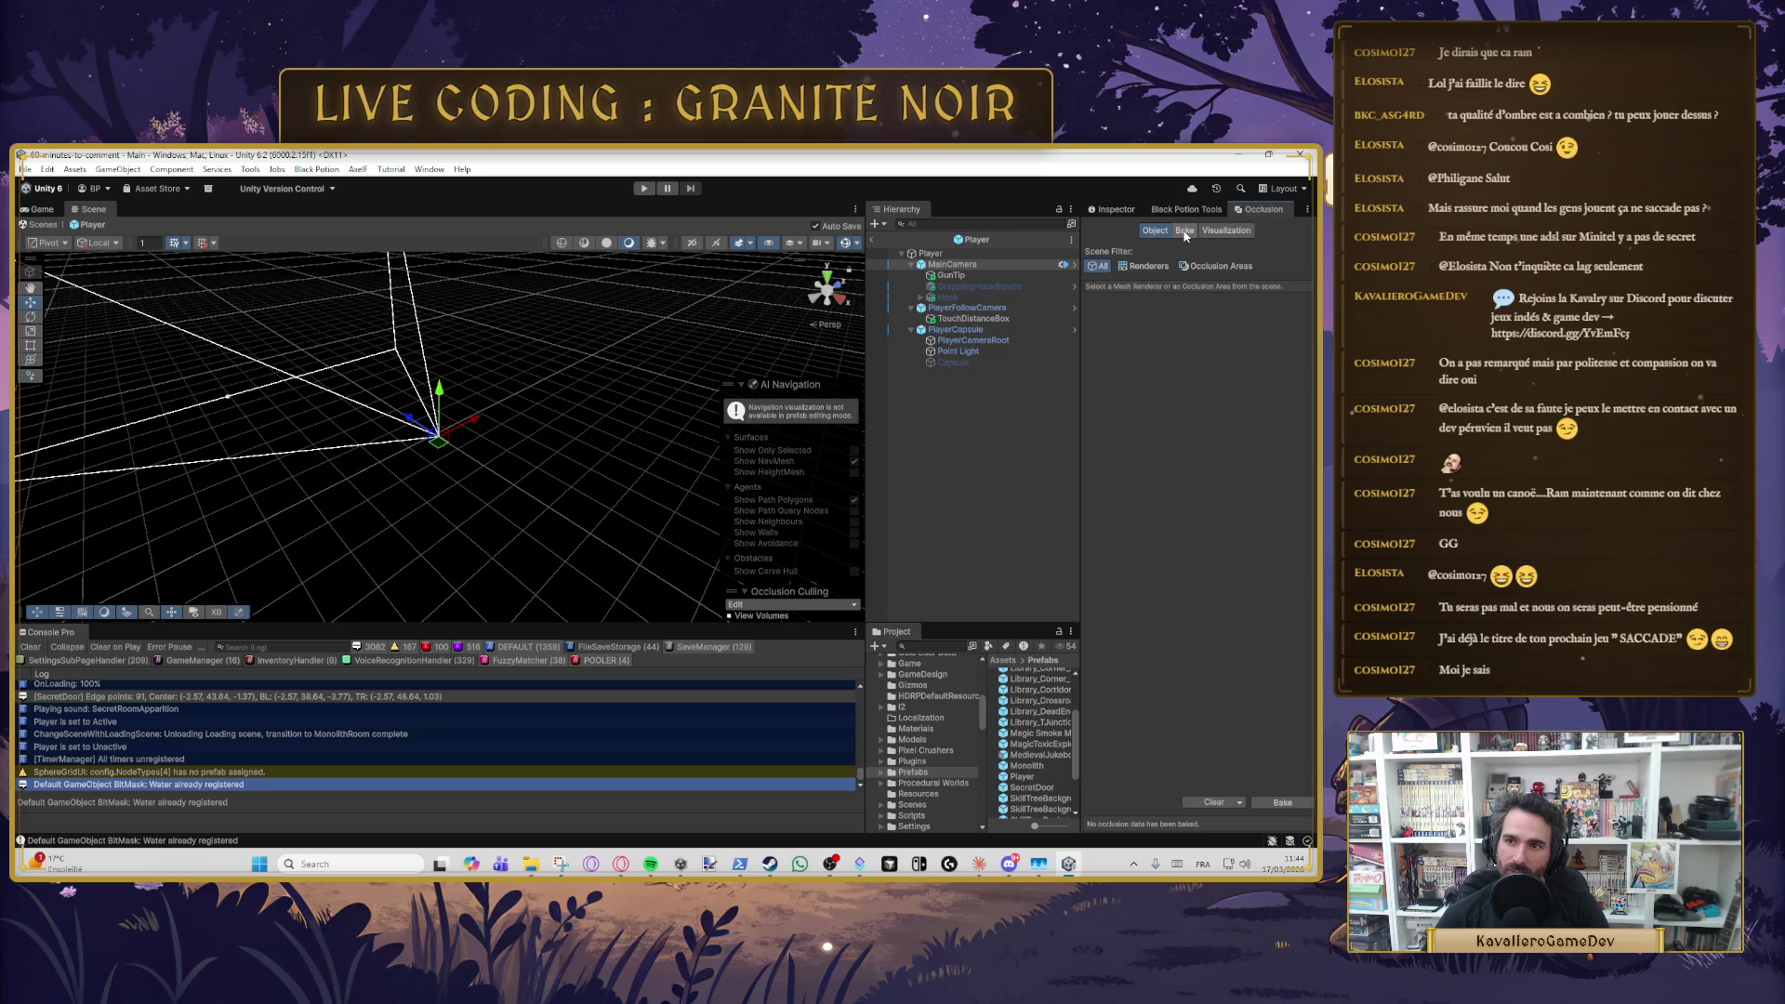
pyautogui.click(871, 239)
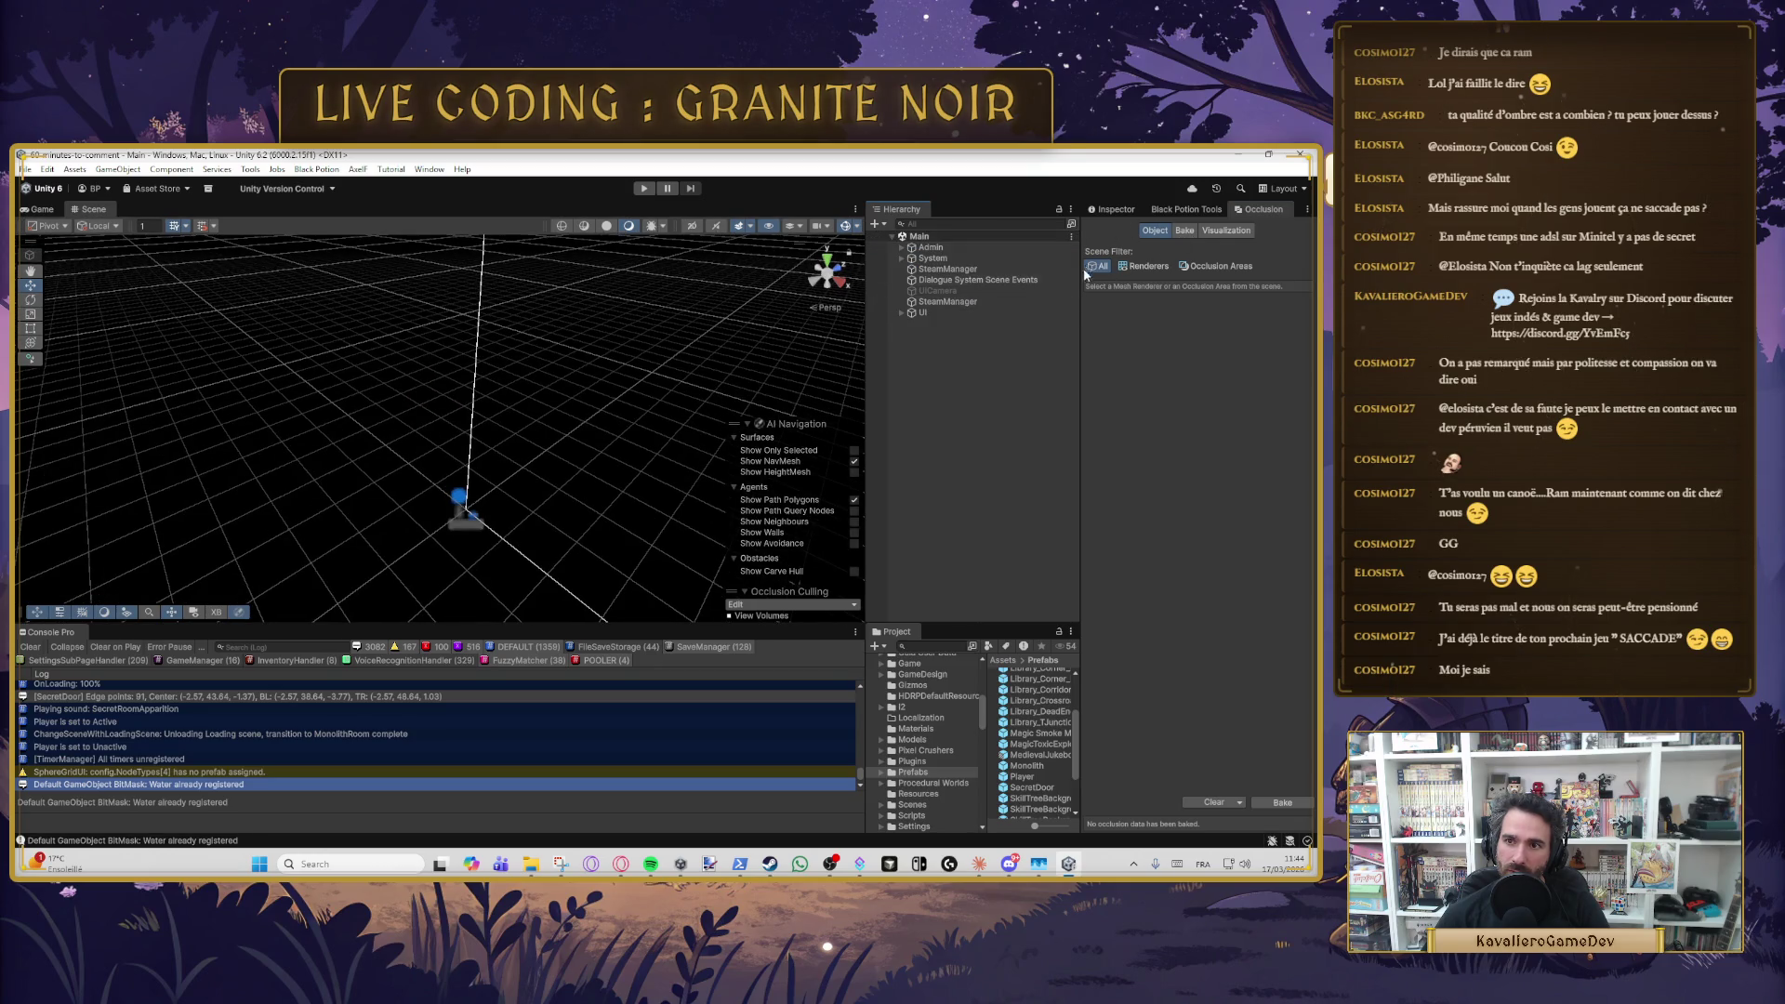
# - Open the MonolithRoom scene asset from the project's Scenes folder
pyautogui.scroll(-2, 910, 774)
pyautogui.click(914, 765)
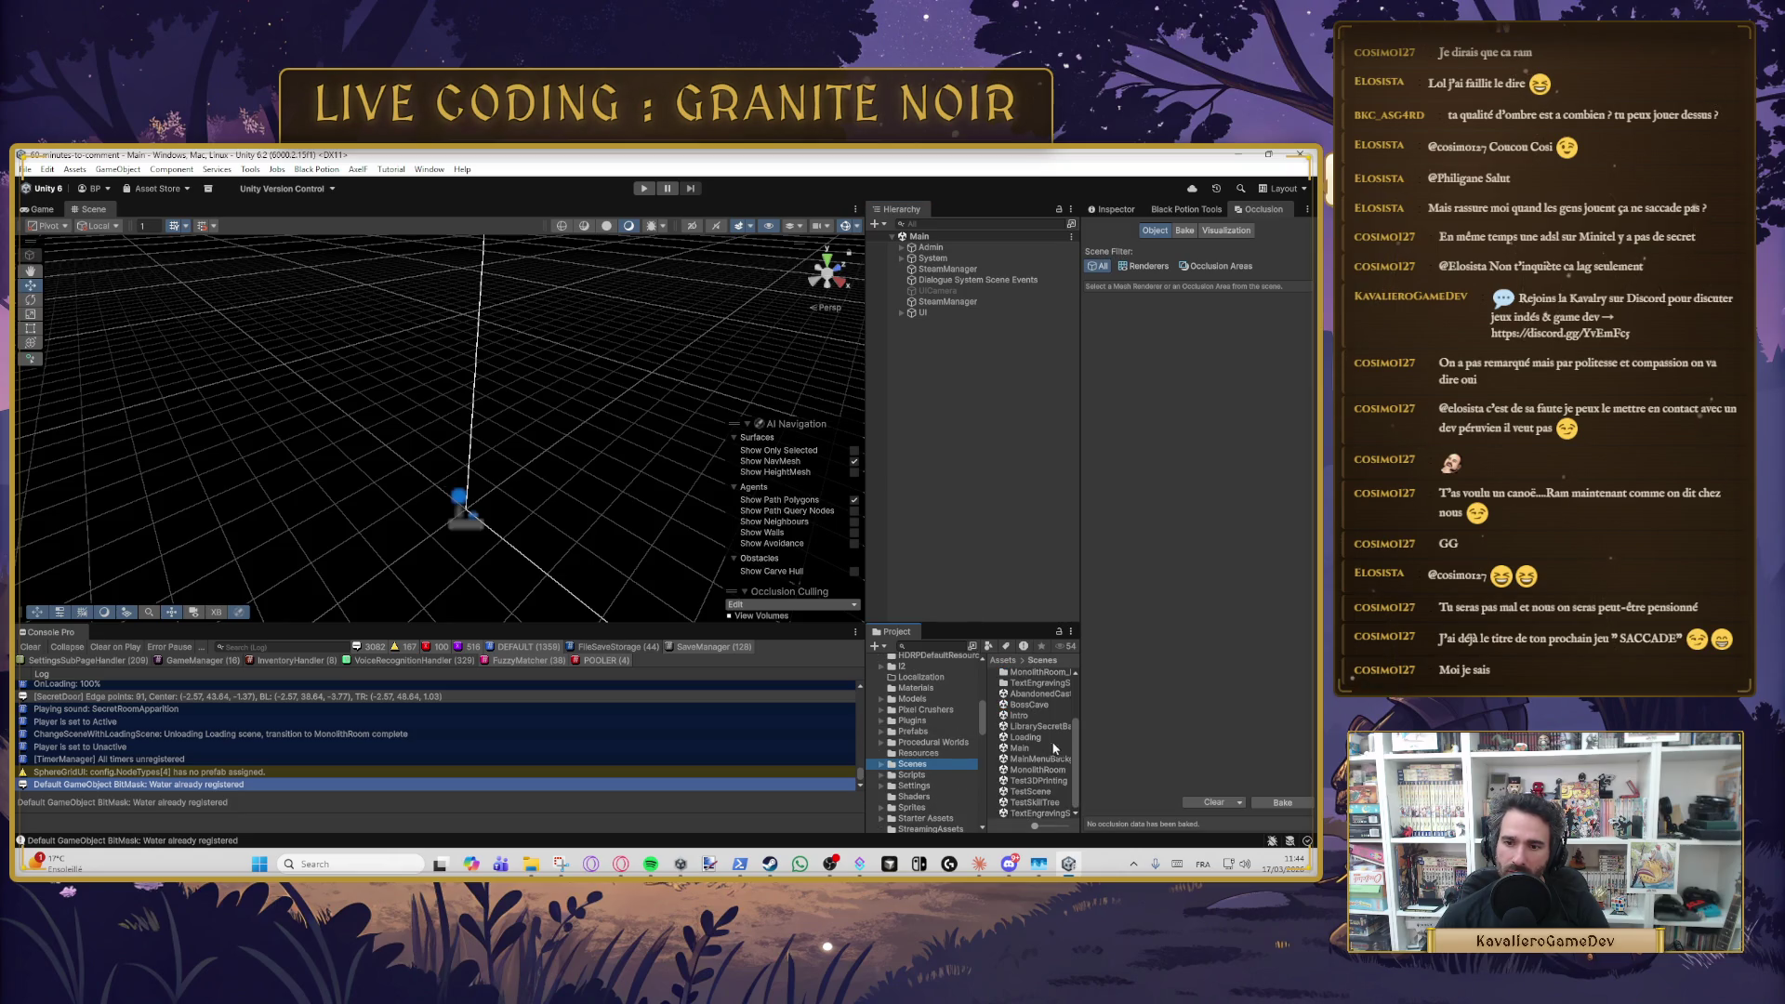
pyautogui.click(1041, 771)
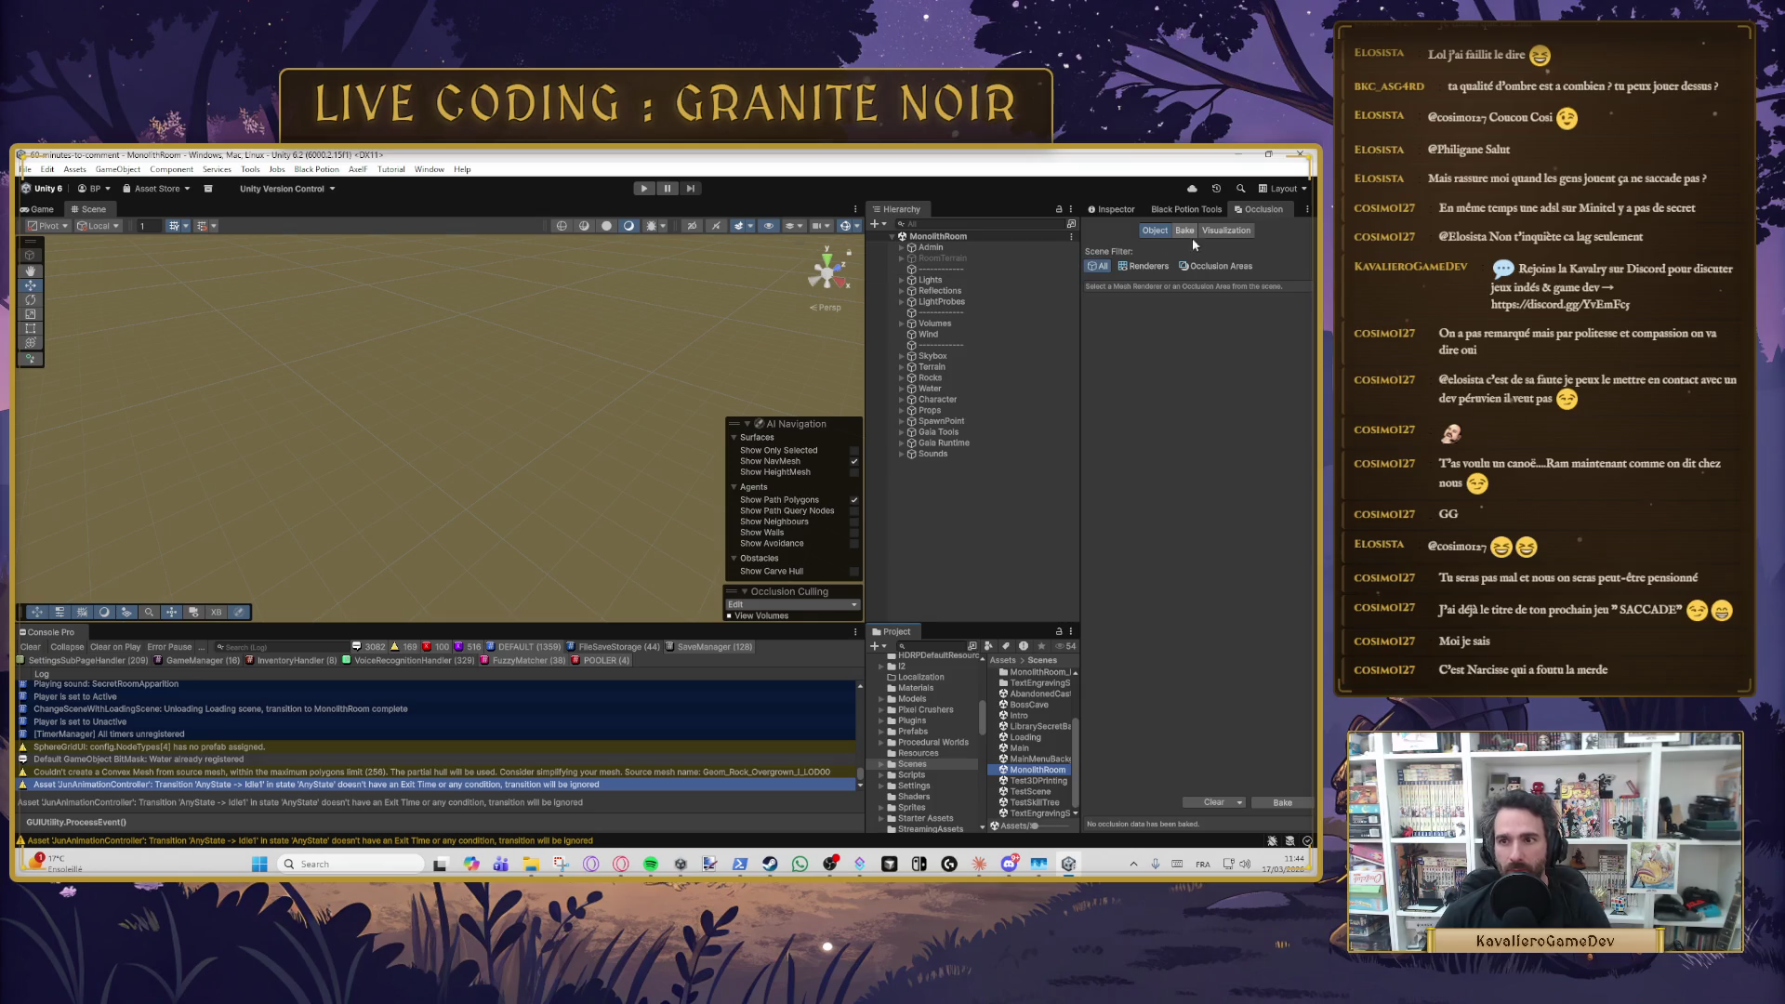
# - Switch the Occlusion scene filter back and forth between Renderers and Occlusion Areas
pyautogui.click(1138, 267)
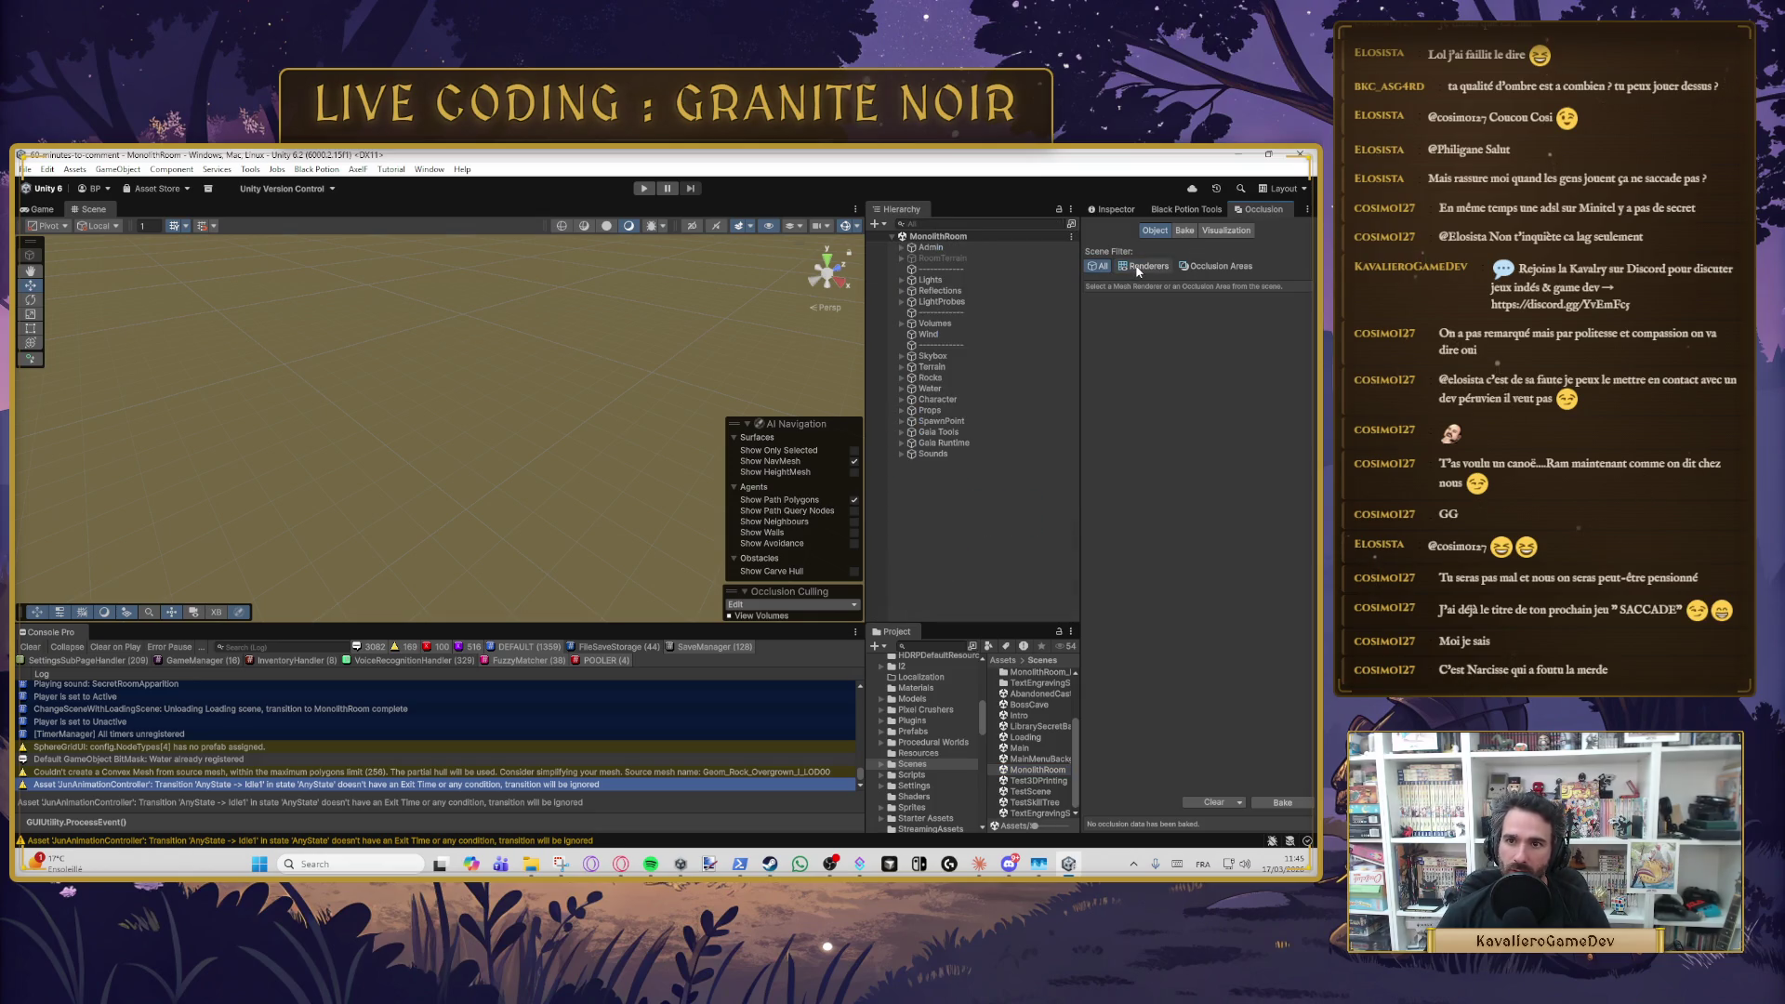
pyautogui.click(1207, 267)
pyautogui.click(1143, 266)
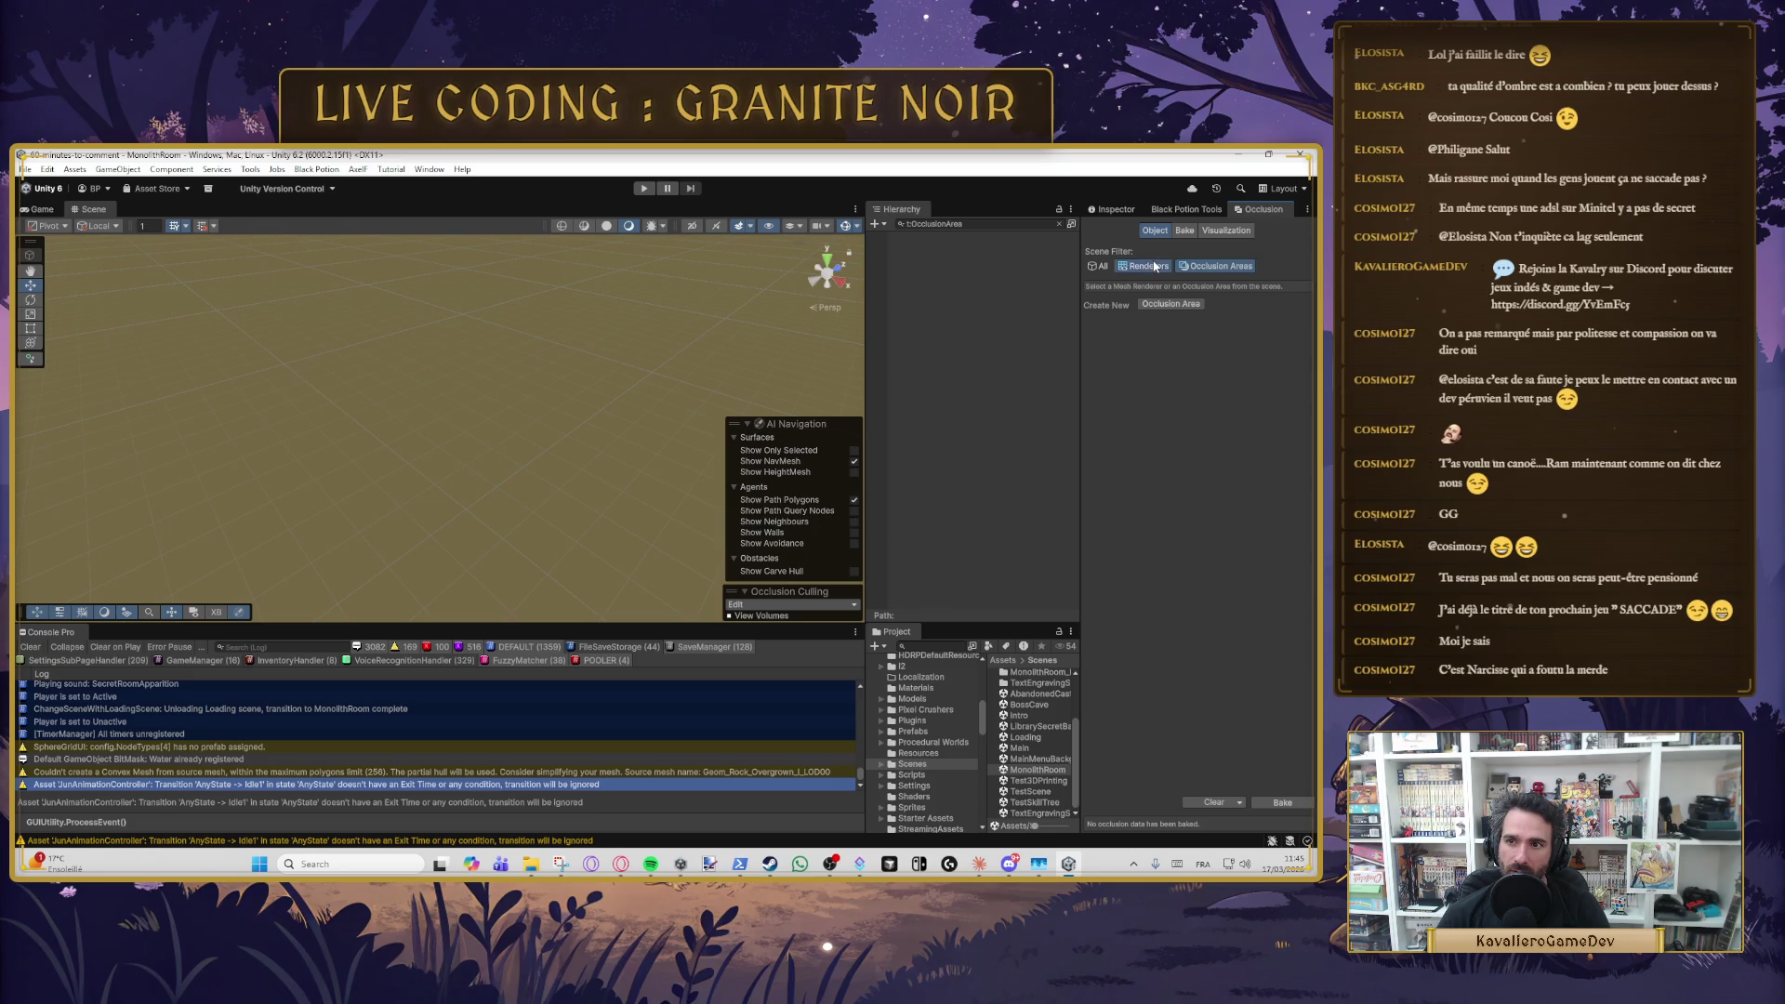
pyautogui.click(1214, 266)
pyautogui.click(1143, 267)
# - Check the Bake defaults (Smallest Occluder 5, Smallest Hole 0.25, Backface Threshold 100) and the Clear options
pyautogui.click(1184, 232)
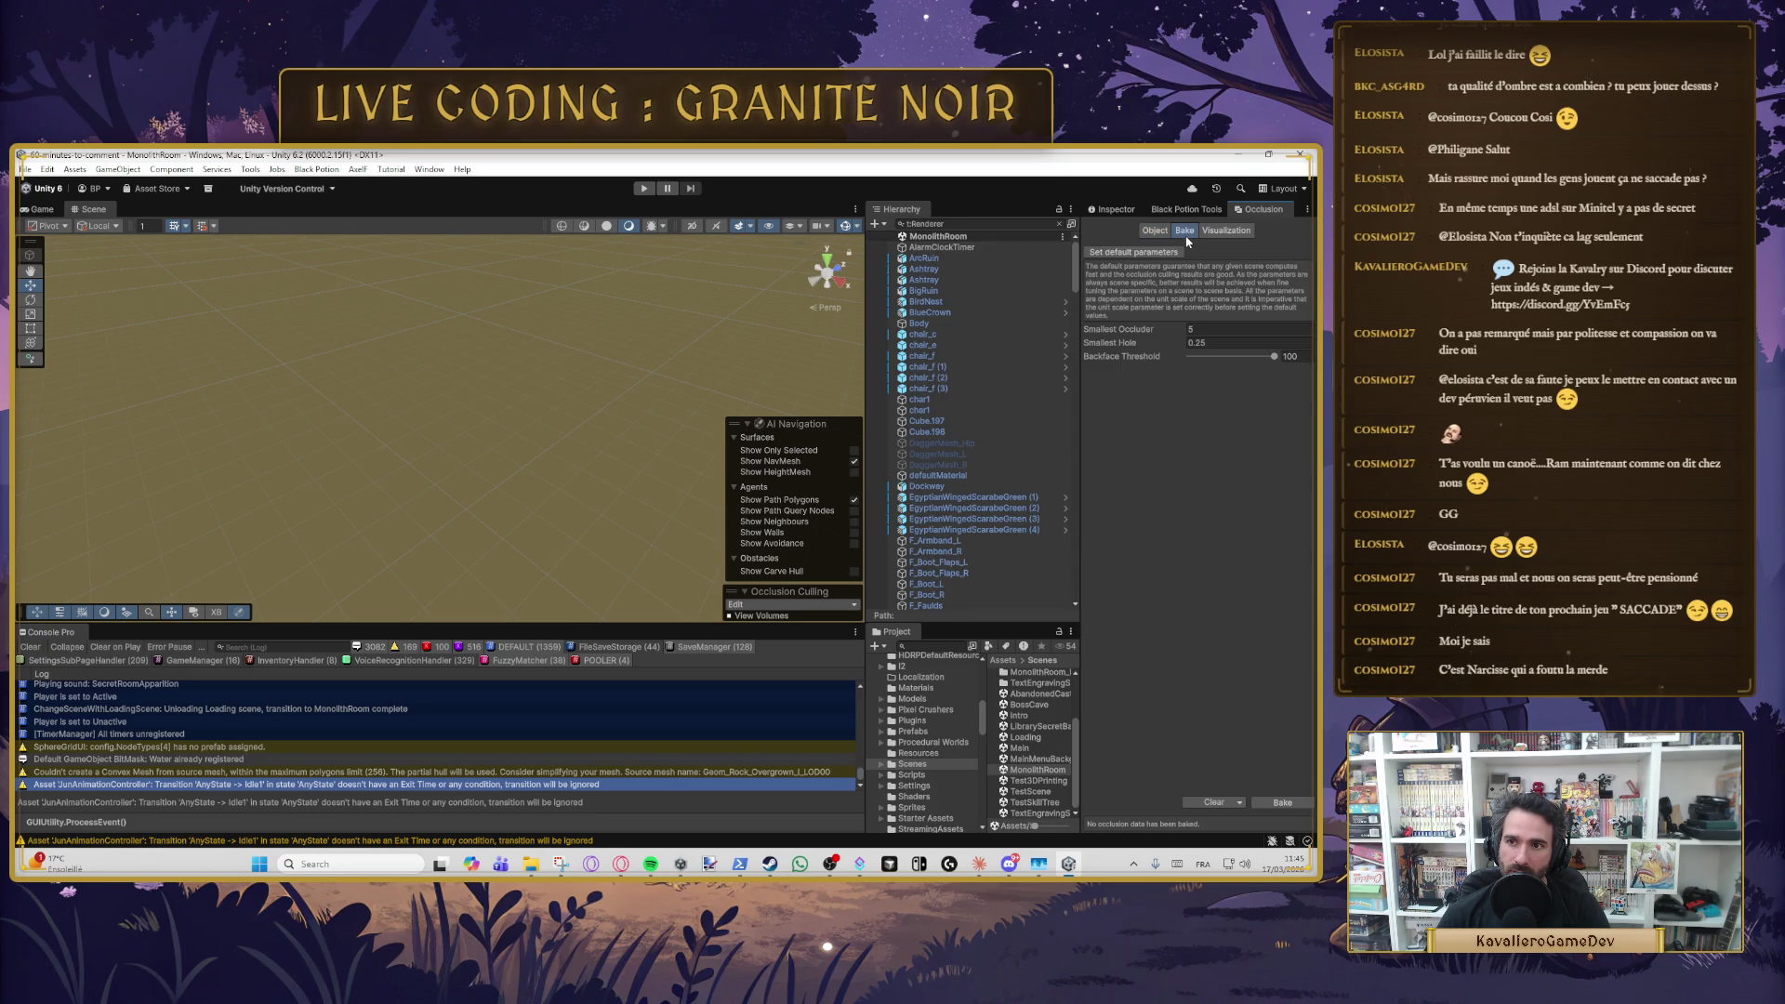
pyautogui.click(1204, 327)
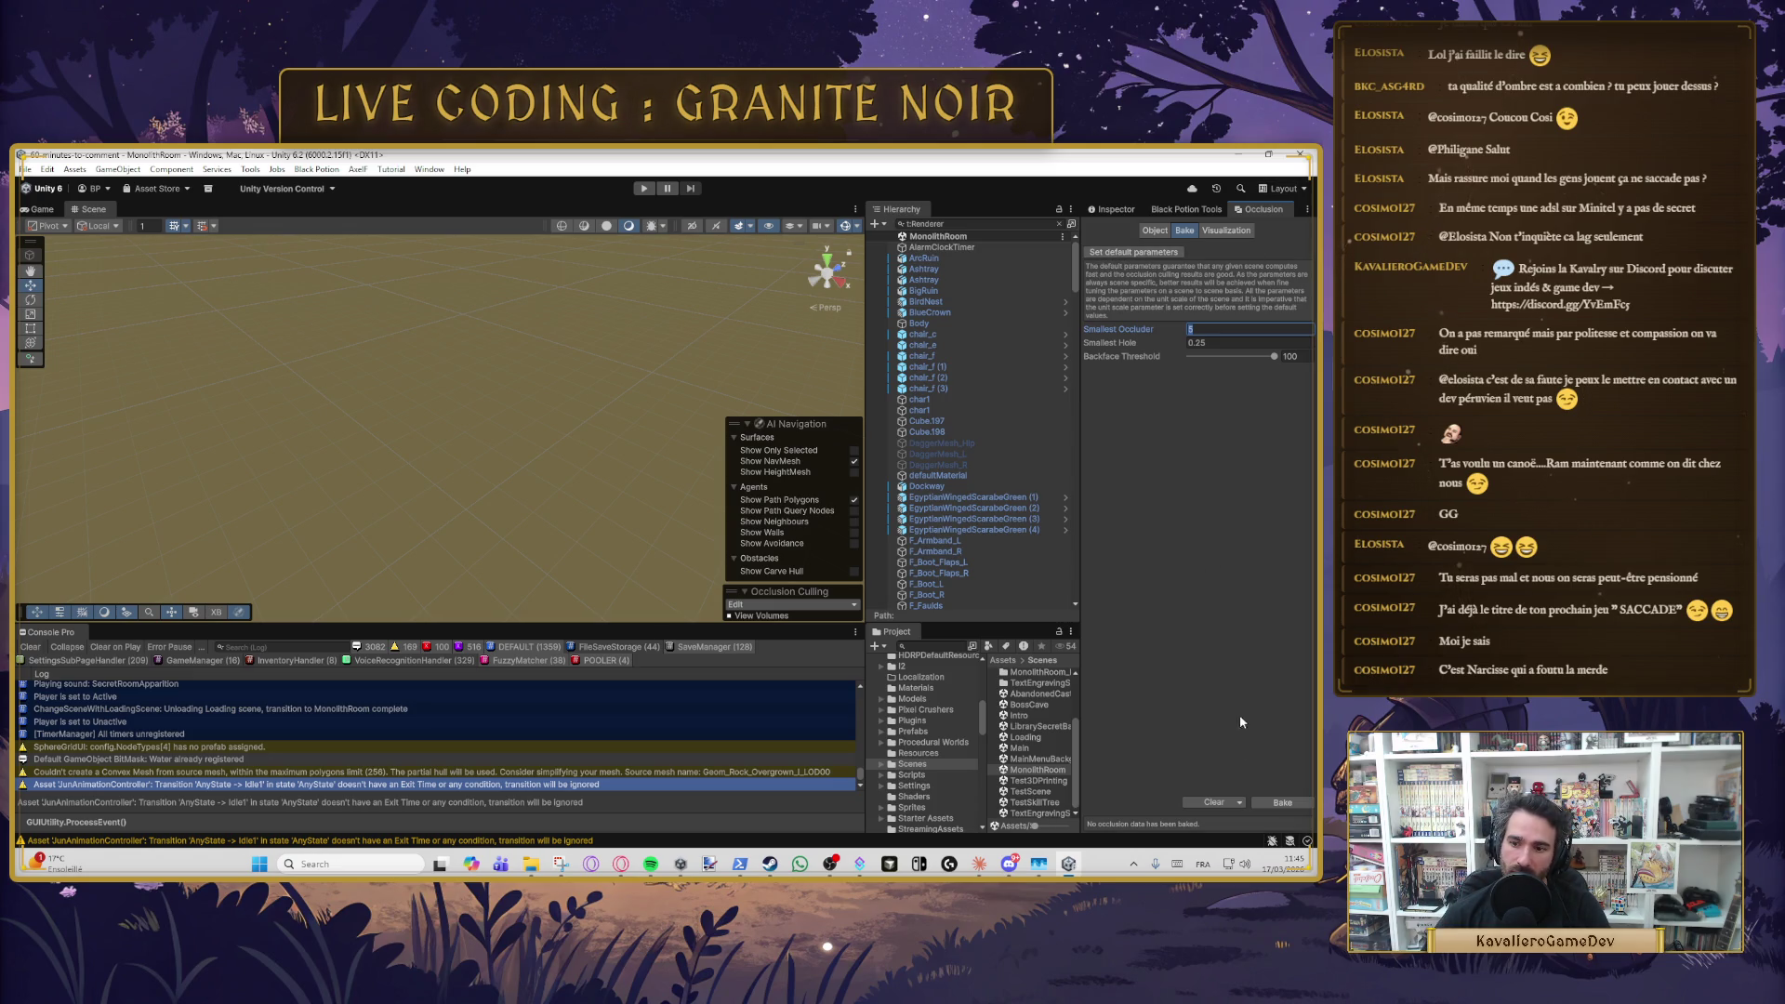
pyautogui.click(1239, 802)
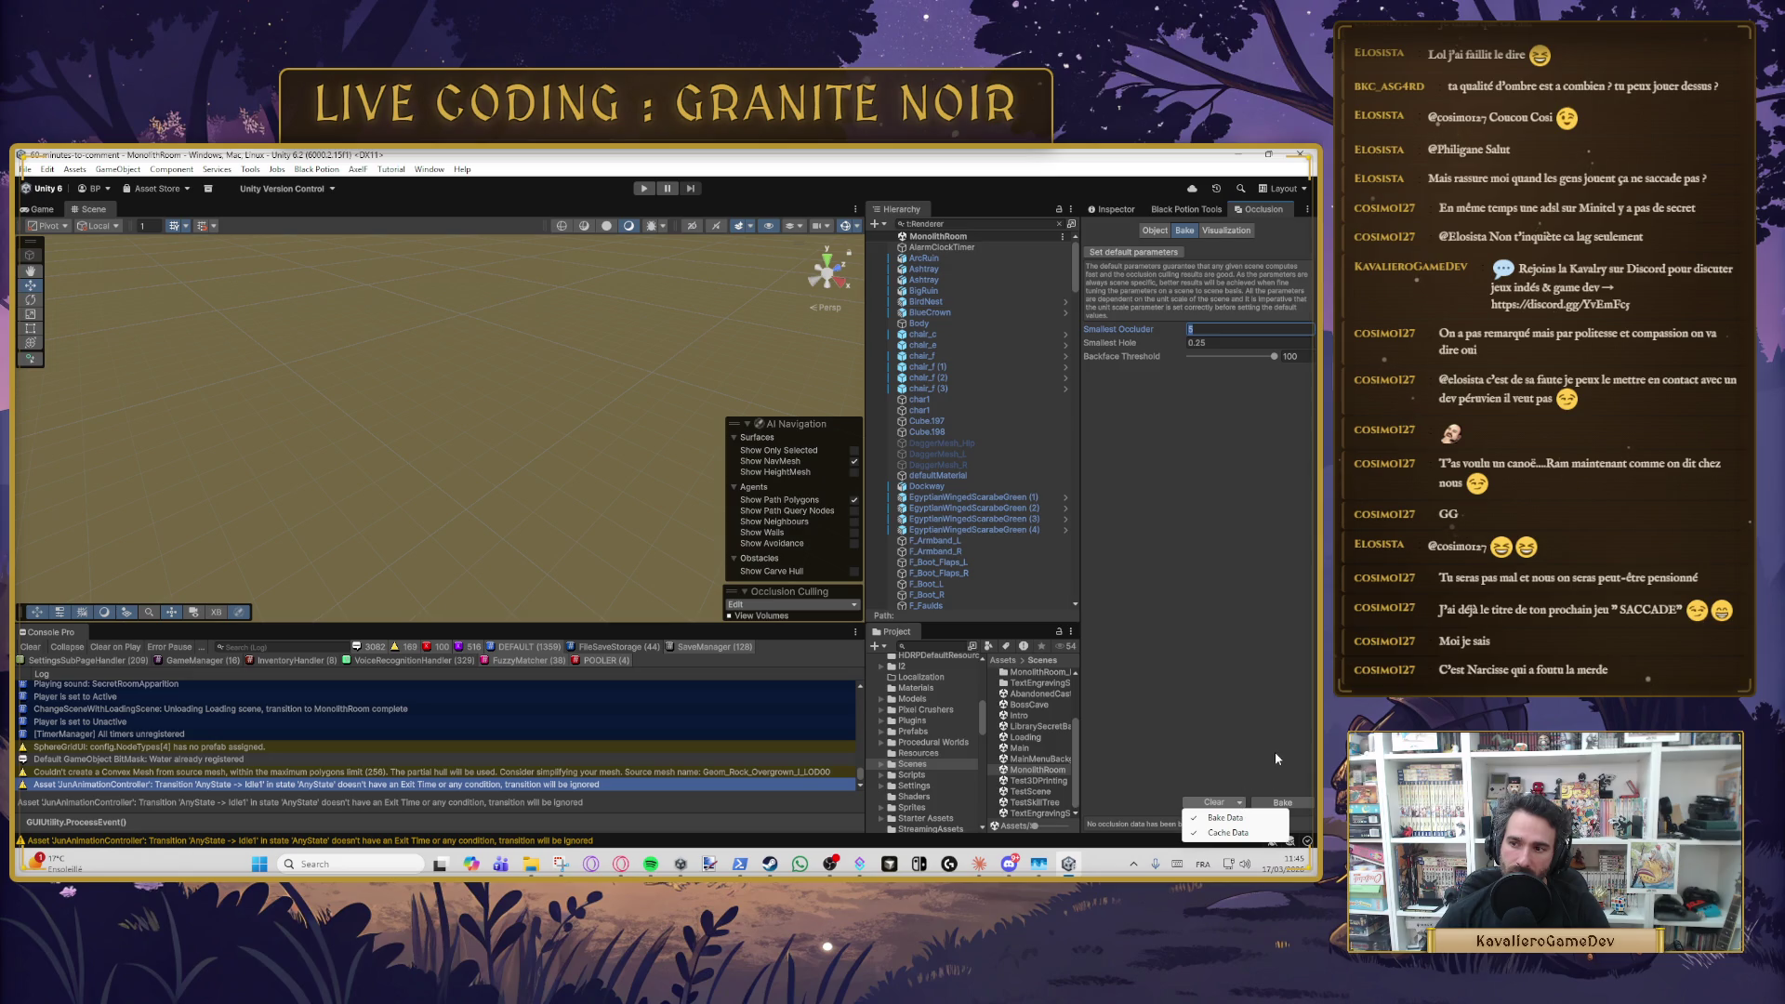
pyautogui.click(1268, 779)
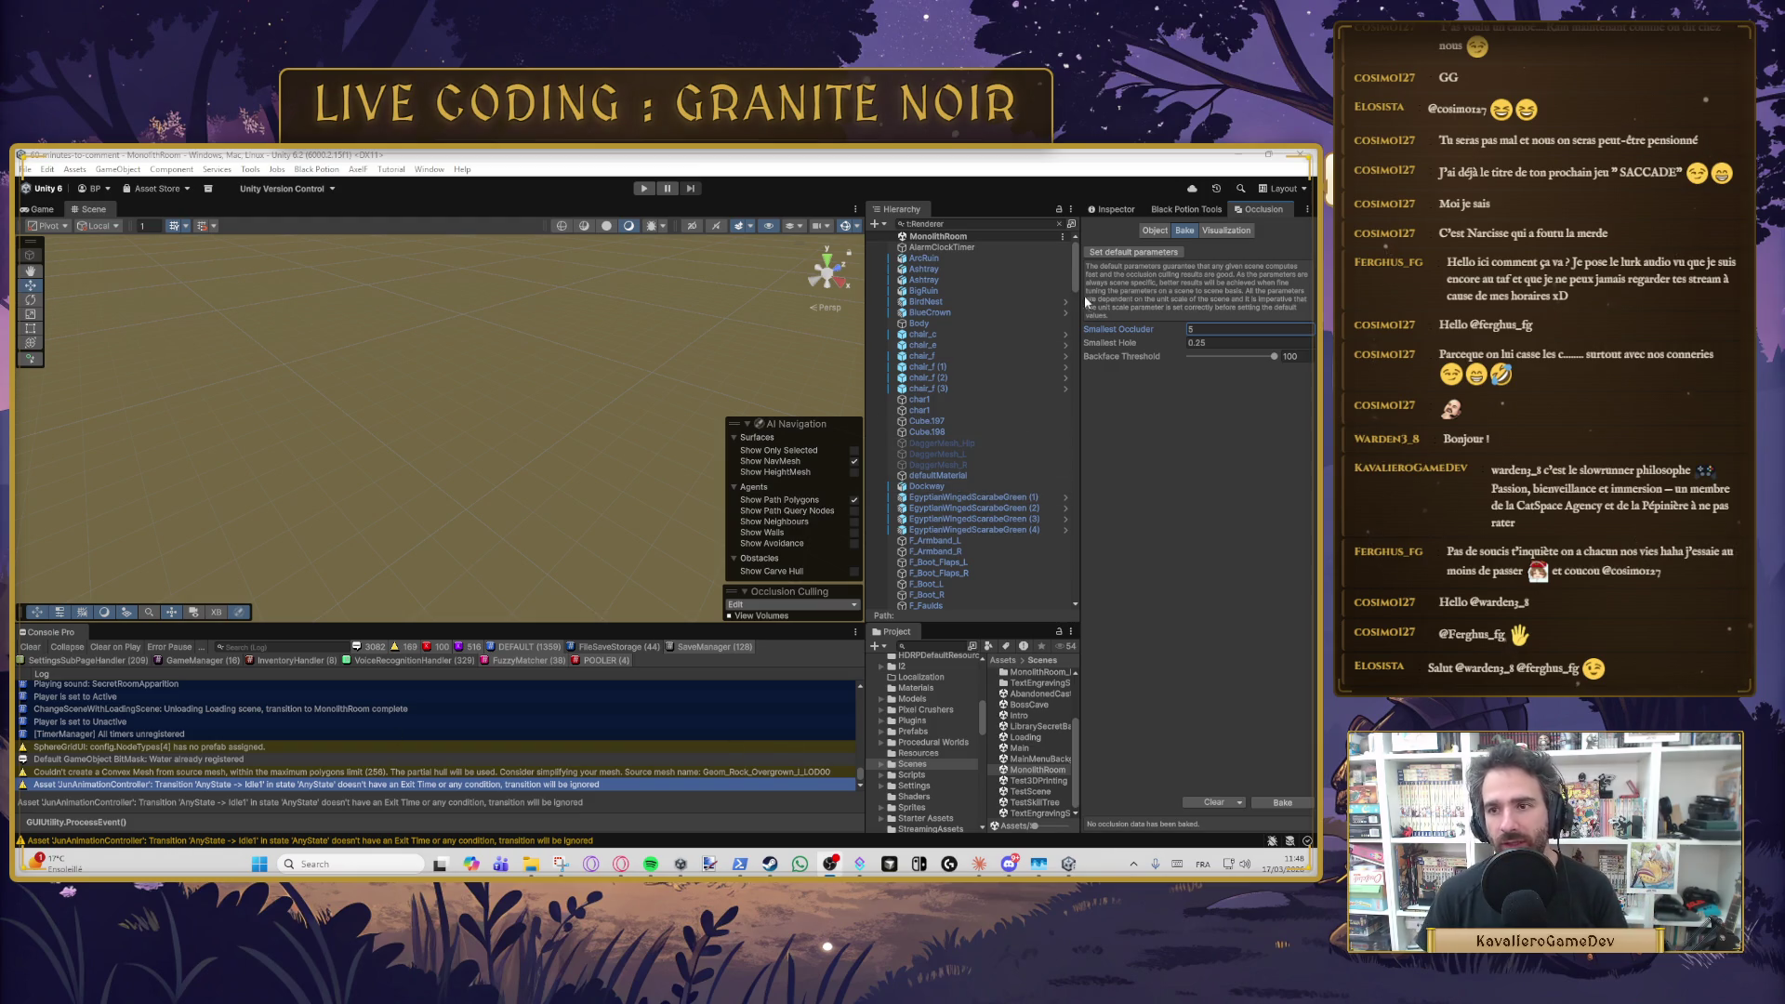
pyautogui.click(1226, 229)
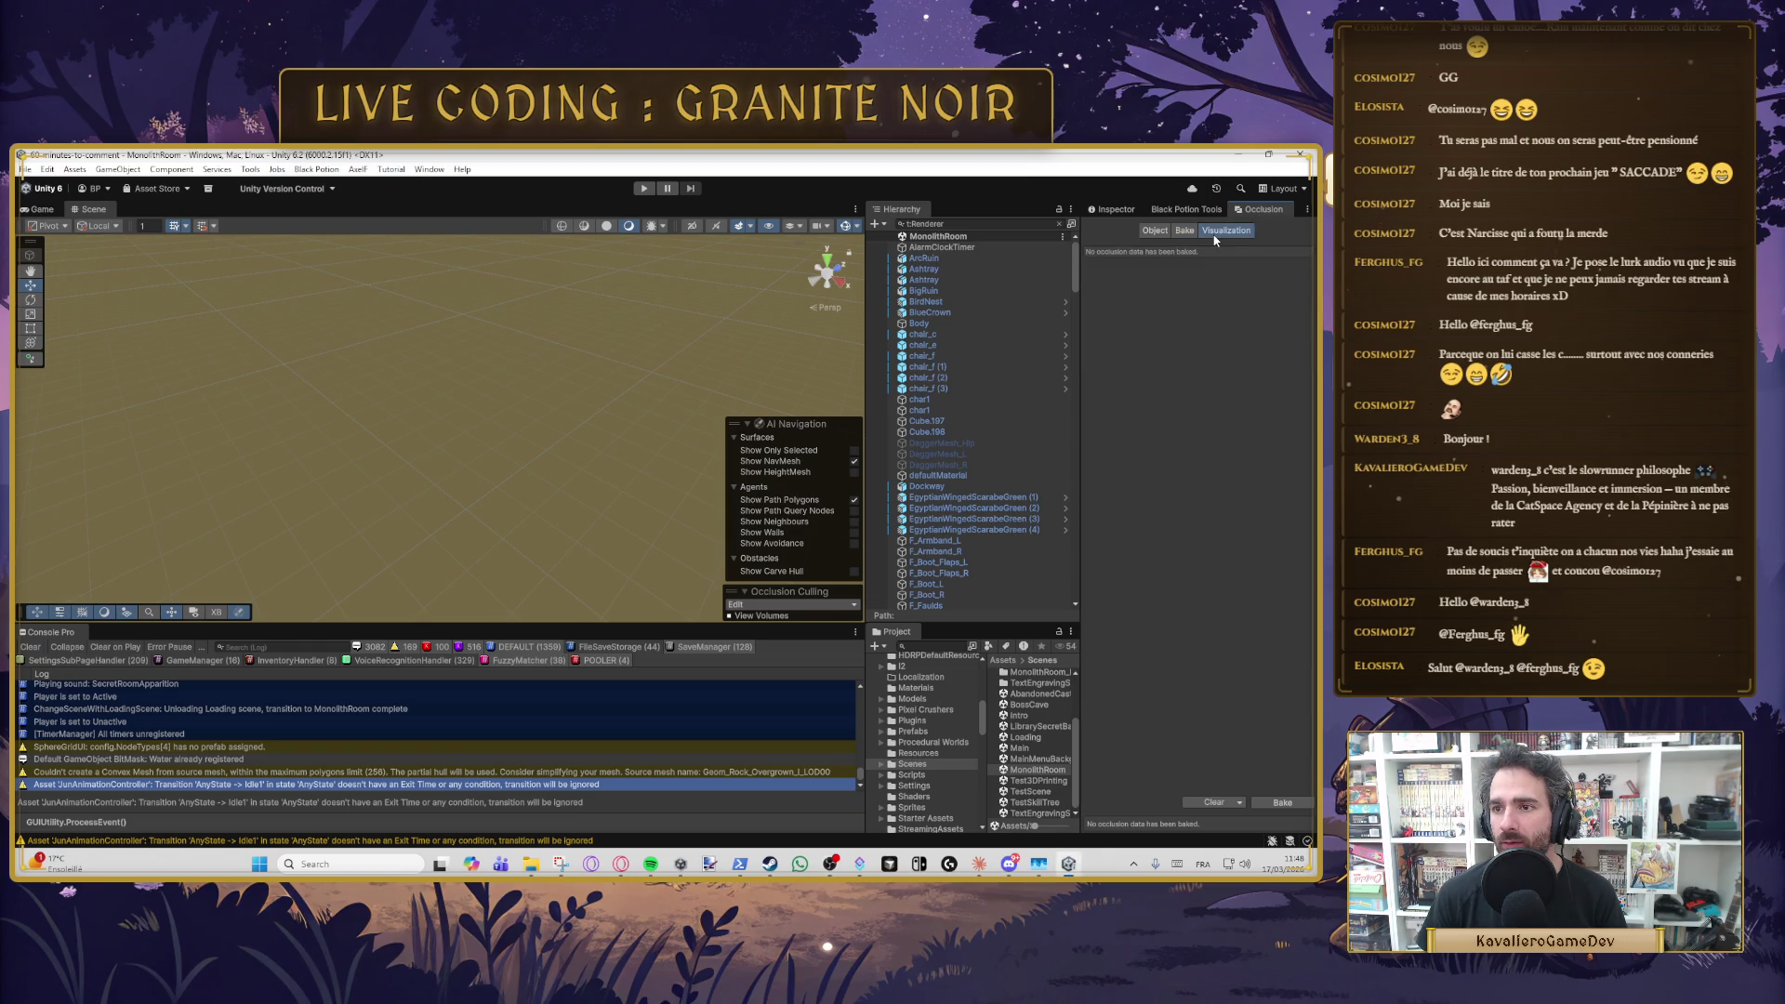
pyautogui.click(1183, 229)
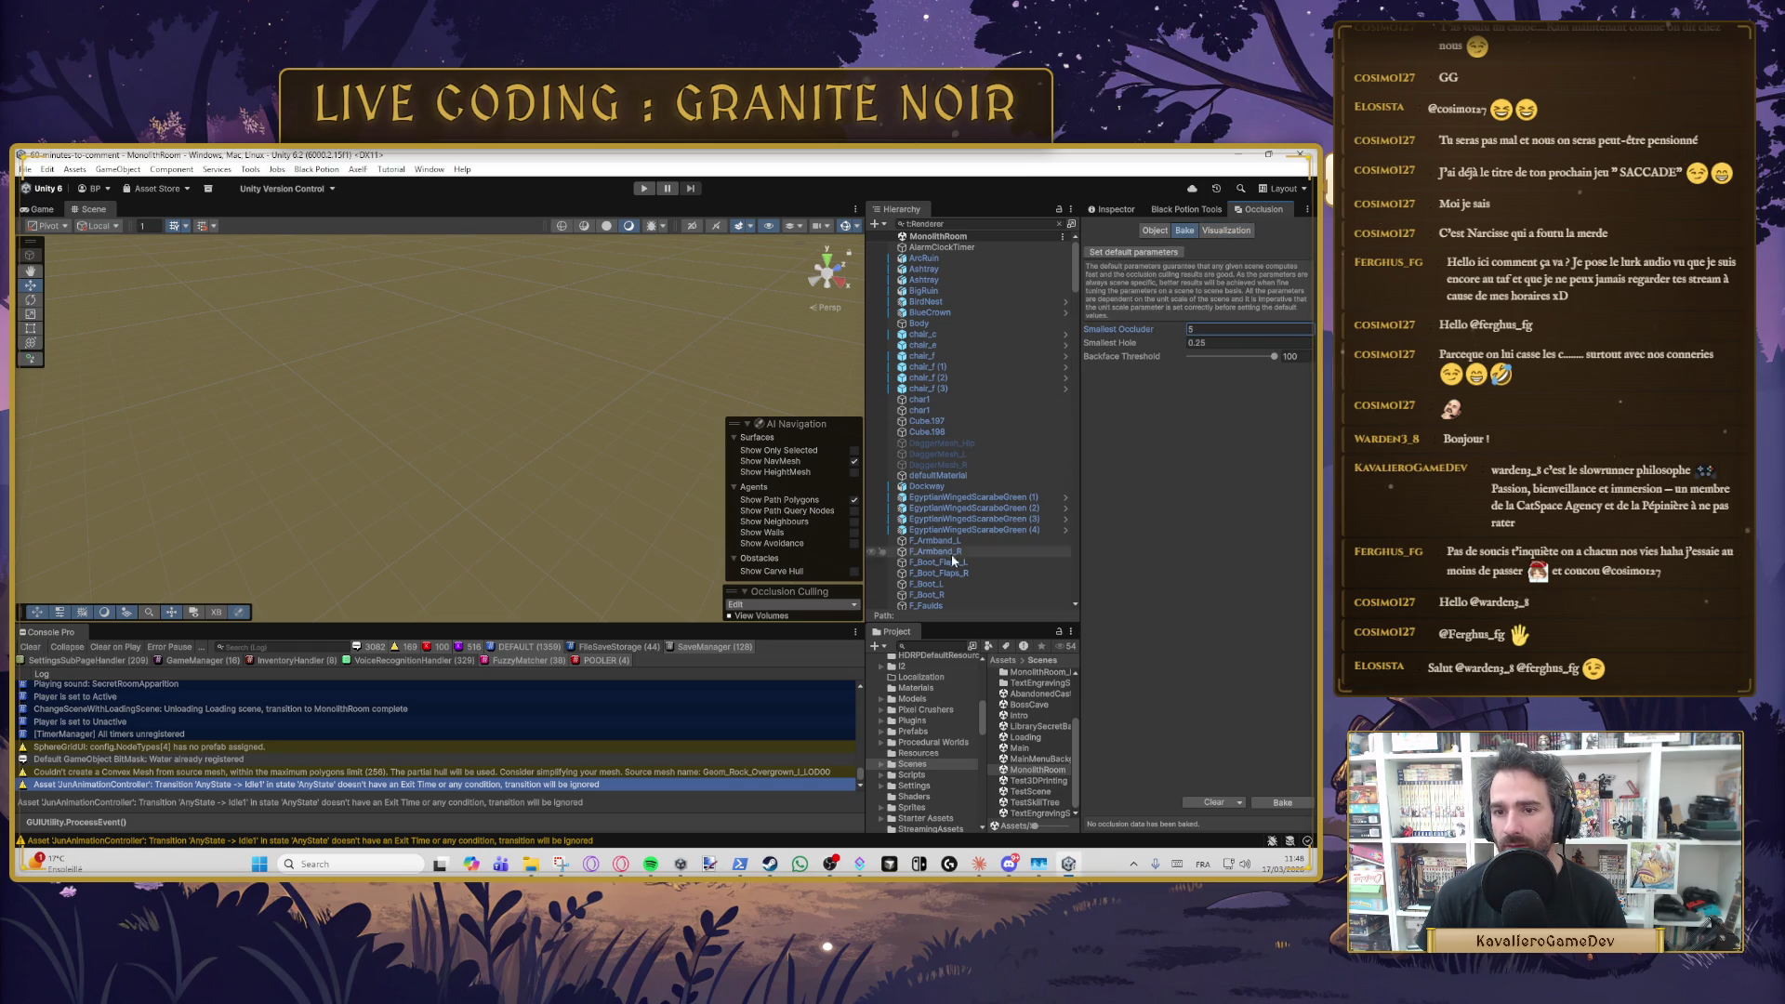
pyautogui.scroll(-2, 1004, 567)
pyautogui.scroll(2, 967, 418)
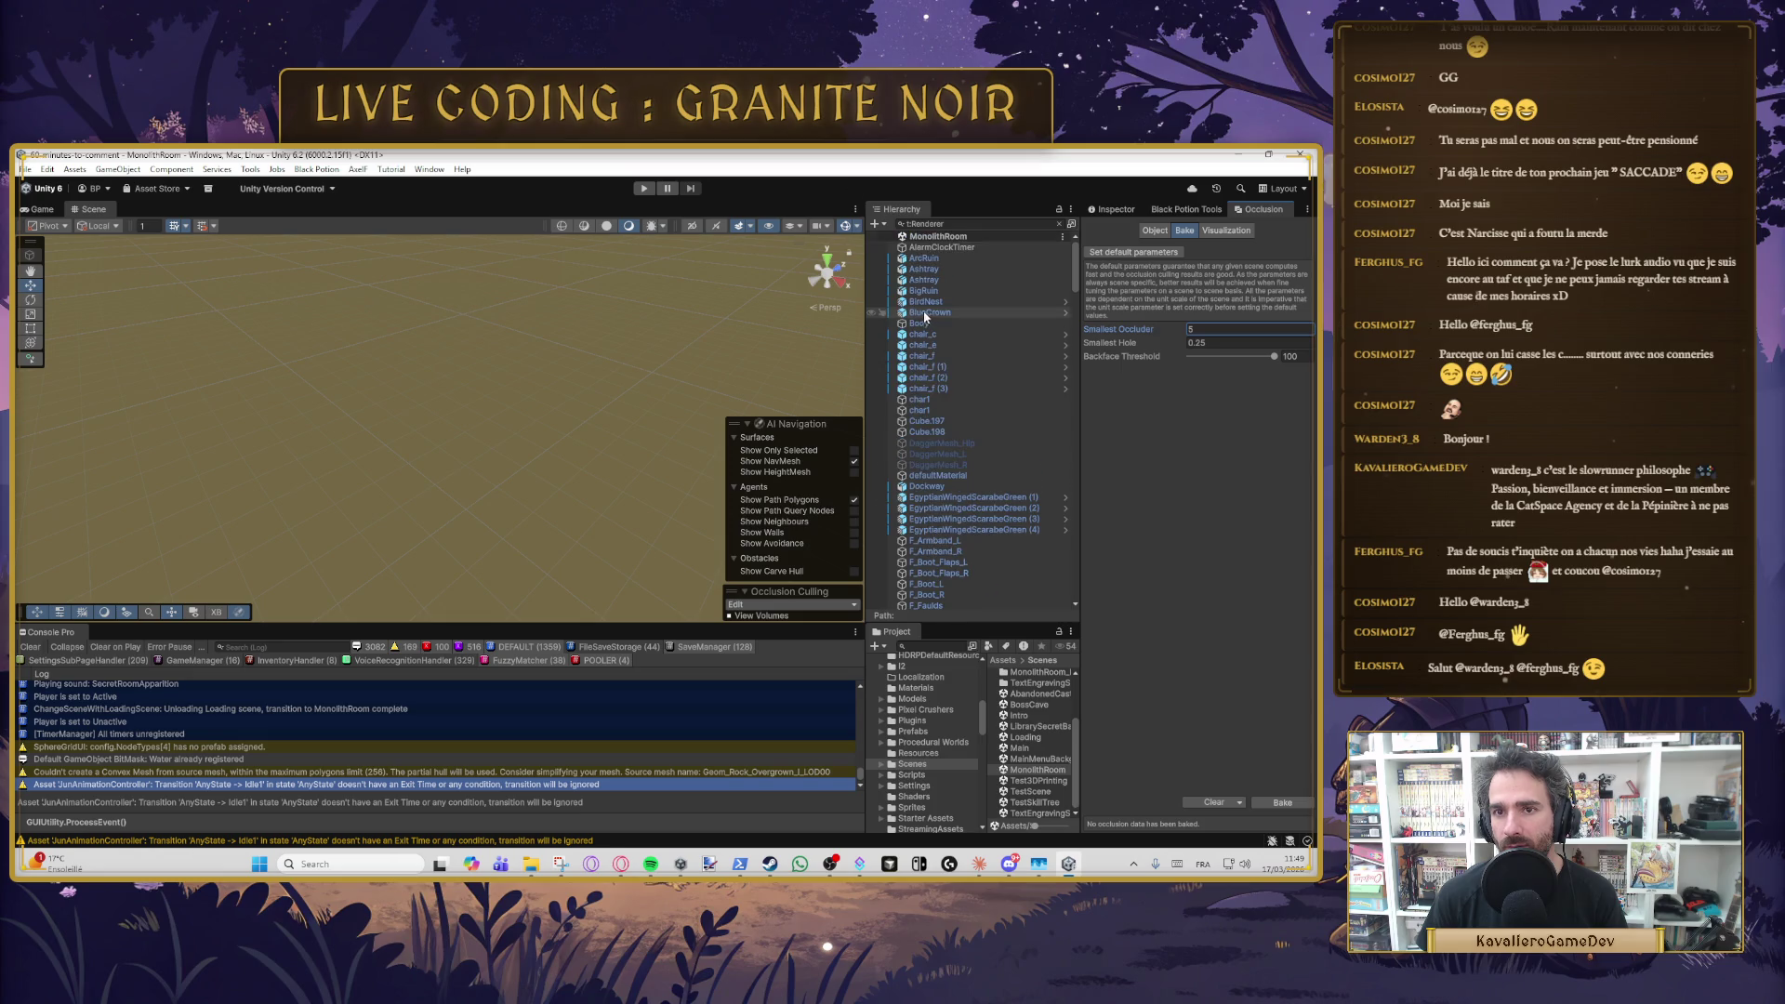